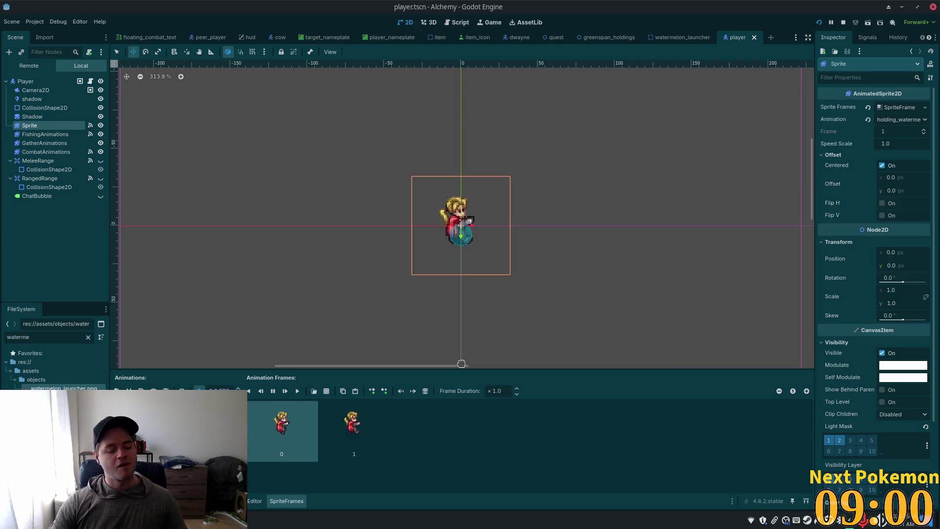
Add a new animation, reselect the holding watermelon animation, and bring up the sprite-sheet file picker
click(117, 391)
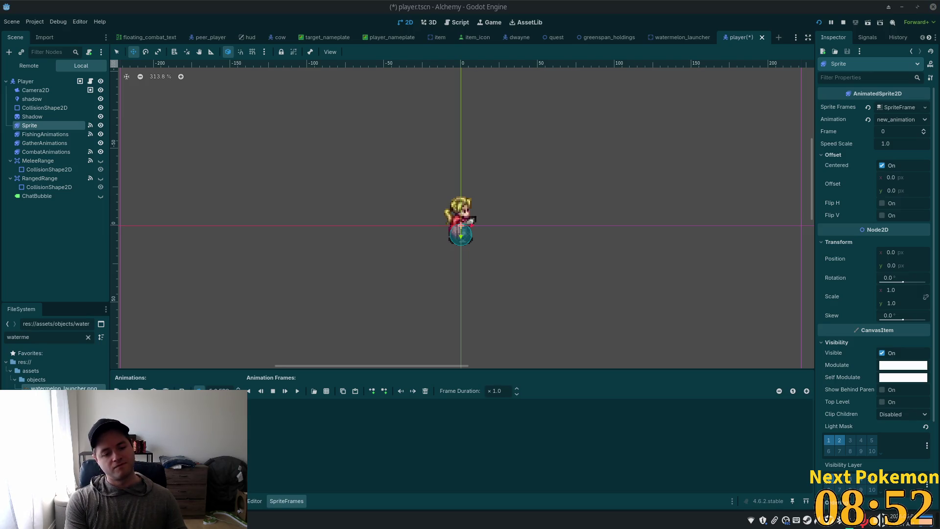
key(Return)
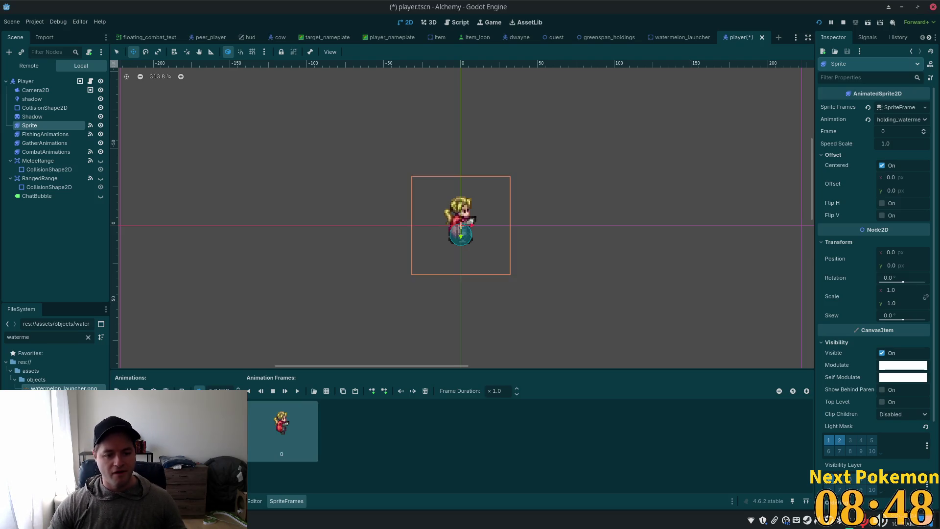
click(326, 391)
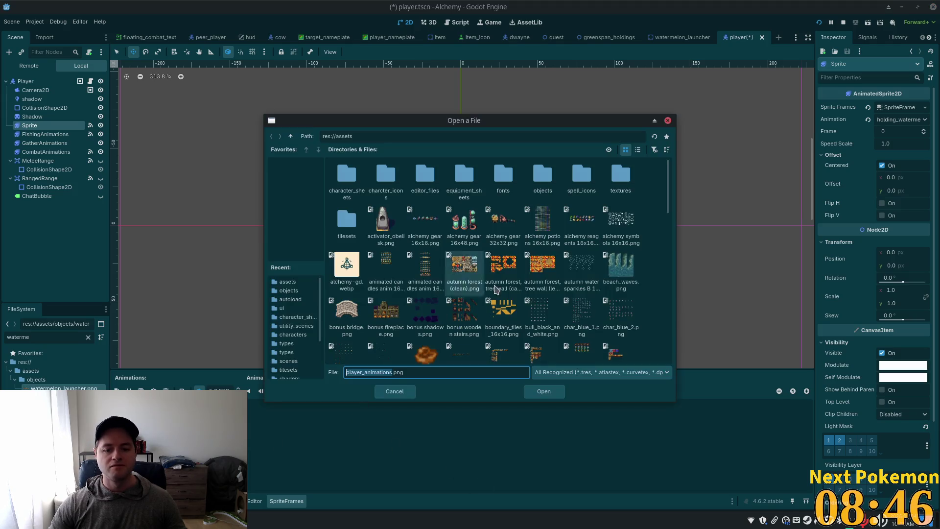
Open player_animations.png and zoom the Select Frames grid to find the poses
click(541, 392)
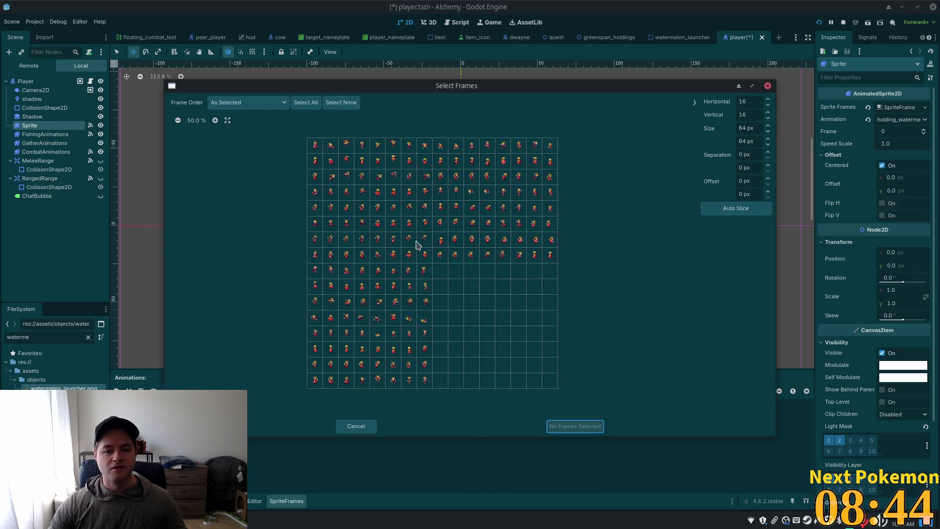
scroll(372, 226, up, 6)
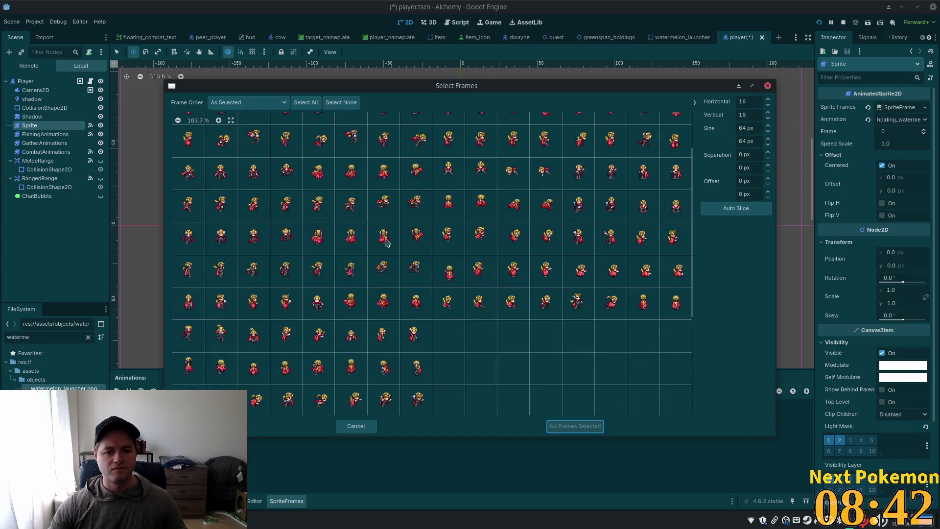
scroll(431, 284, up, 5)
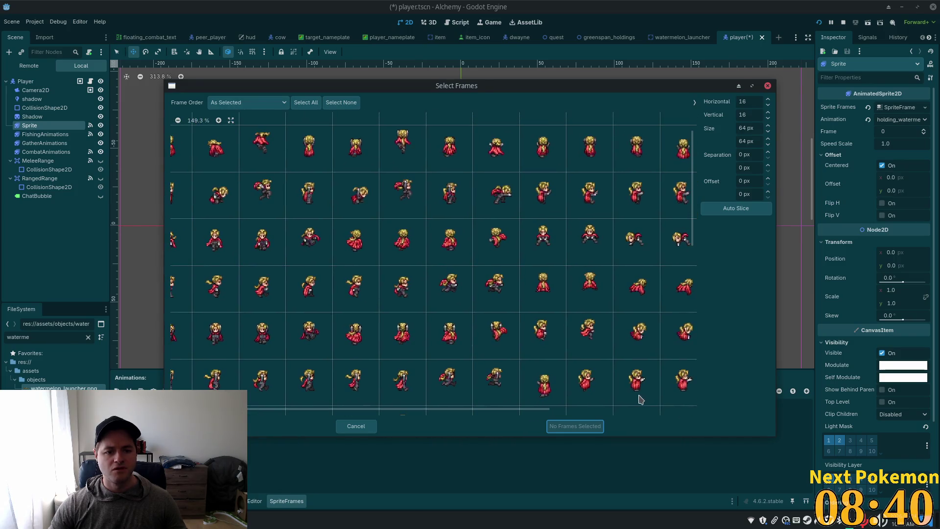
scroll(438, 280, up, 2)
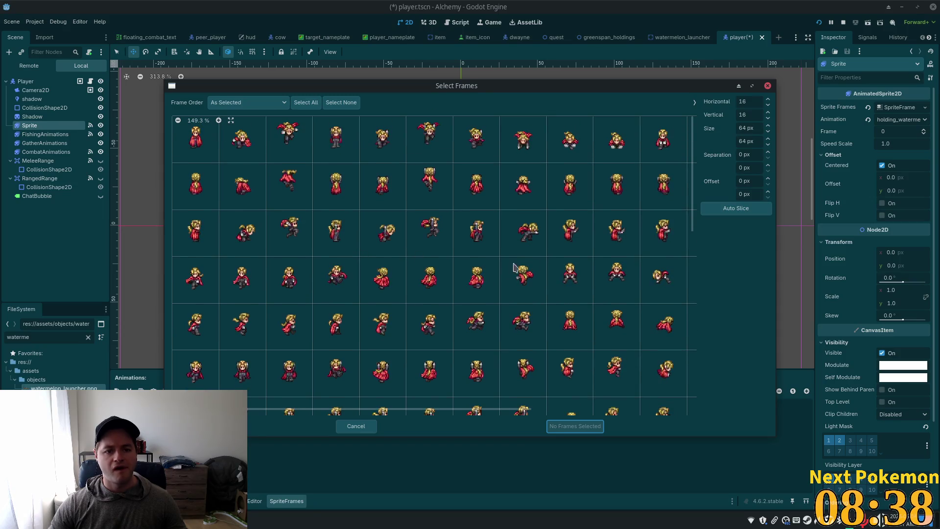
scroll(537, 288, down, 5)
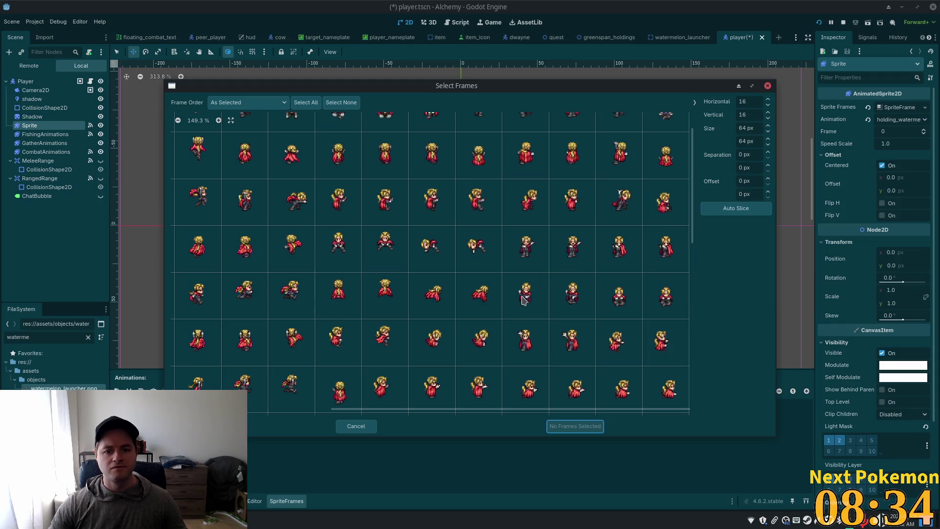
scroll(533, 250, down, 3)
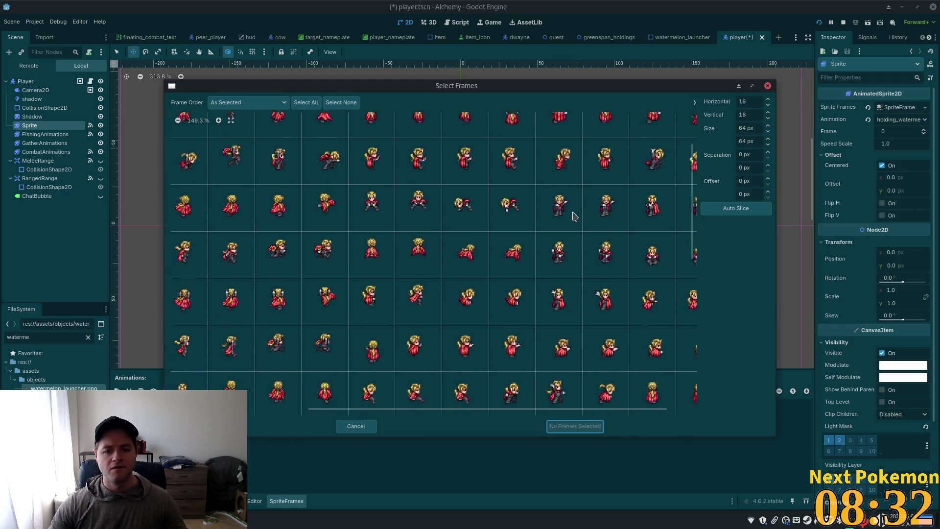
scroll(473, 139, down, 2)
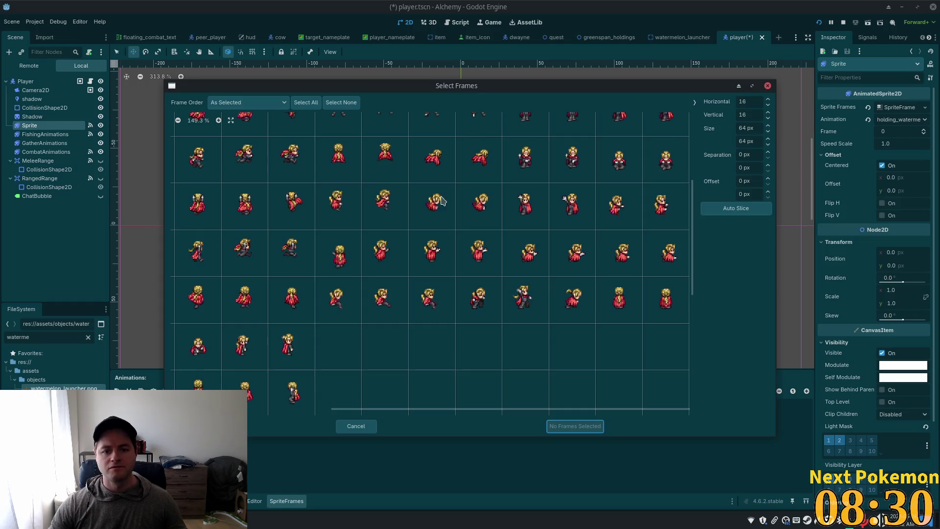
scroll(293, 235, up, 3)
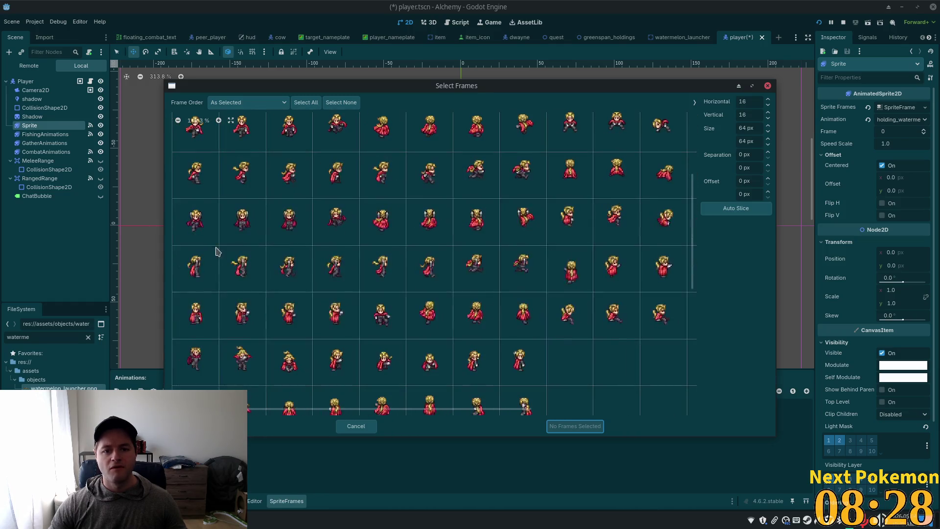
scroll(323, 255, down, 8)
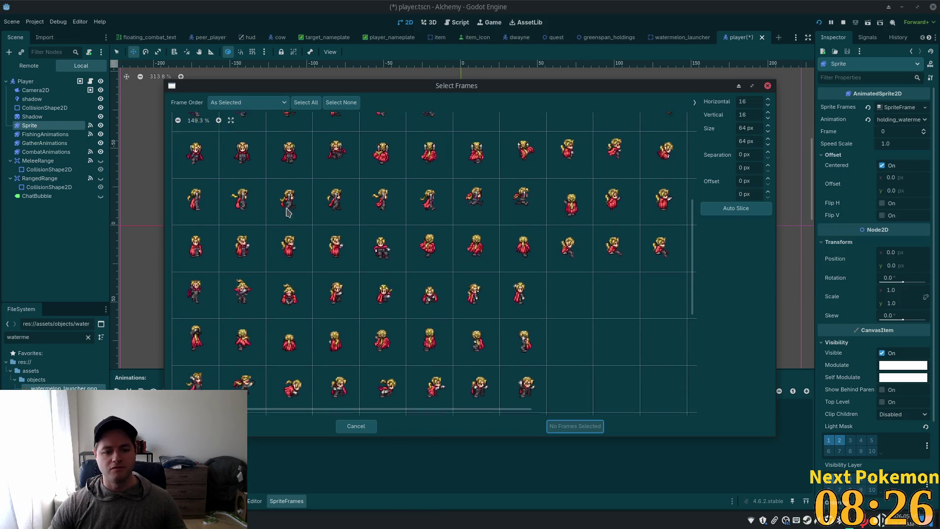
scroll(385, 297, down, 4)
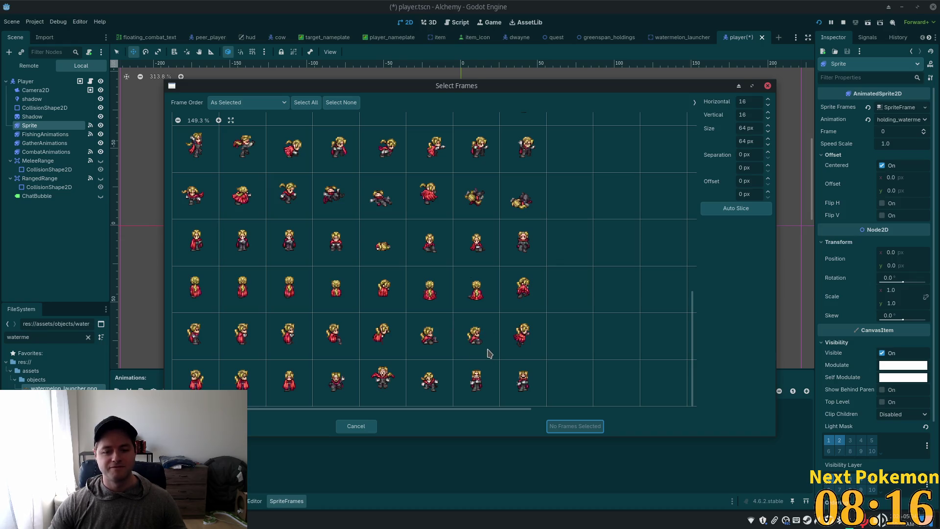
Add two adjacent poses as frames 0 and 1 of holding watermelon
click(483, 348)
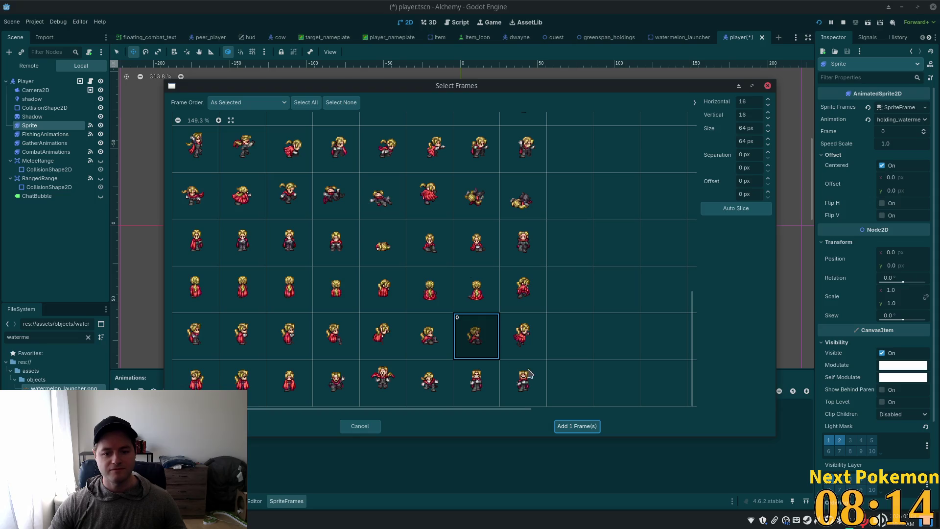
click(428, 337)
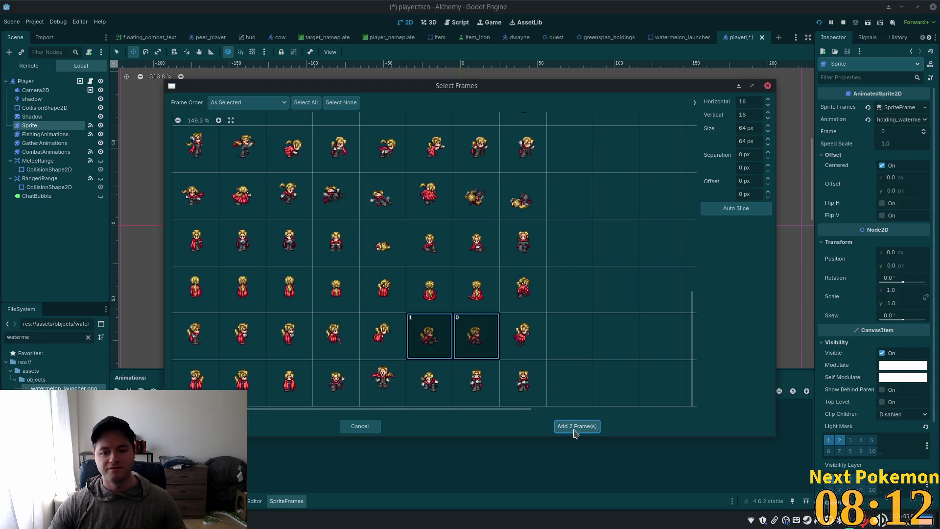
click(578, 429)
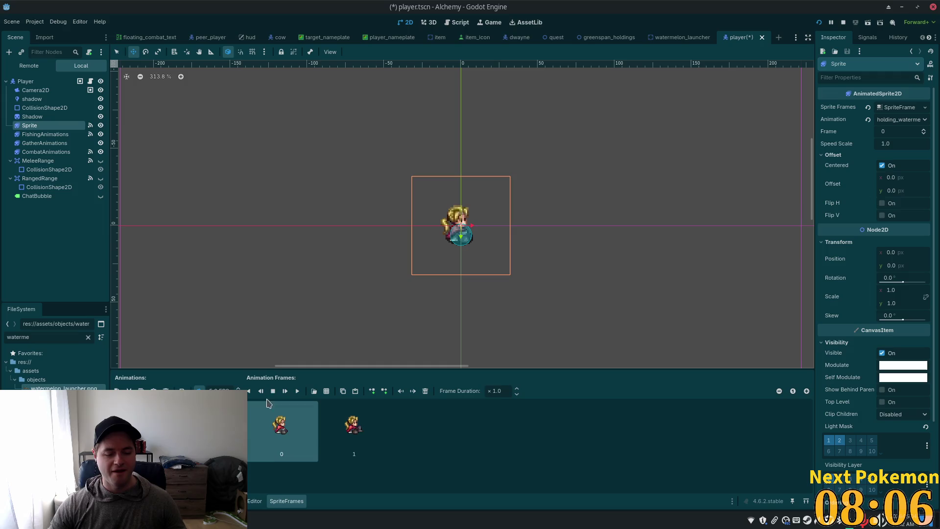
Play holding watermelon, then add one more pose from player_animations.png as frame 2
click(297, 392)
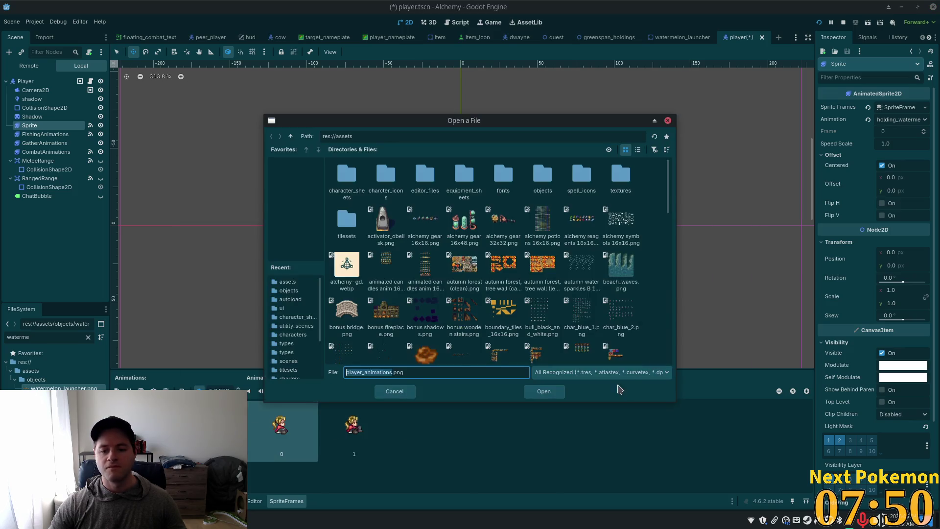
click(543, 392)
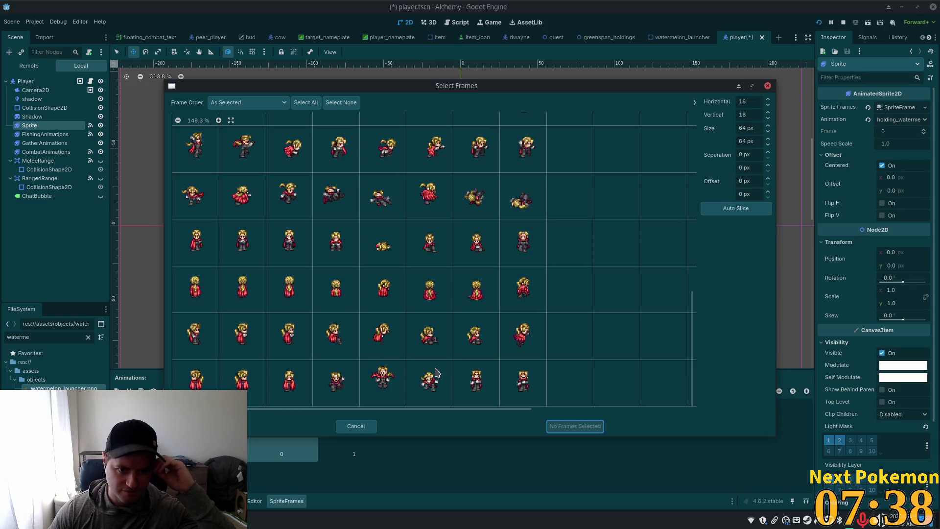
click(304, 203)
click(571, 425)
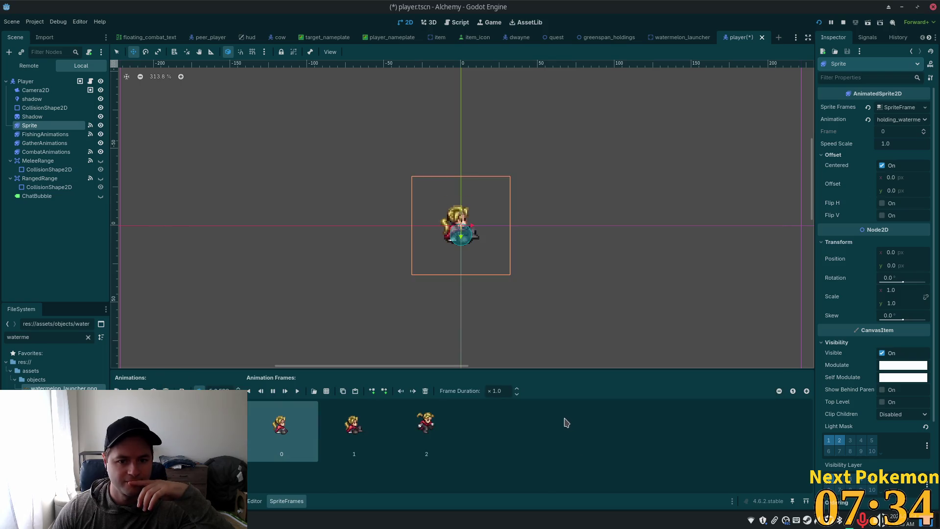
click(433, 435)
Move frame 2 to the front of holding_watermelon and play the reordered animation
mouse_move(434, 435)
mouse_down()
mouse_move(277, 443)
mouse_move(280, 429)
mouse_move(328, 429)
mouse_move(269, 430)
mouse_up()
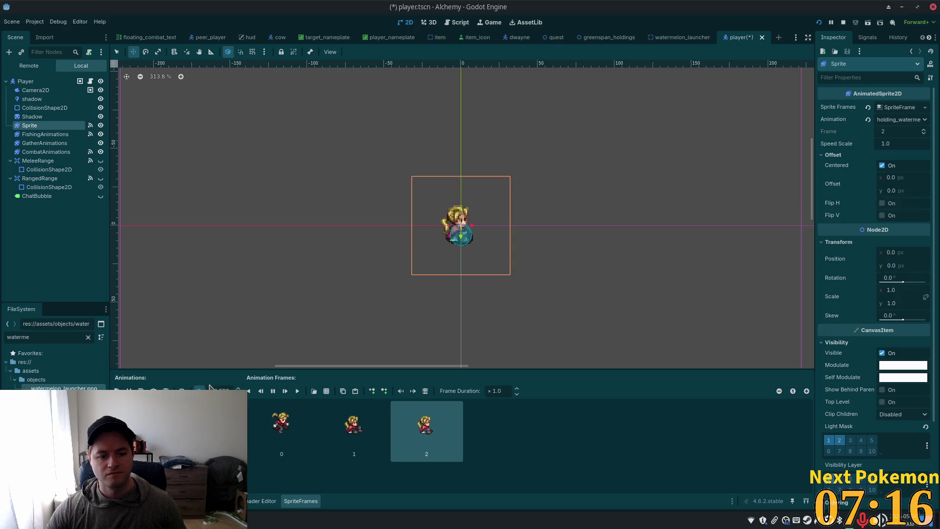
click(298, 390)
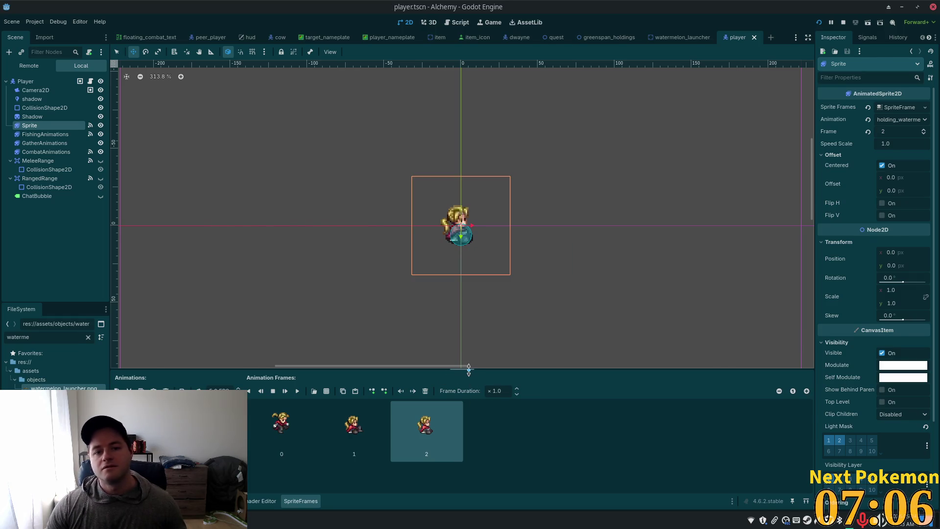
key(alt+Tab)
From the set_holding_watermelon(false) call in release_watermelon, jump to its definition in player_data.gd
click(401, 204)
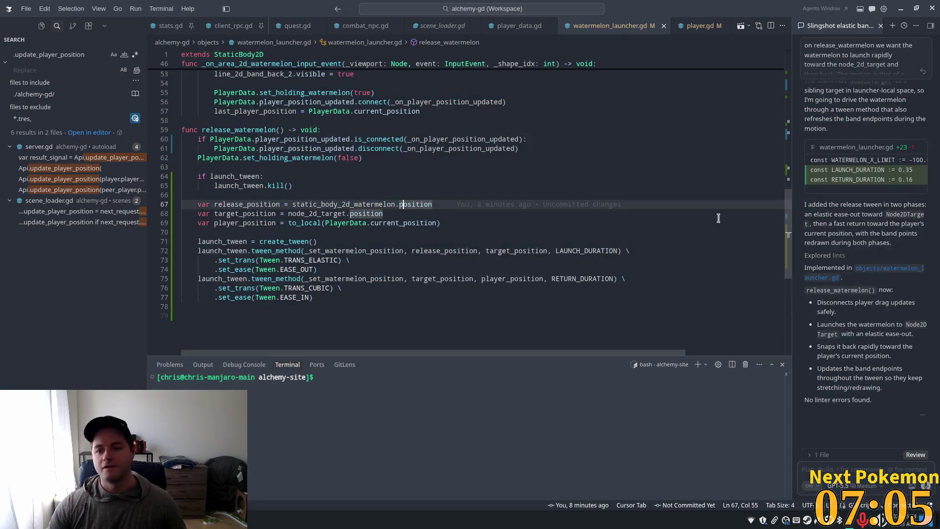
click(409, 177)
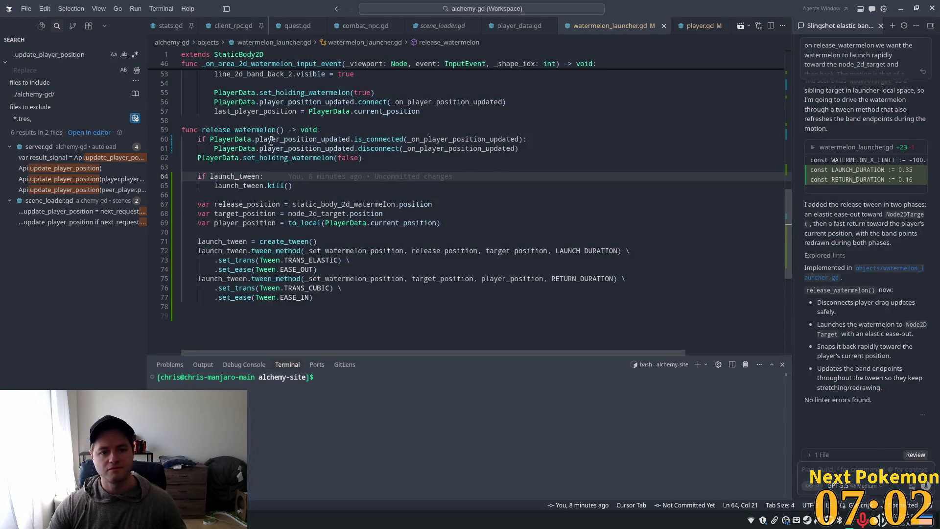
click(393, 158)
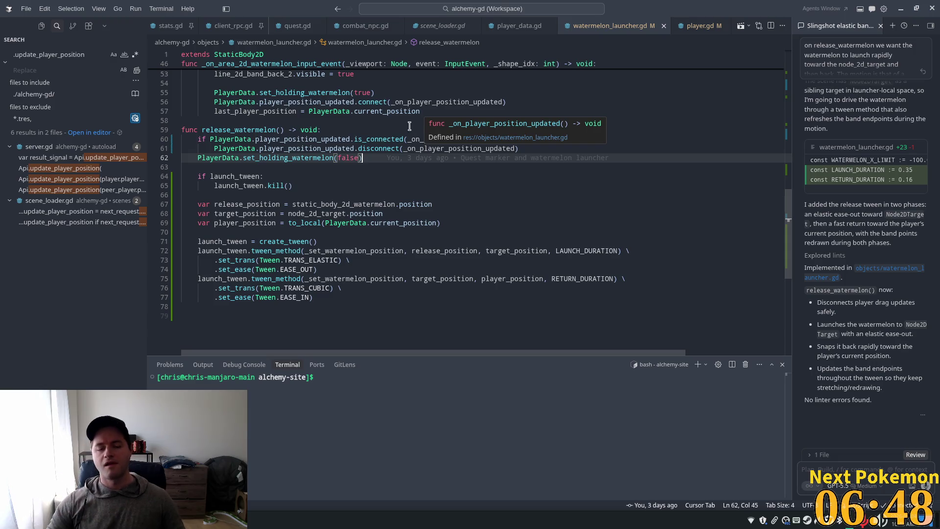
mouse_move(392, 157)
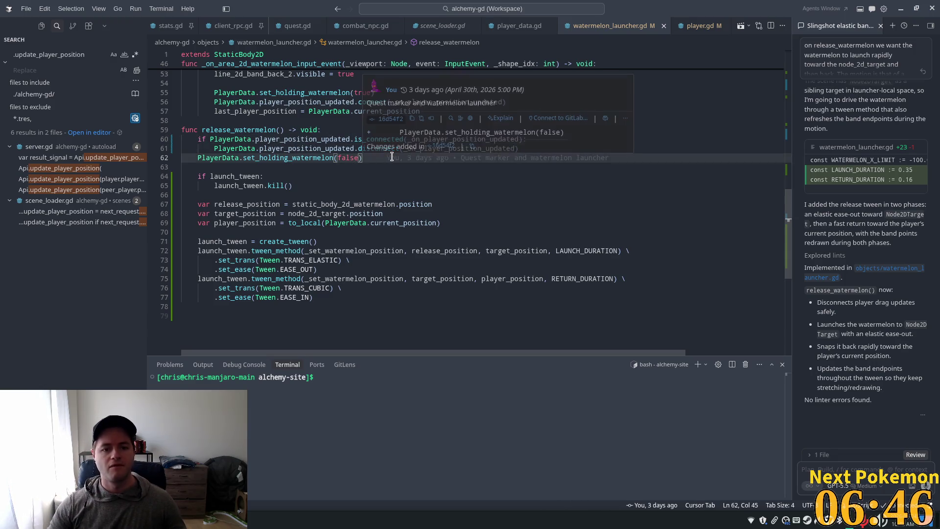
key(Return)
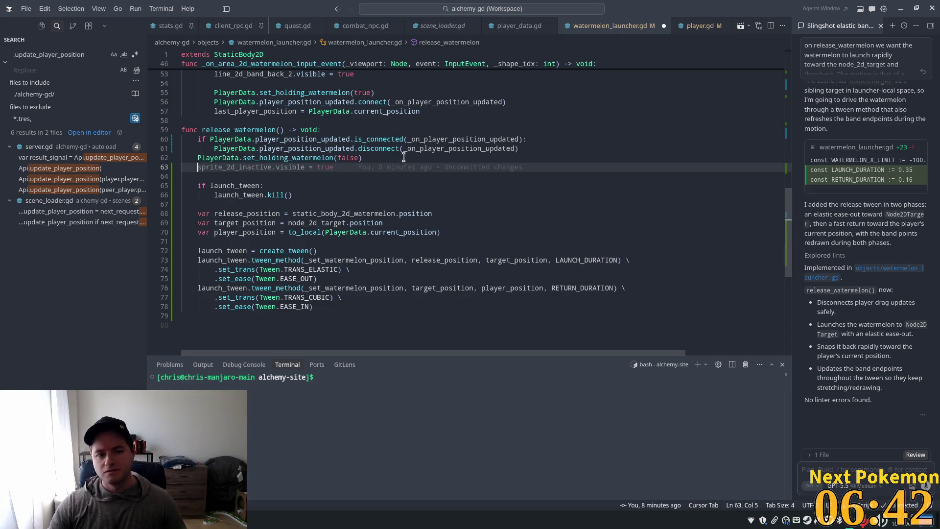
click(280, 139)
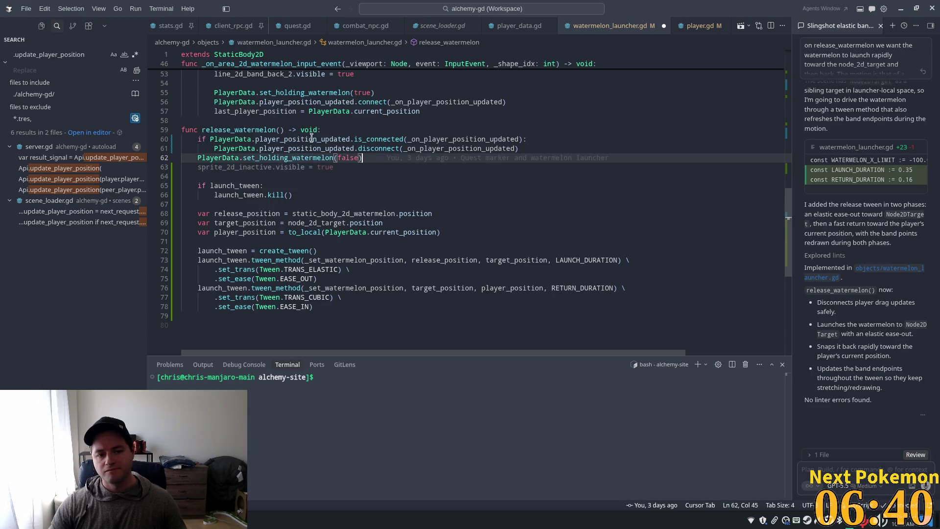
click(386, 158)
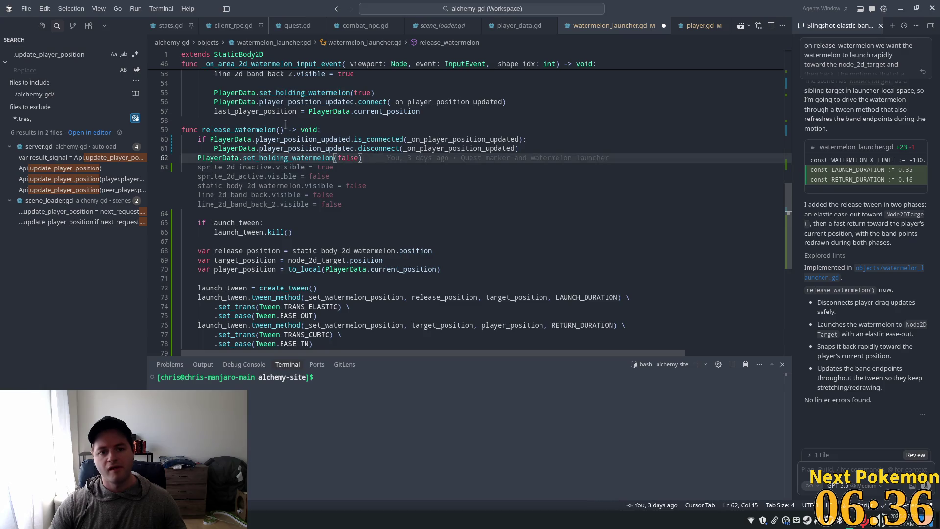
click(330, 103)
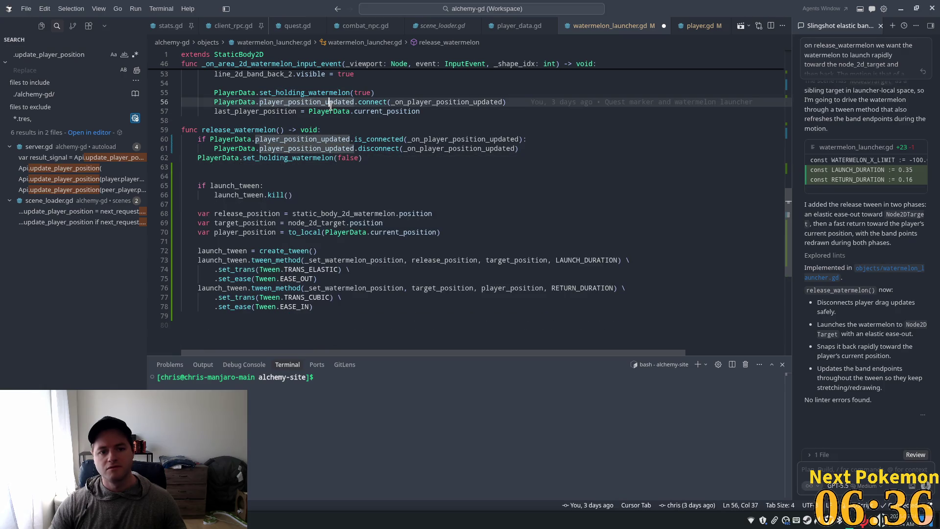
click(301, 157)
ctrl+click(286, 156)
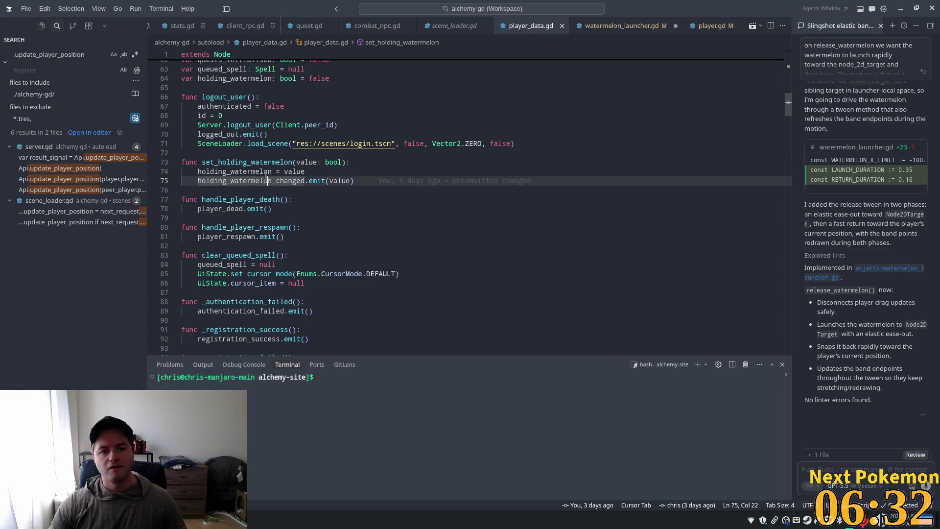
Search player.gd for holding_watermelon_changed and go to the _on_holding_watermelon_changed handler's line 133
double_click(226, 181)
key(ctrl+c)
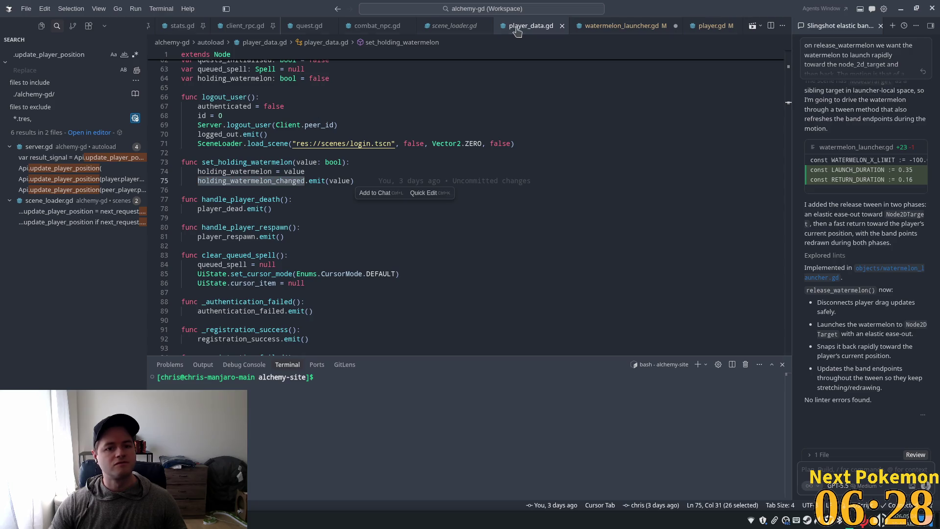
click(626, 26)
click(712, 25)
click(645, 105)
key(ctrl+f)
key(ctrl+v)
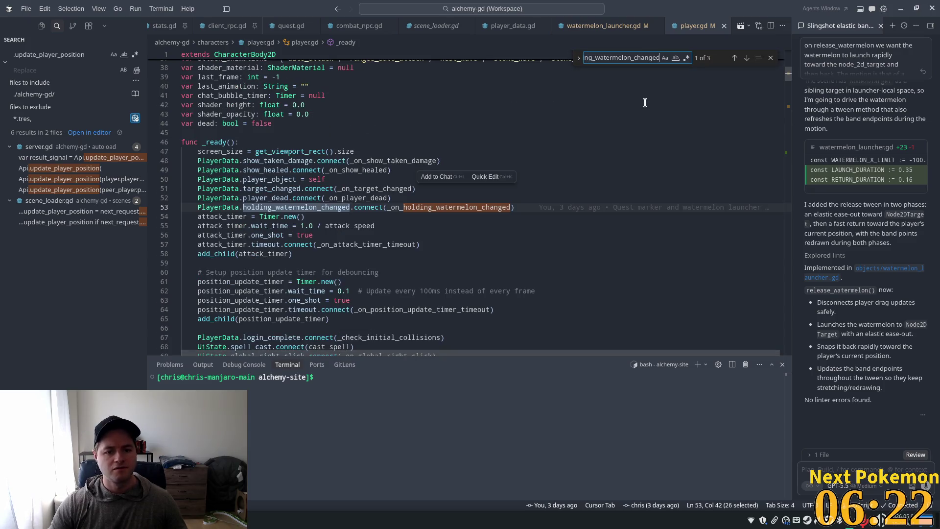
ctrl+click(443, 208)
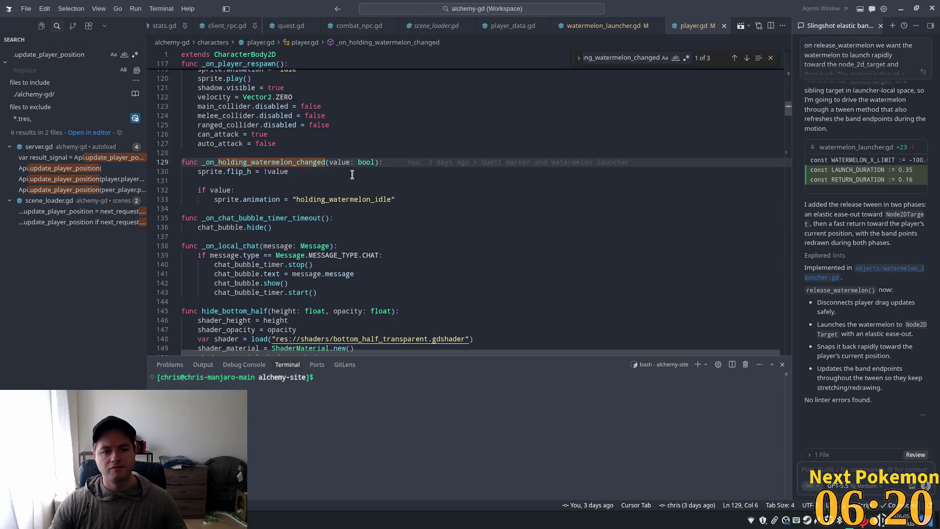
click(232, 191)
click(412, 199)
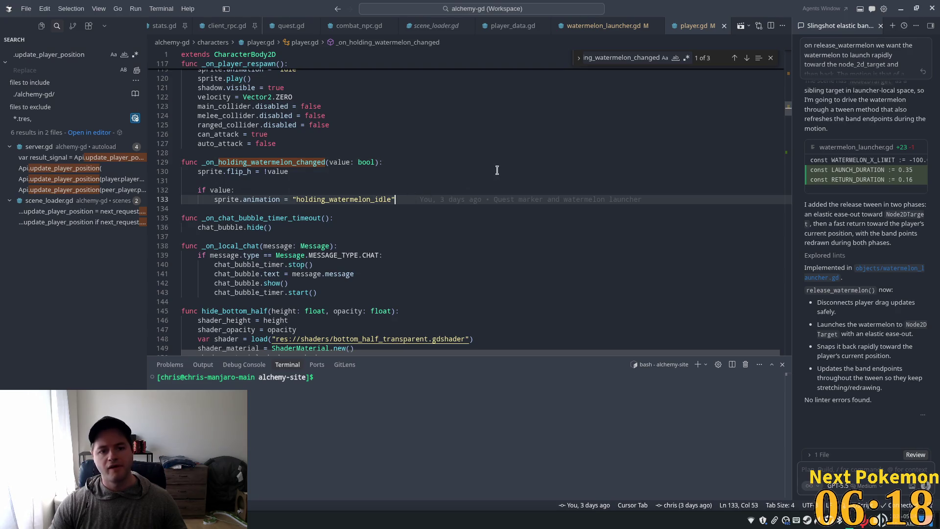
Add an else branch after line 133 setting sprite.animation = "holding_watermelon_sit"
key(Return)
text(else)
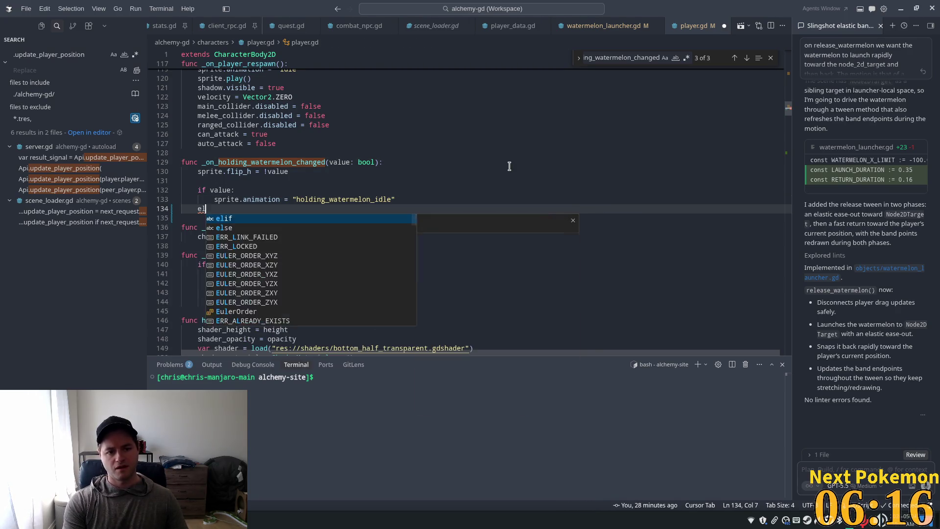
key(Tab)
key(Tab)
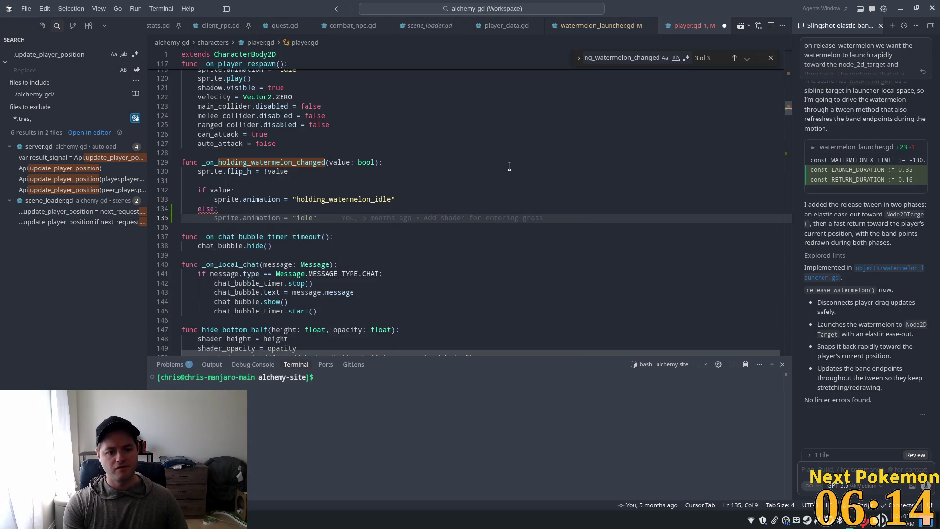
text(spri)
key(Tab)
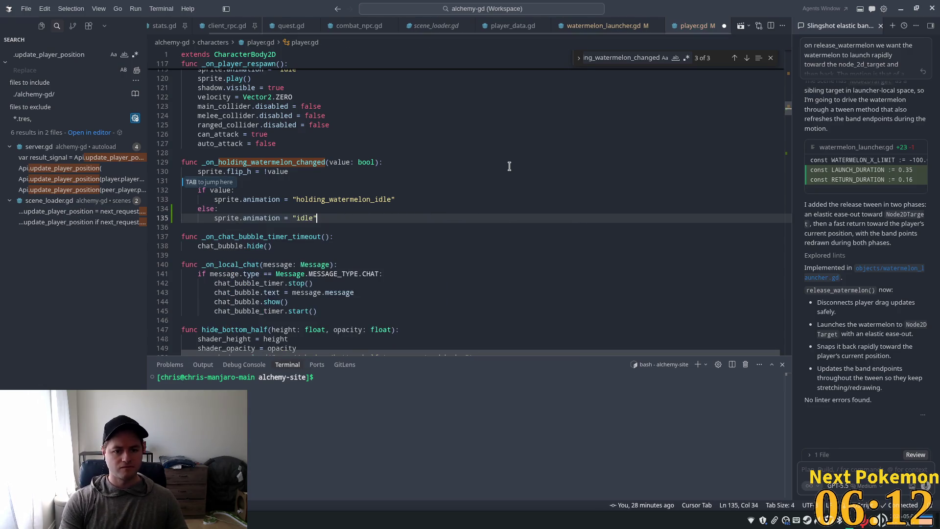
key(Left)
key(ctrl+shift+Left)
text(hol)
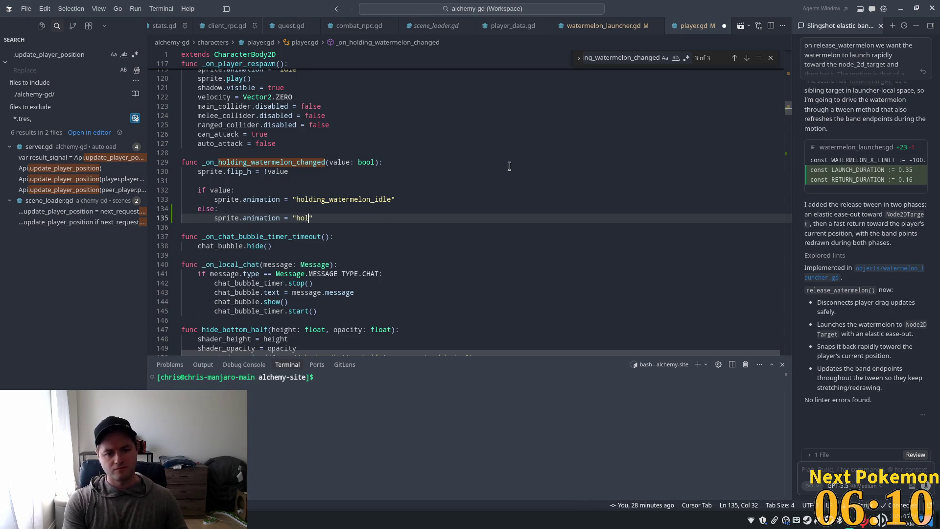
key(Tab)
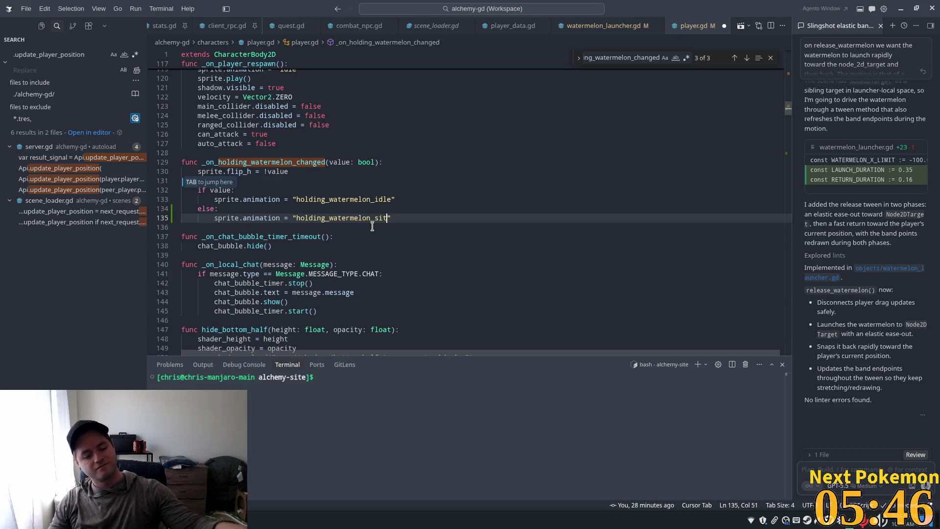
click(381, 198)
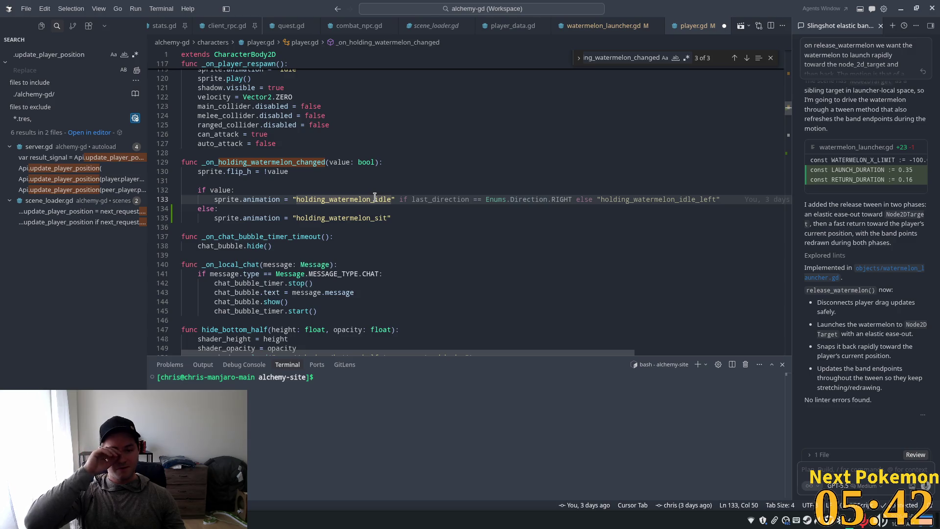
click(500, 174)
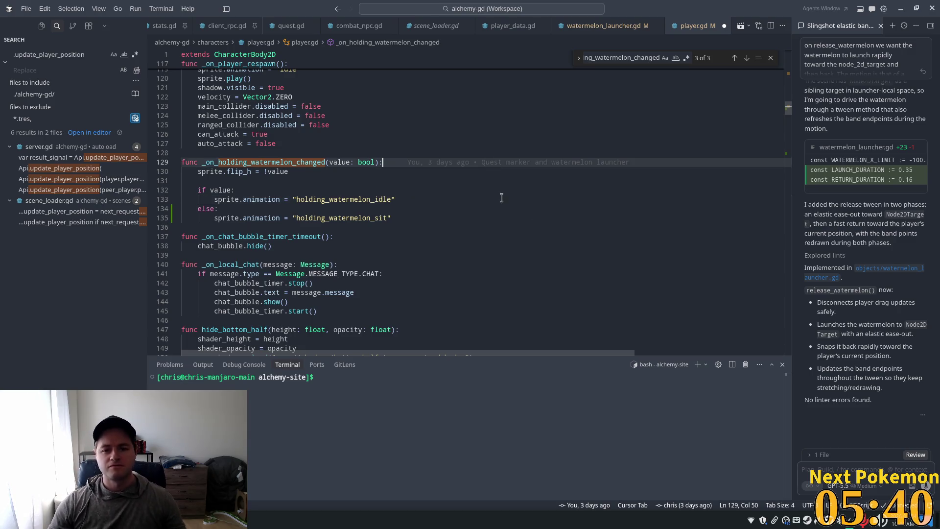
click(455, 190)
click(385, 219)
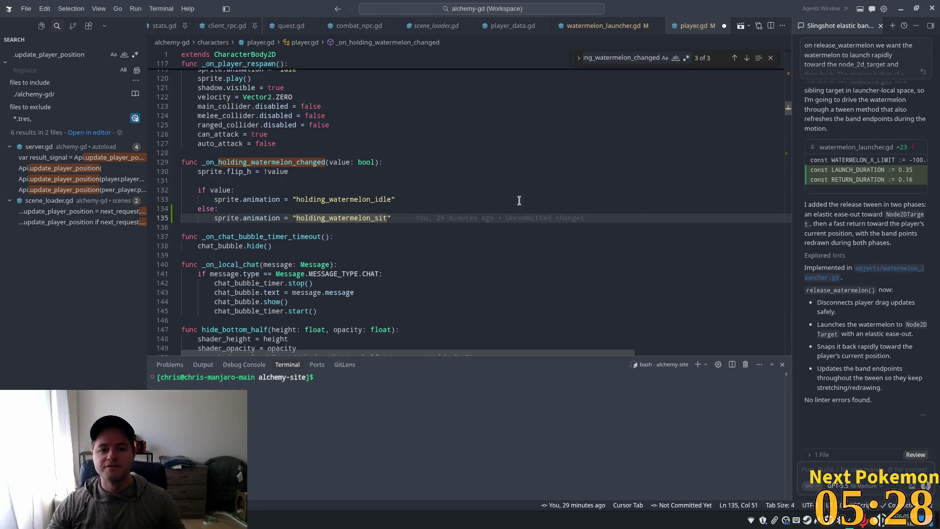
Add PlayerData.awaiting_watermelon = true under the sit animation and save player.gd
scroll(502, 191, up, 6)
scroll(441, 220, down, 4)
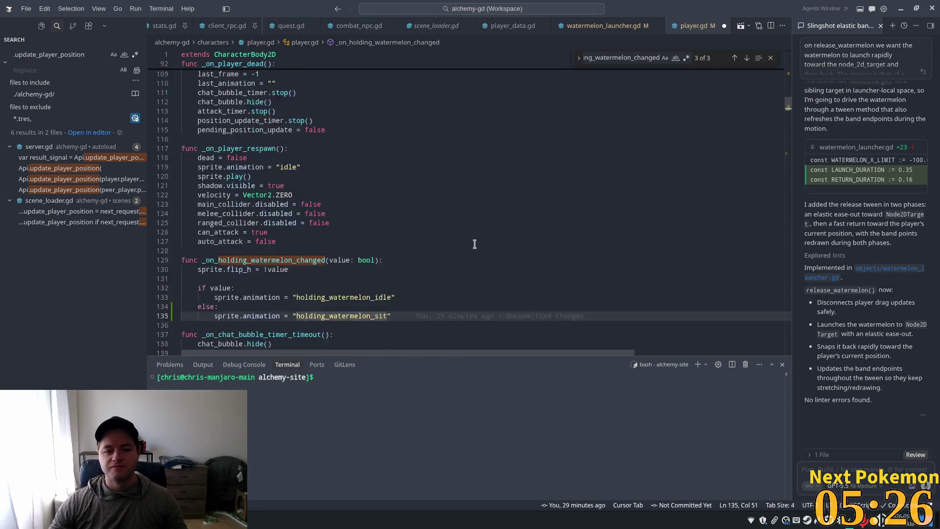
click(394, 265)
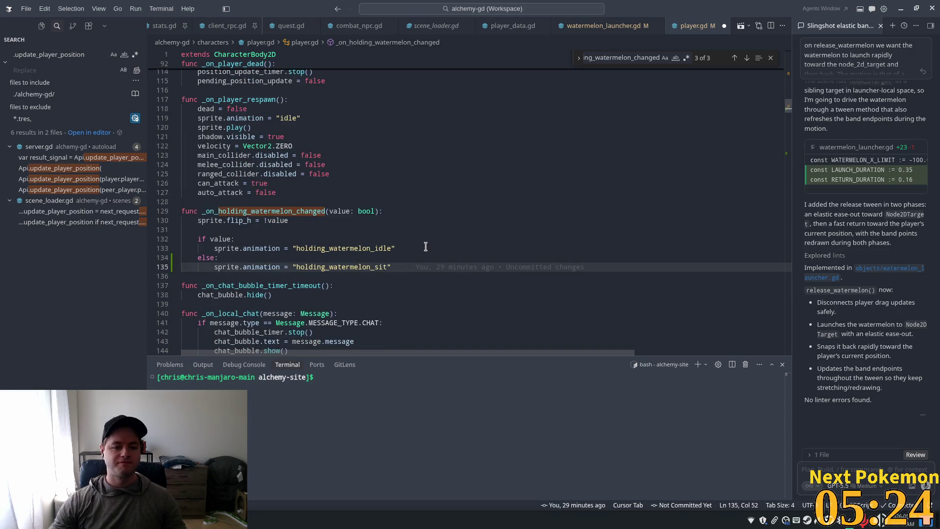
key(Return)
text(awaitin)
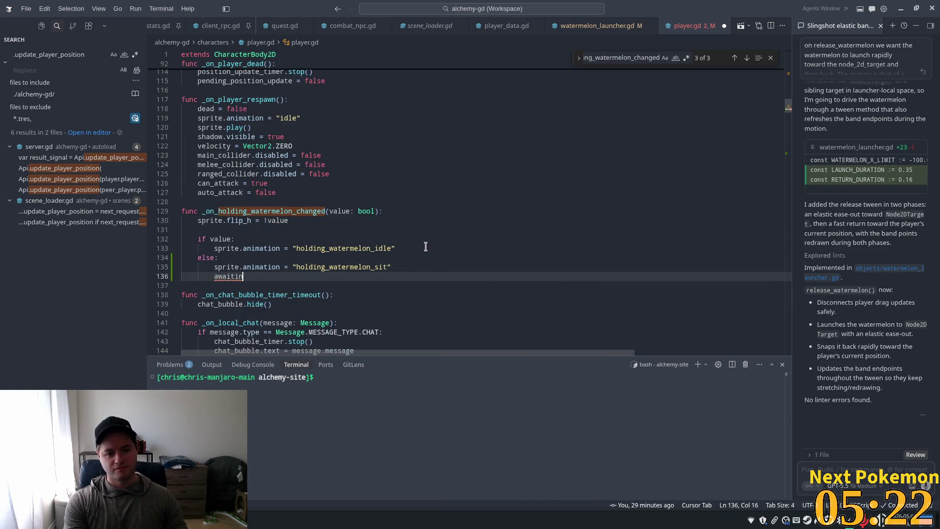
key(ctrl+BackSpace)
text(playe)
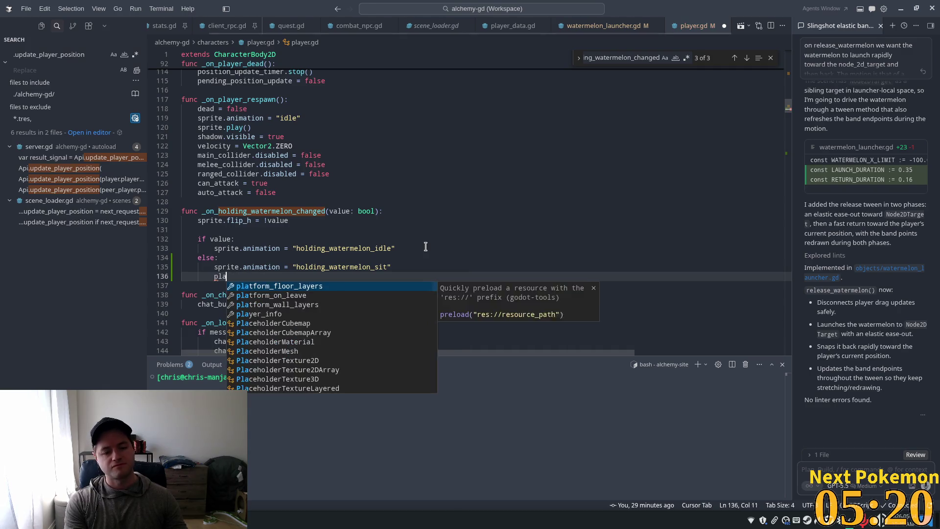
key(BackSpace)
key(BackSpace)
key(BackSpace)
text(P)
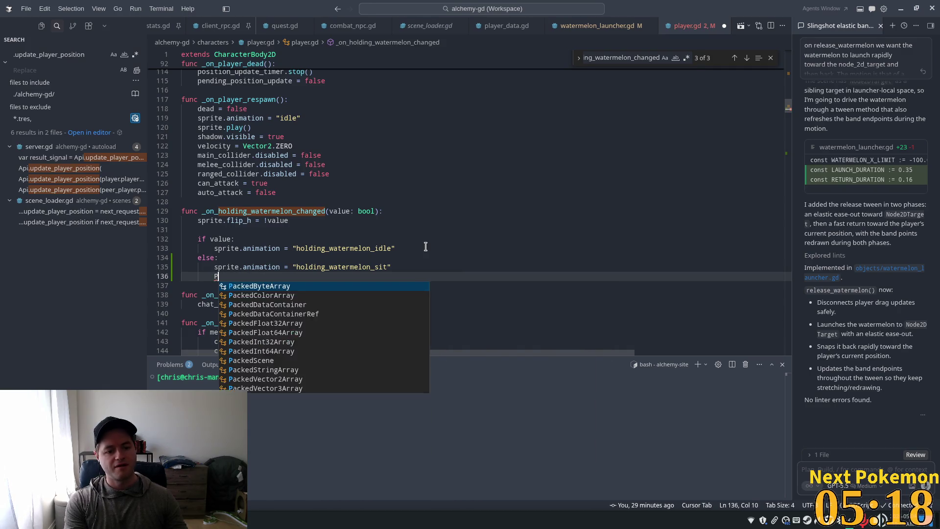
text(layerData)
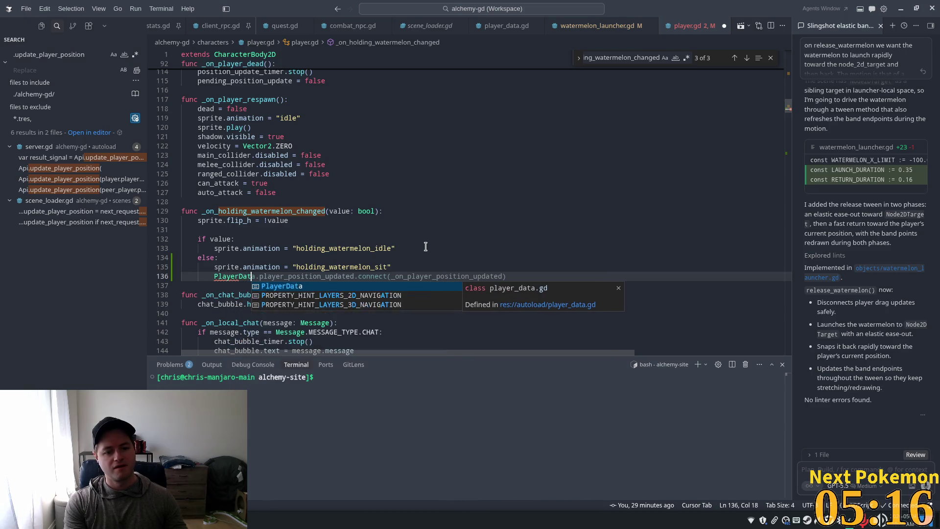
text(.awaiting_w)
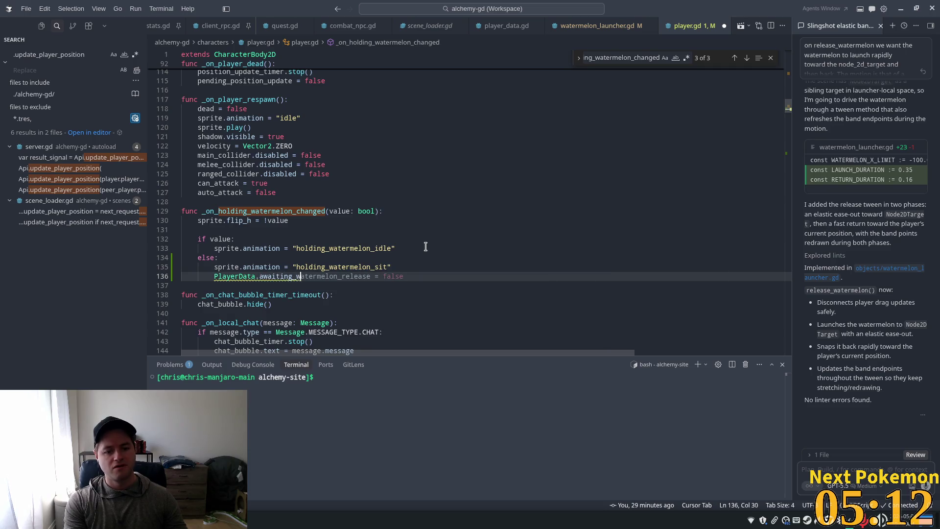
text(atermelon)
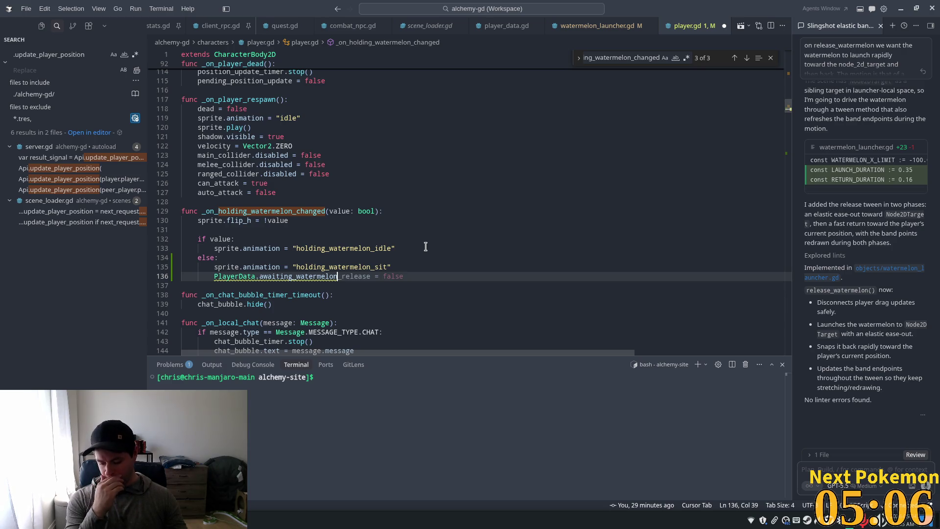
text( = )
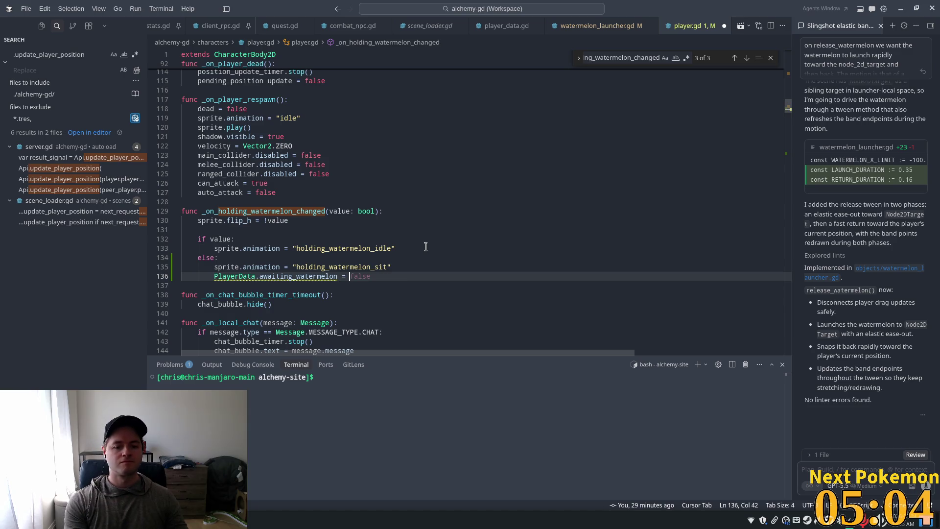
text(true)
key(ctrl+s)
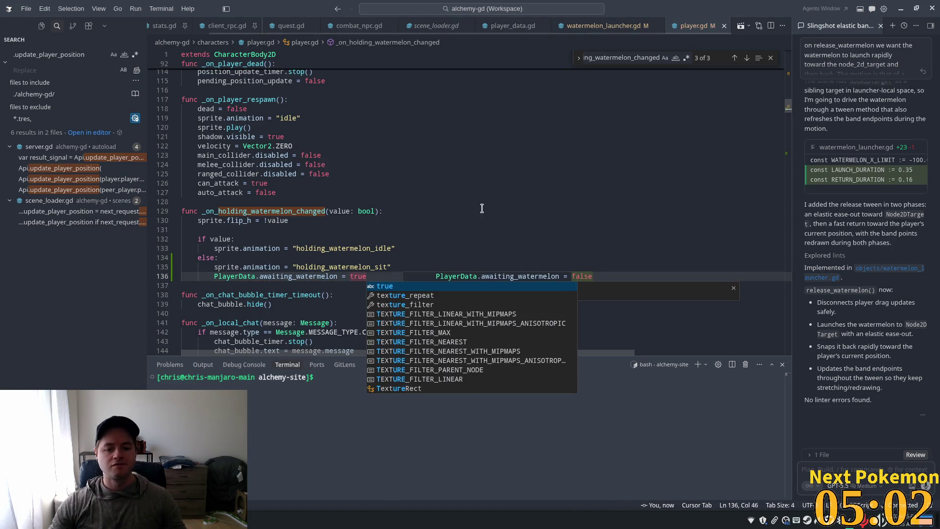
click(455, 131)
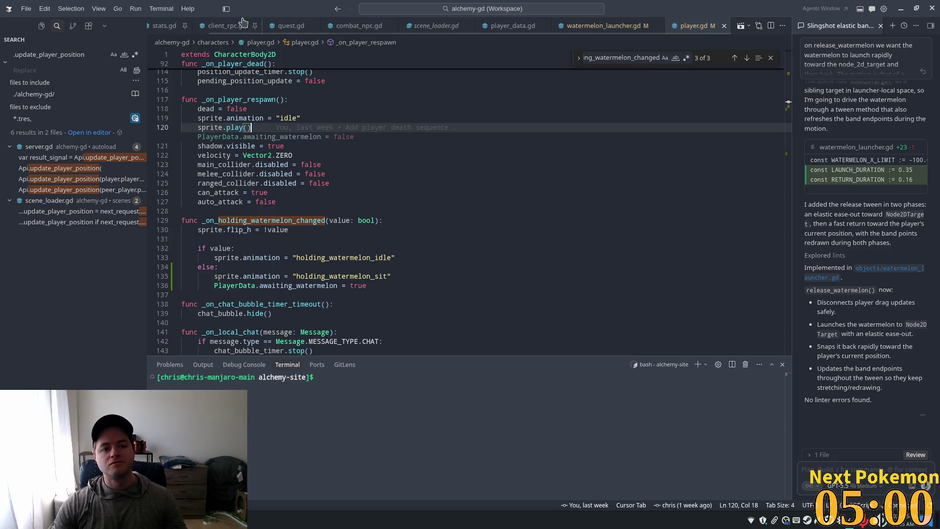
Add var awaiting_watermelon: bool = false below holding_watermelon in player_data.gd, save, and return to player.gd
click(513, 25)
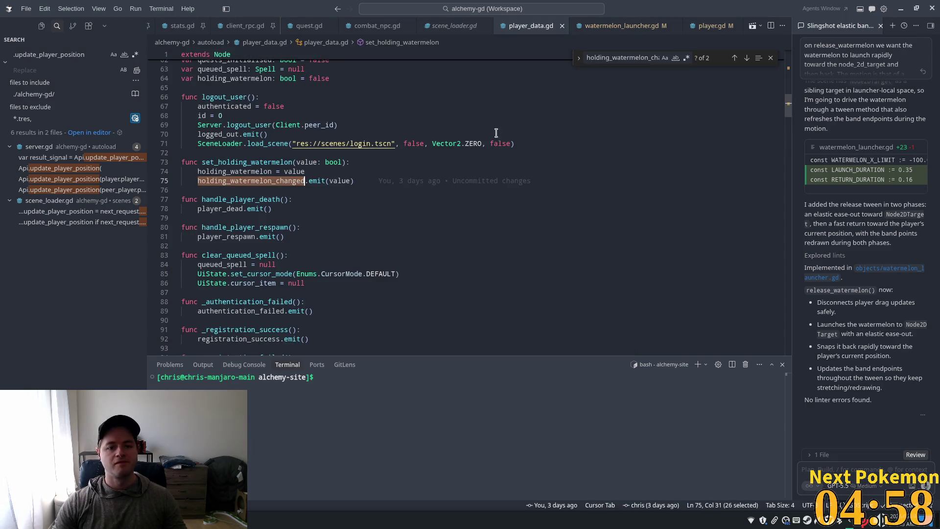
scroll(786, 111, up, 15)
scroll(787, 112, down, 15)
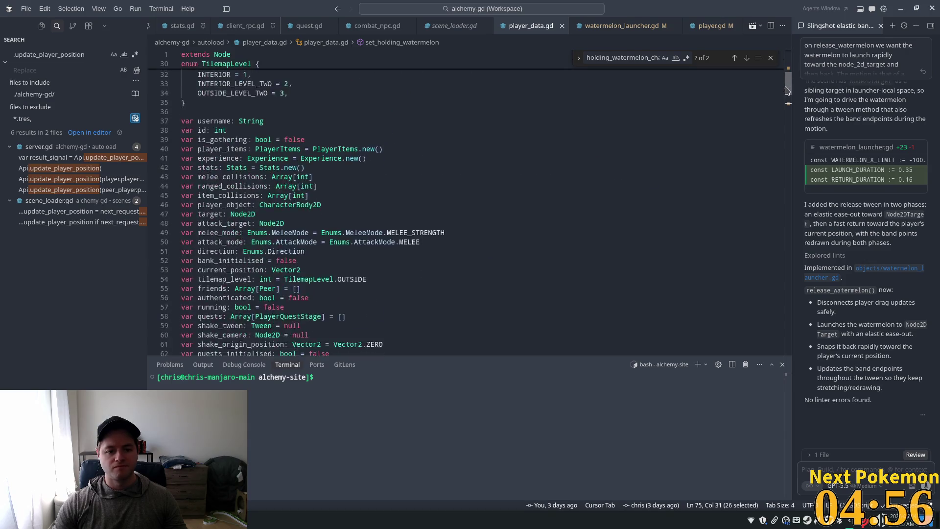
scroll(786, 111, up, 4)
click(338, 184)
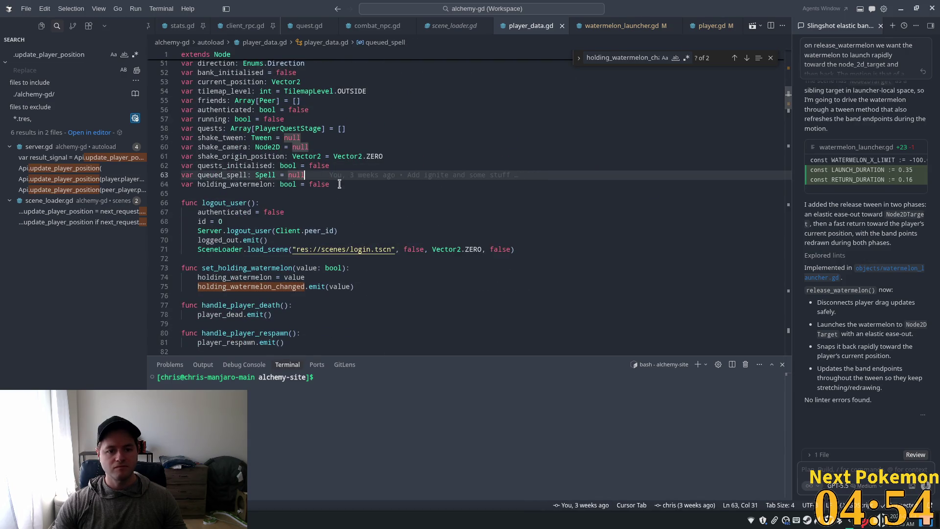
key(Tab)
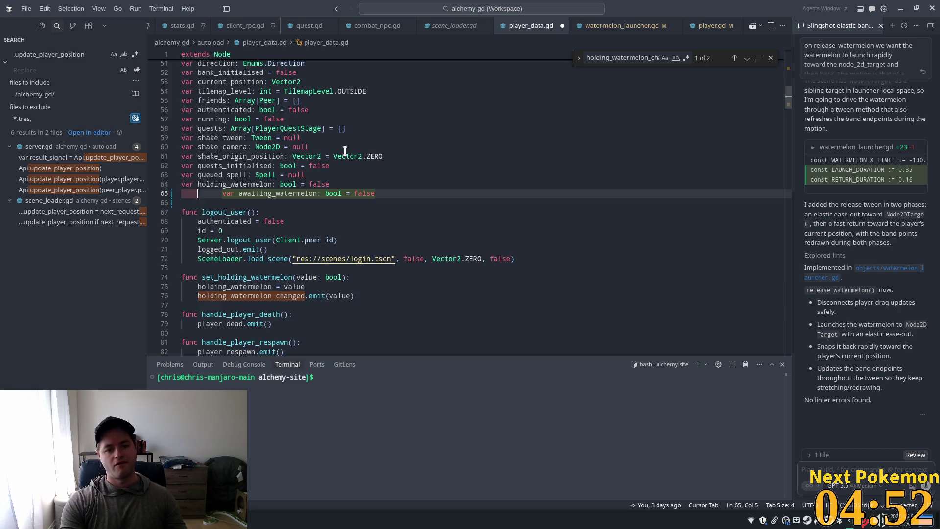
key(Tab)
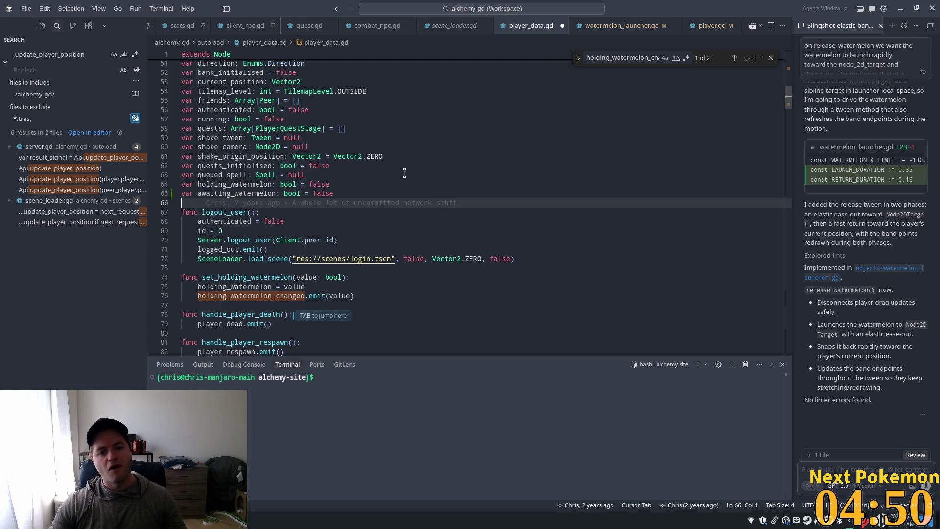
key(ctrl+s)
key(Tab)
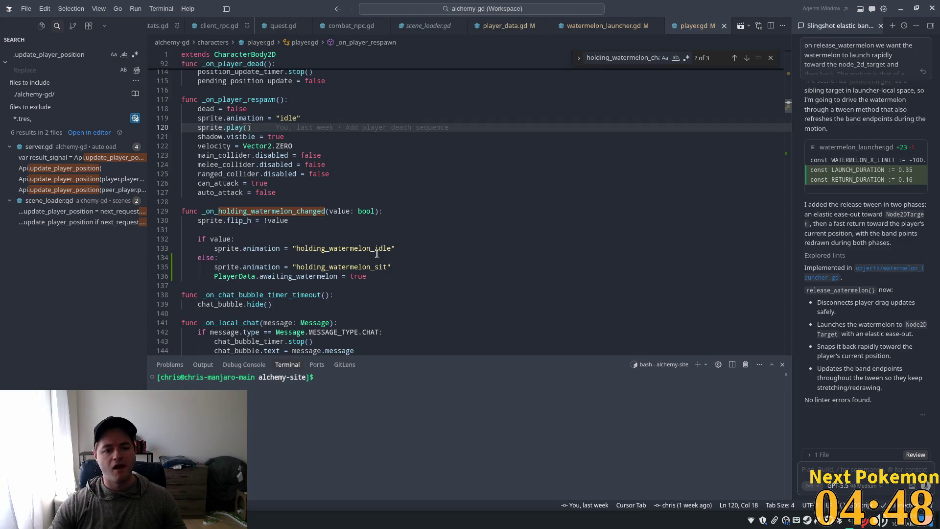
key(Tab)
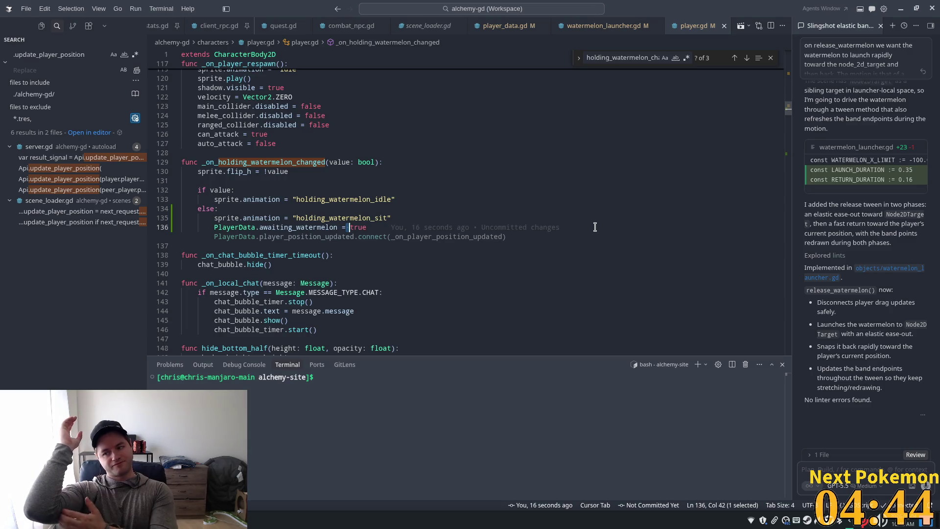
Search player.gd for holding_watermelon and reach its use on line 197 in _physics_process
click(519, 190)
scroll(539, 196, down, 4)
key(ctrl+f)
text(holdoing)
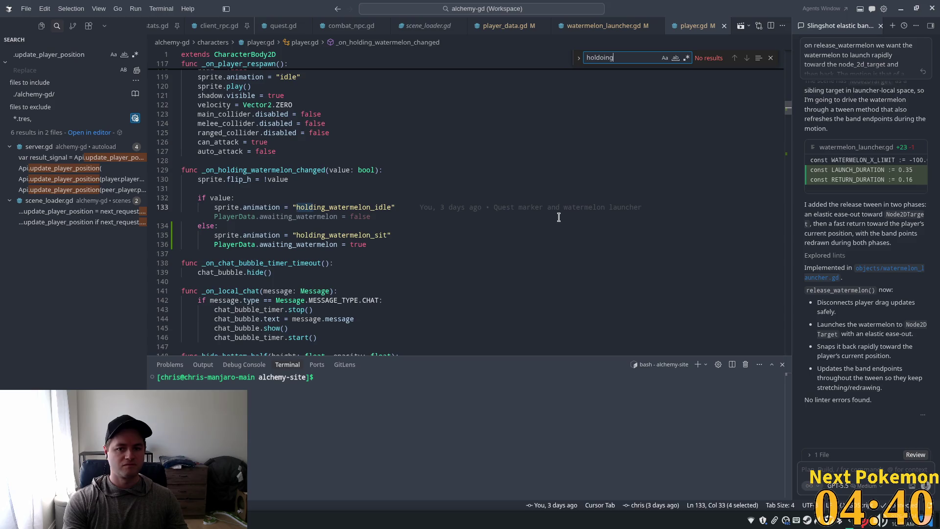
key(BackSpace)
key(BackSpace)
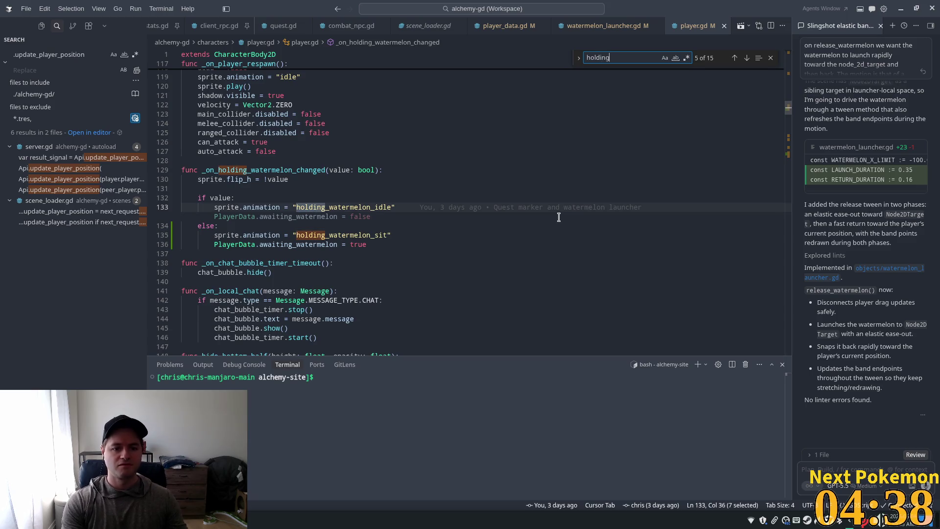
text(_water)
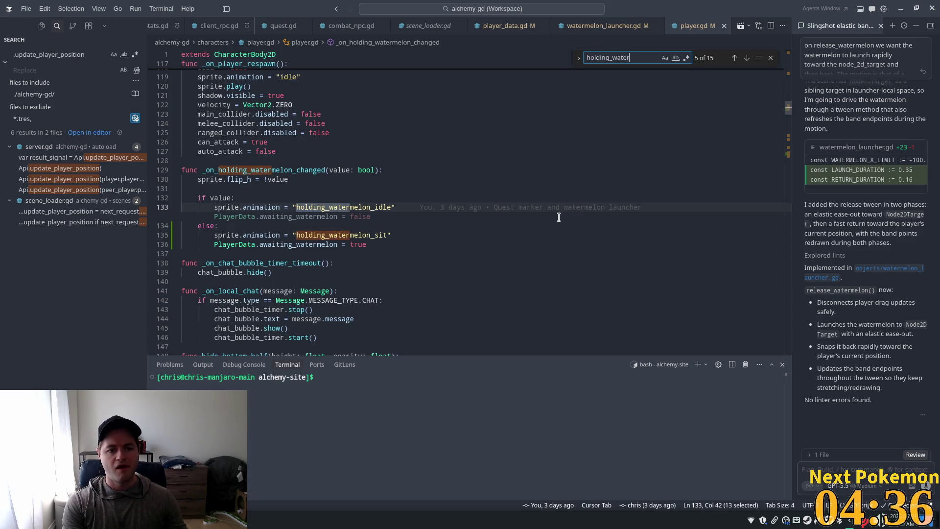
text(melo)
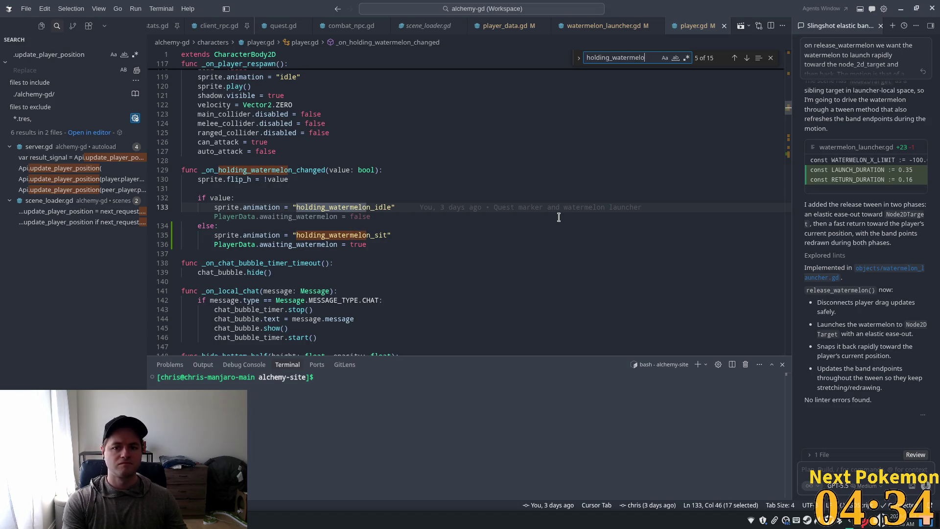
key(Return)
key(Return)
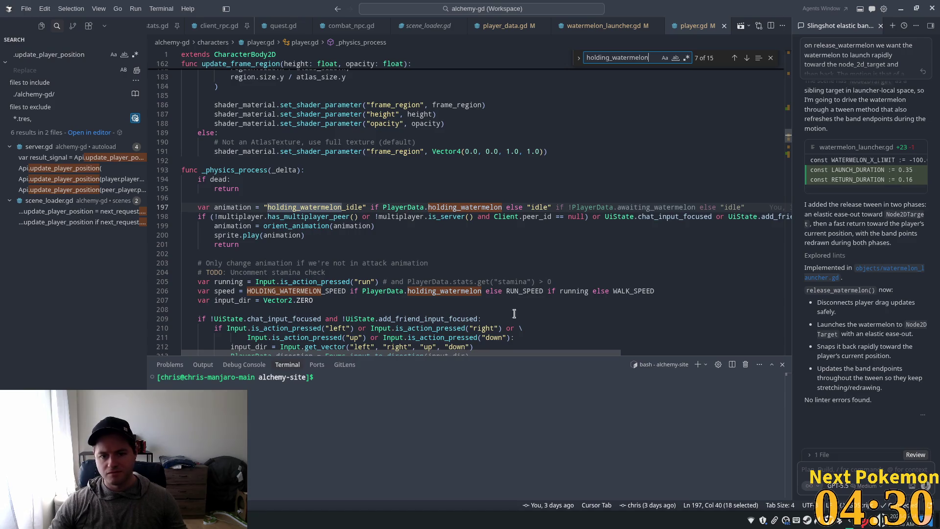
Make line 197 choose holding_watermelon_sit when PlayerData.awaiting_watermelon is true
double_click(314, 207)
key(ctrl+z)
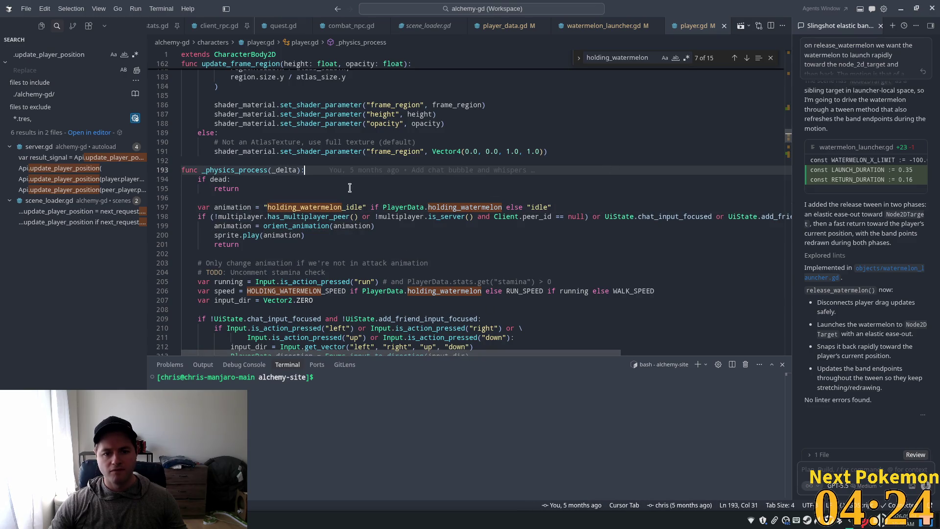
click(406, 210)
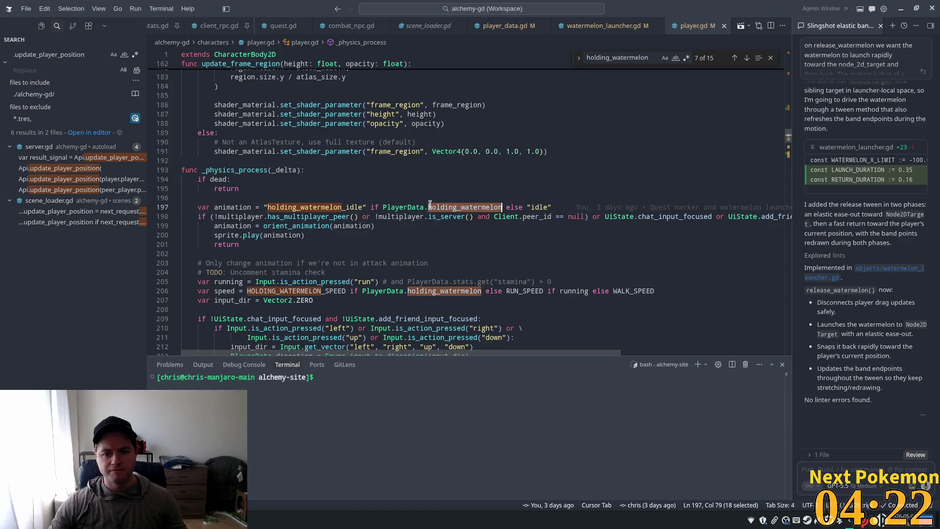
click(506, 207)
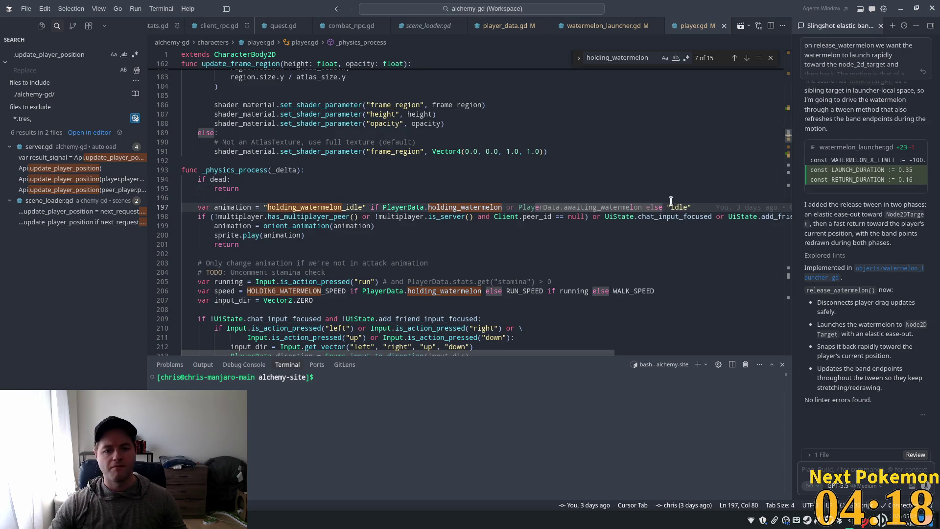
key(Up)
key(Up)
key(Up)
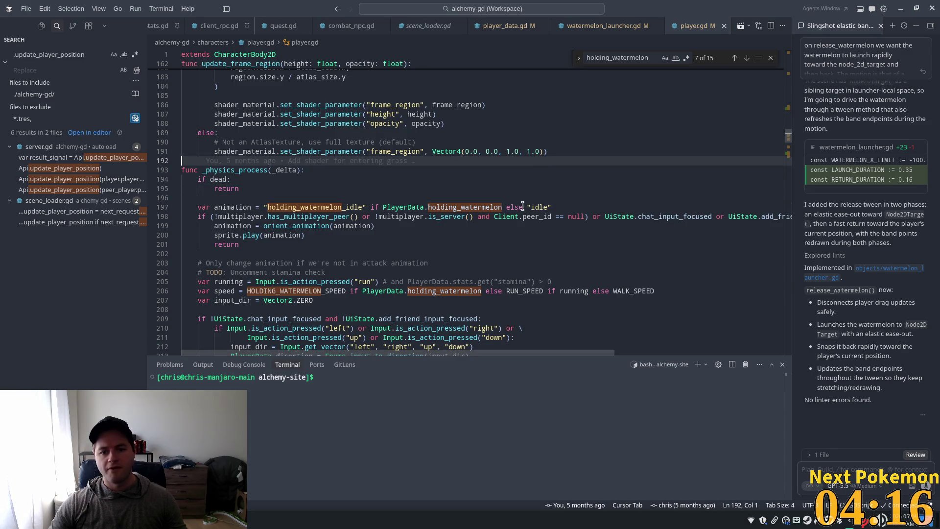
click(524, 207)
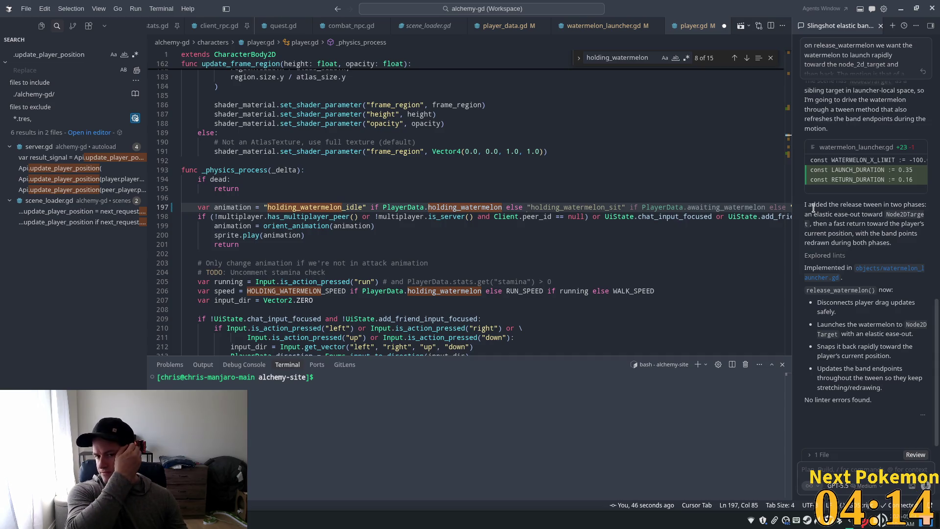
key(Tab)
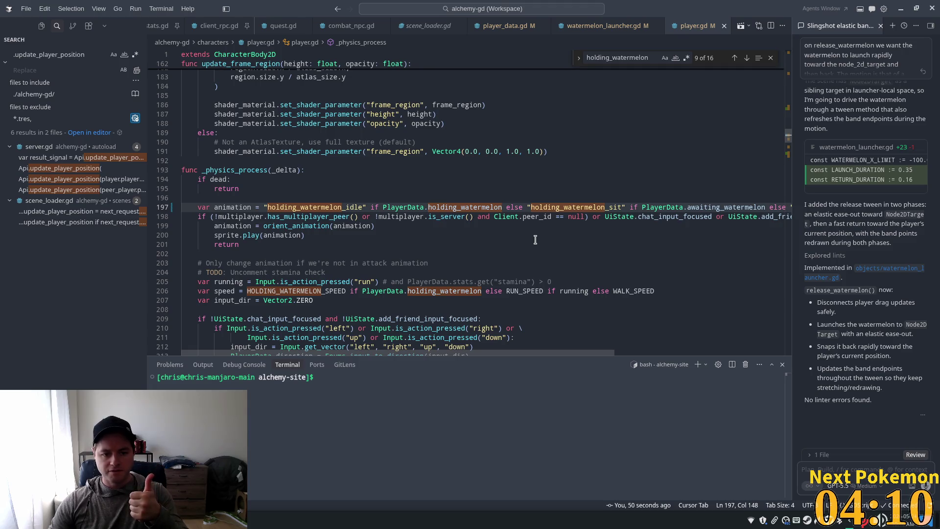
scroll(391, 235, down, 5)
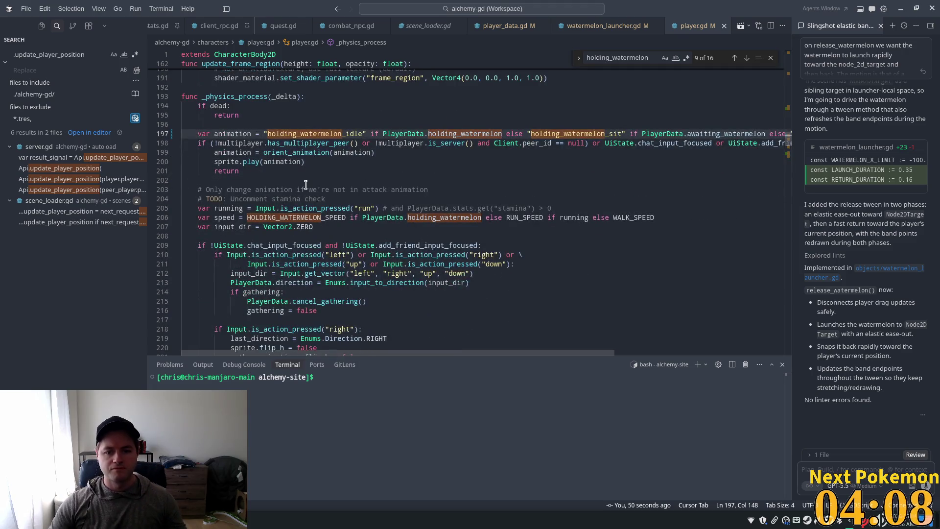
Dismiss Cursor's suggestions on speed line 206 and bring lines 203–206 into view
click(265, 169)
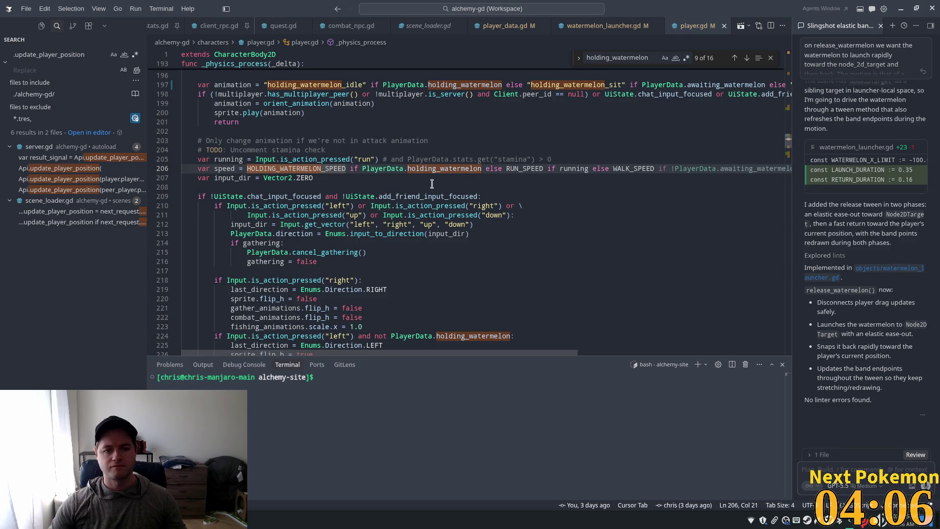
click(466, 113)
click(260, 167)
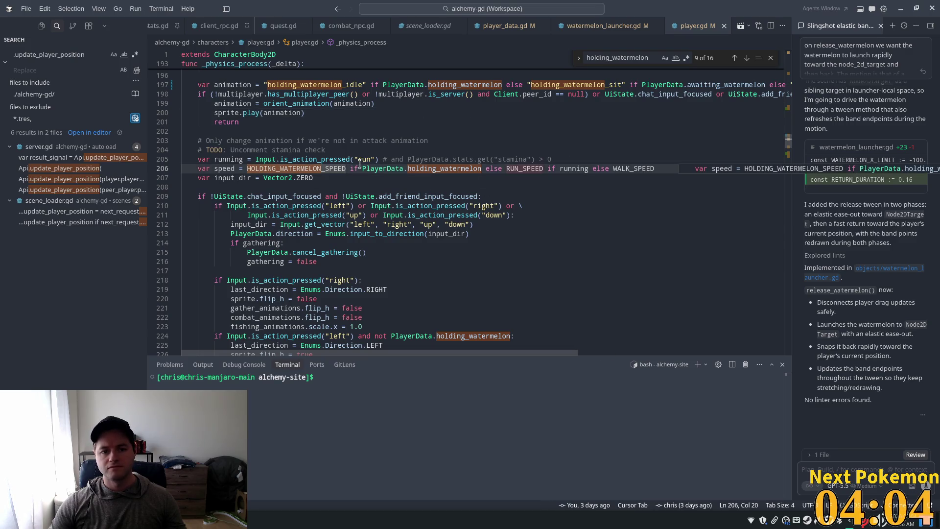
click(483, 140)
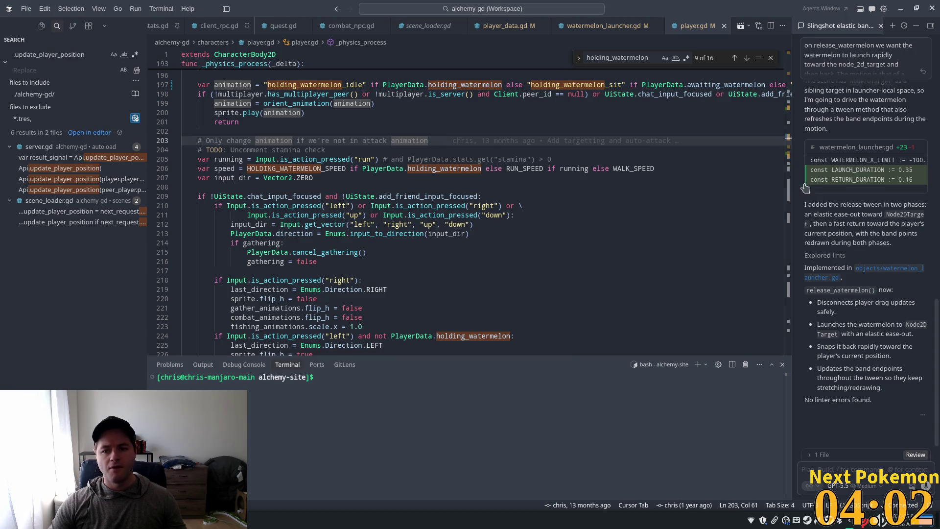
scroll(310, 129, up, 20)
scroll(310, 130, up, 2)
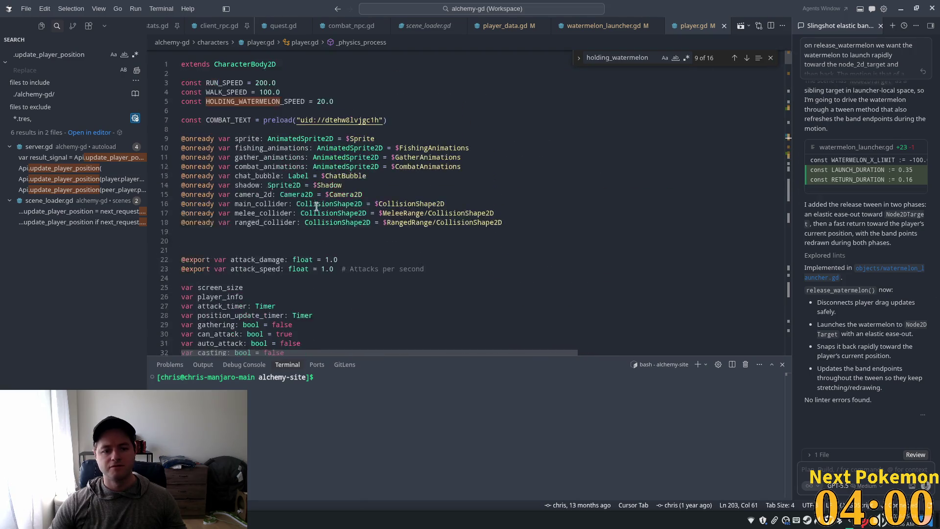
scroll(541, 152, down, 4)
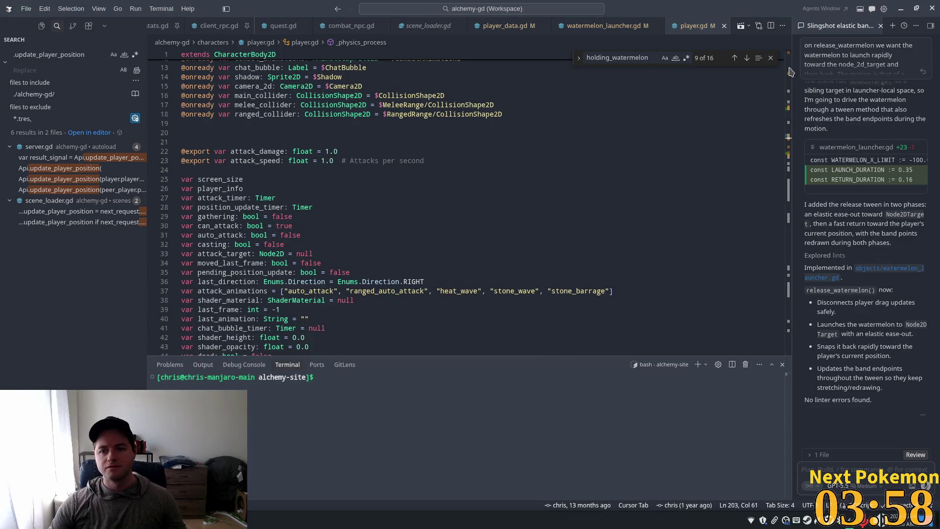
scroll(783, 96, down, 20)
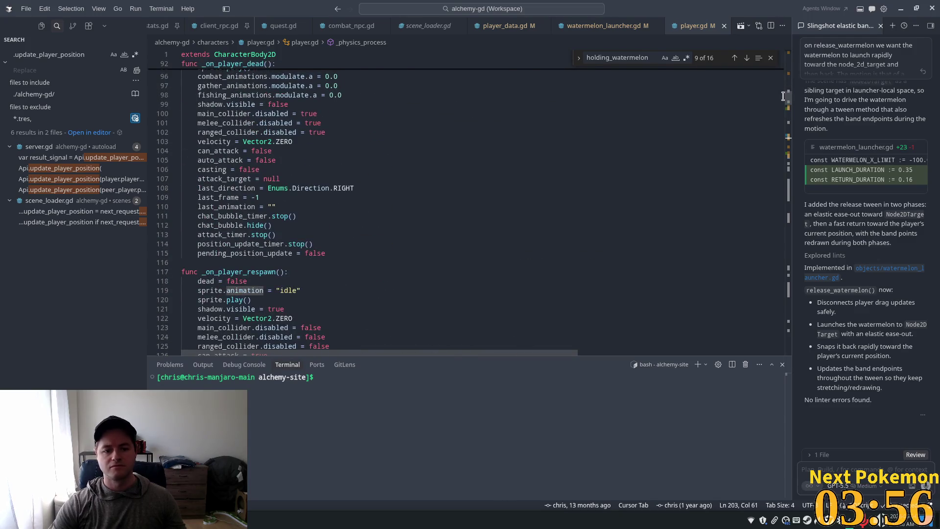
key(Left)
scroll(400, 169, down, 5)
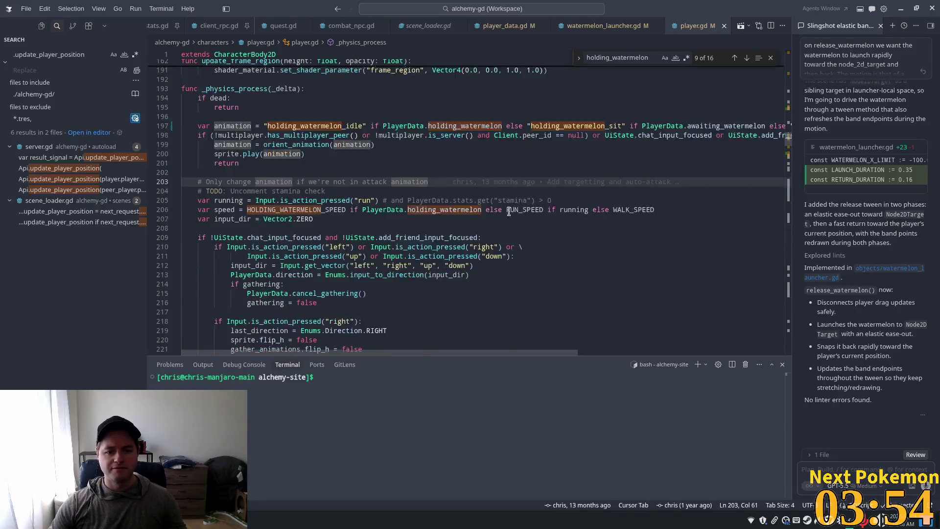
Make line 206 use speed 0.0 when PlayerData.awaiting_watermelon is true, and save player.gd
click(485, 185)
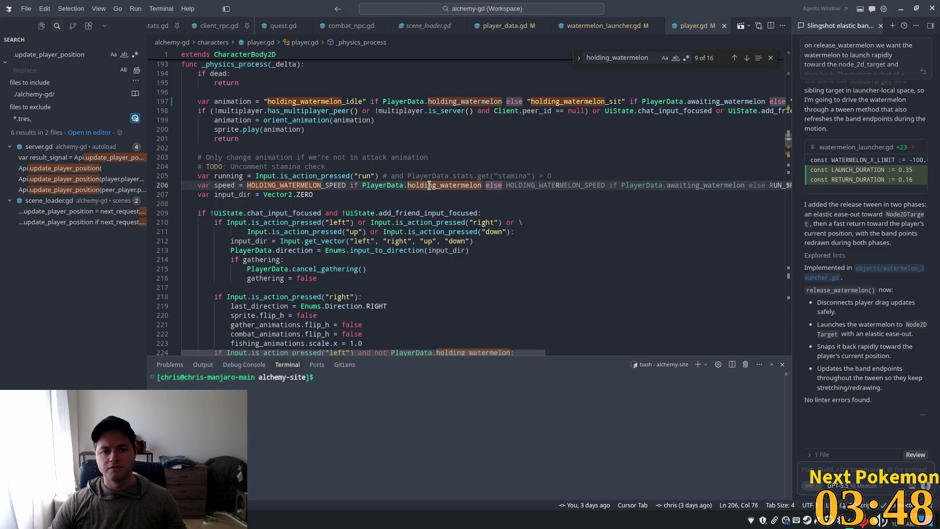
key(Escape)
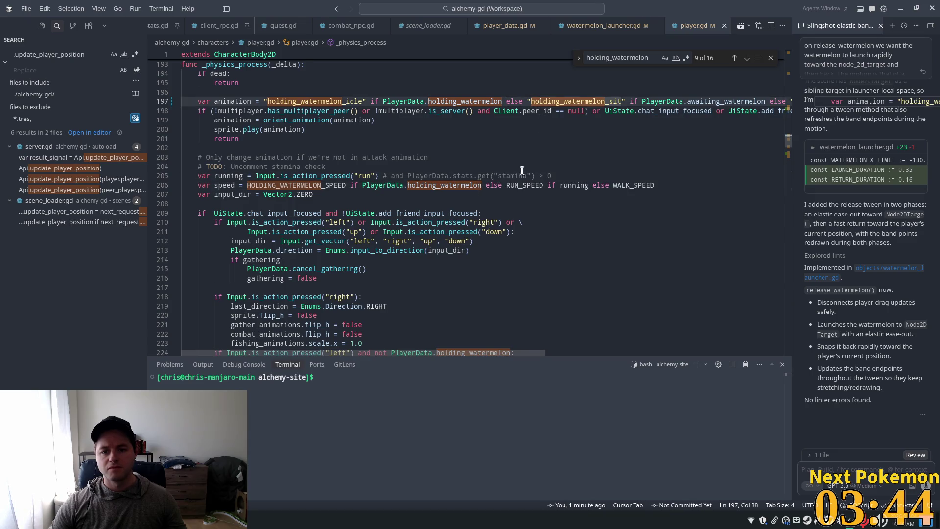
key(Right)
key(Right)
key(Right)
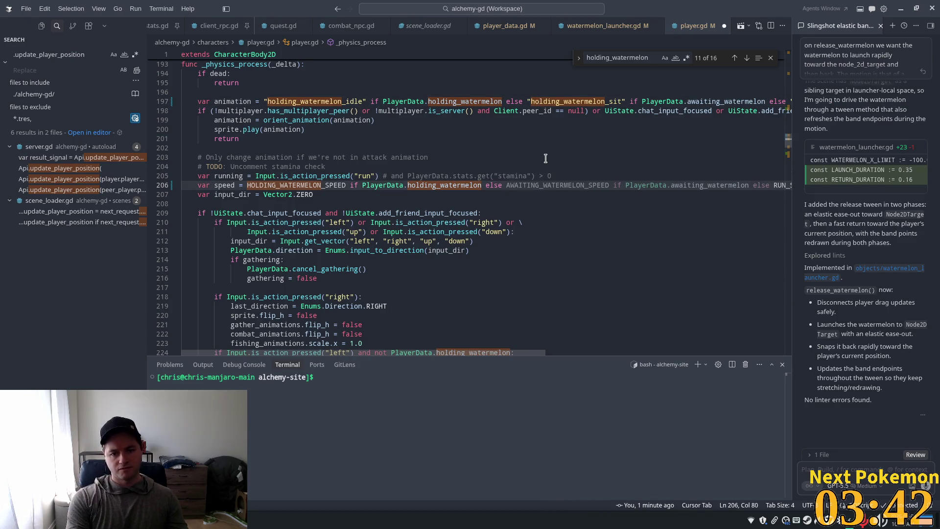
text(0.0 ifRU)
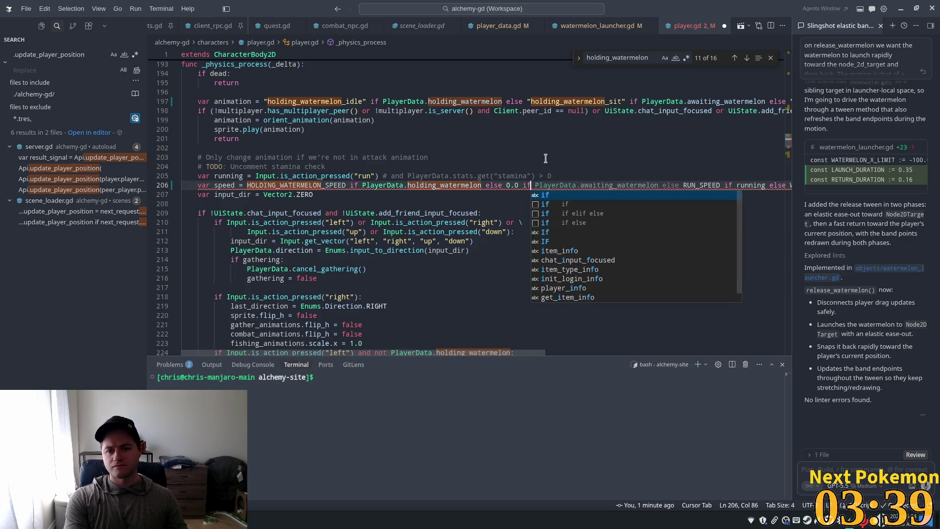
key(Tab)
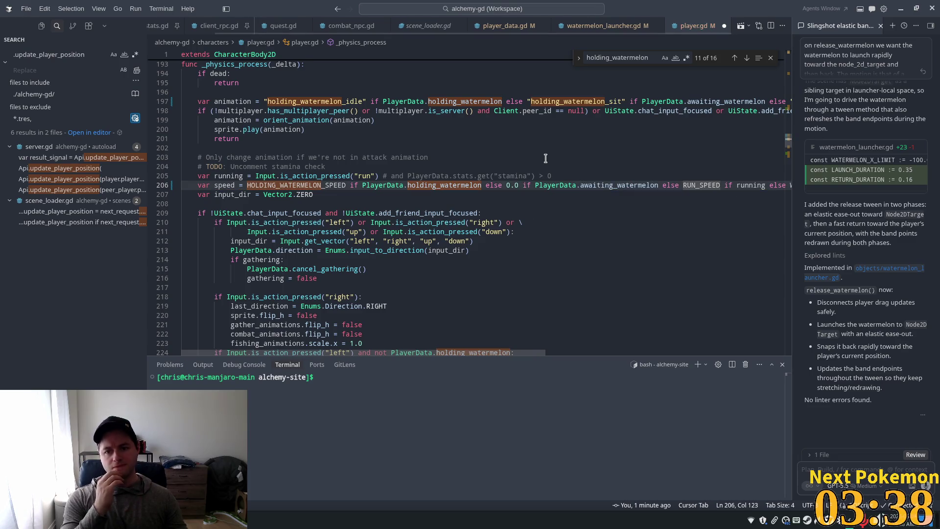
key(ctrl+s)
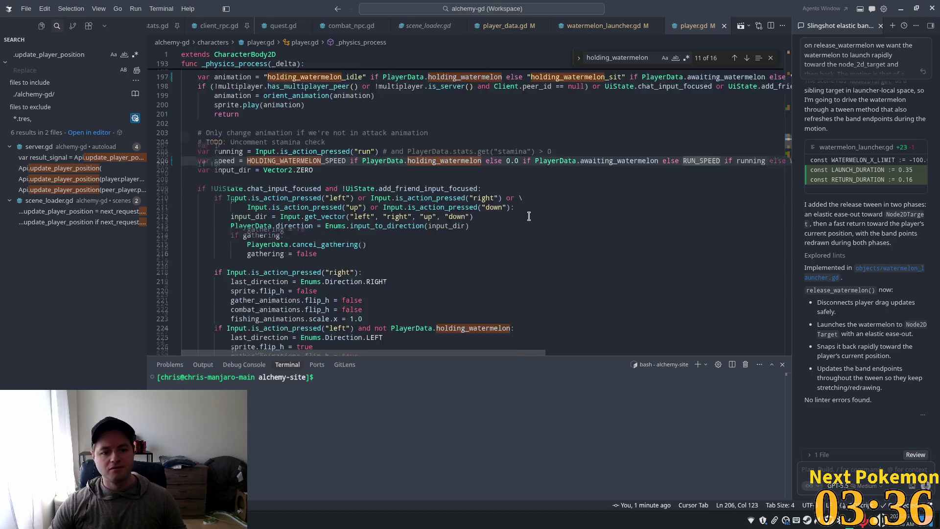
Scroll down to the left-turn condition on line 224
scroll(528, 216, down, 3)
scroll(529, 215, up, 2)
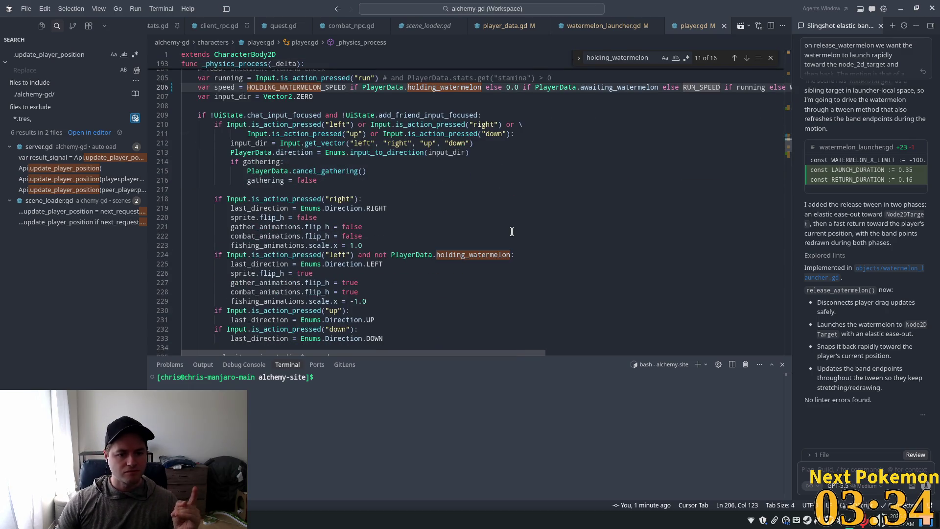
scroll(511, 231, down, 4)
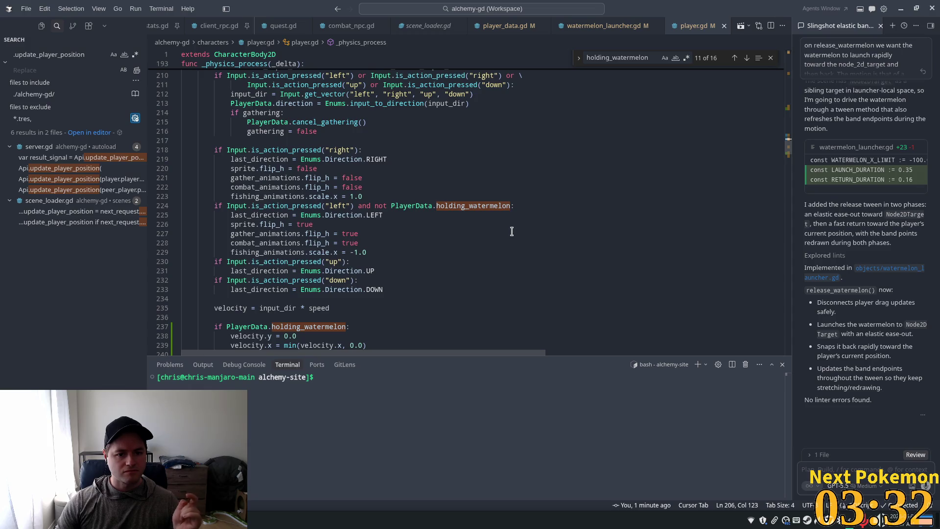
scroll(511, 231, down, 1)
click(512, 181)
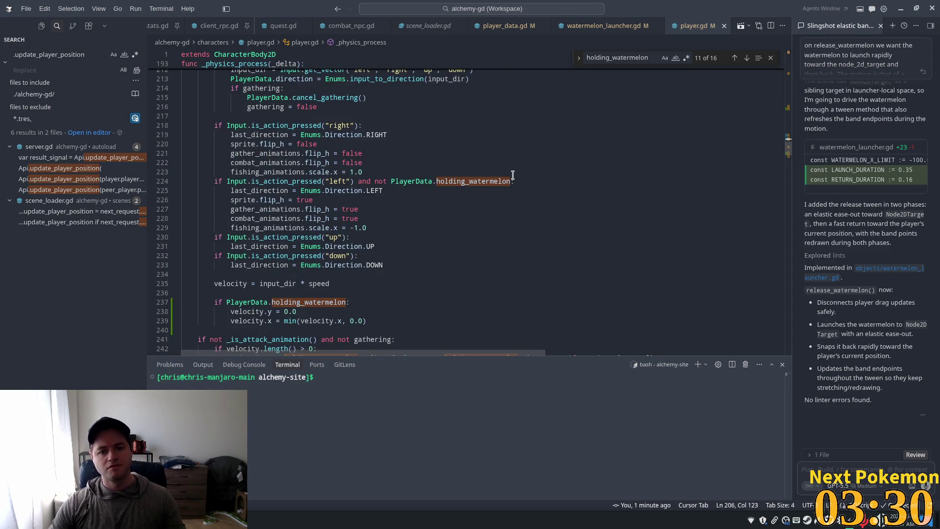
key(Tab)
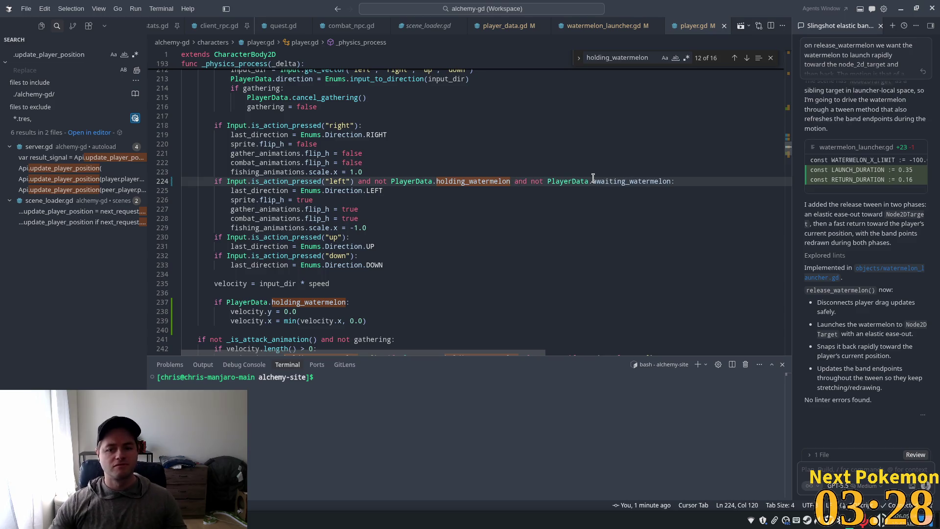
scroll(593, 178, down, 3)
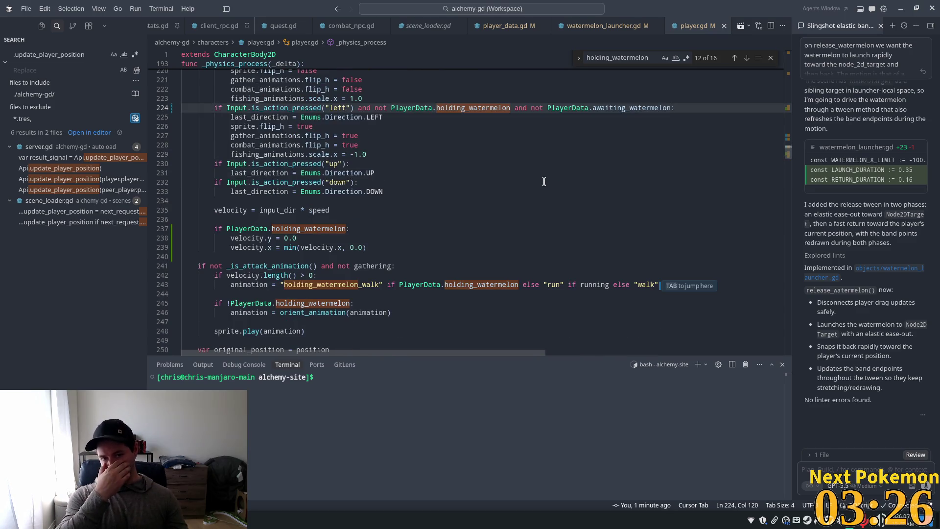
scroll(497, 188, down, 2)
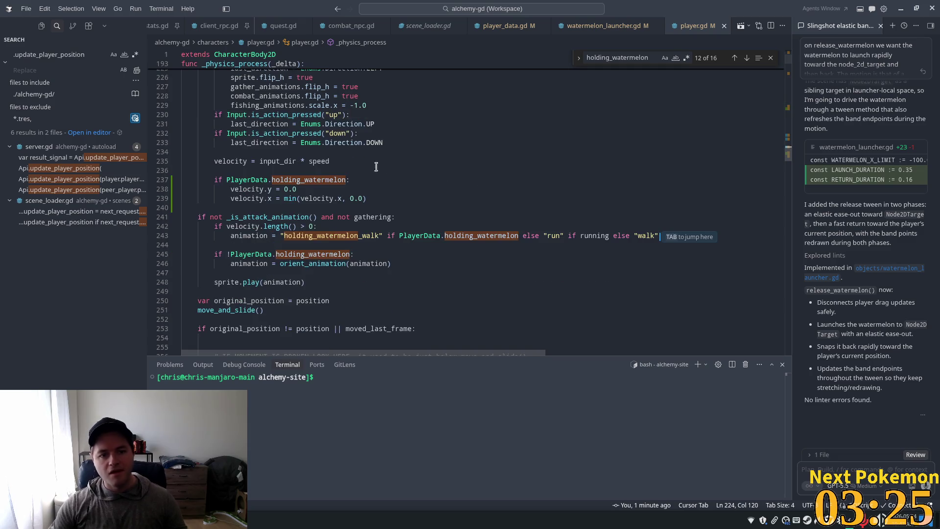
click(346, 180)
click(334, 105)
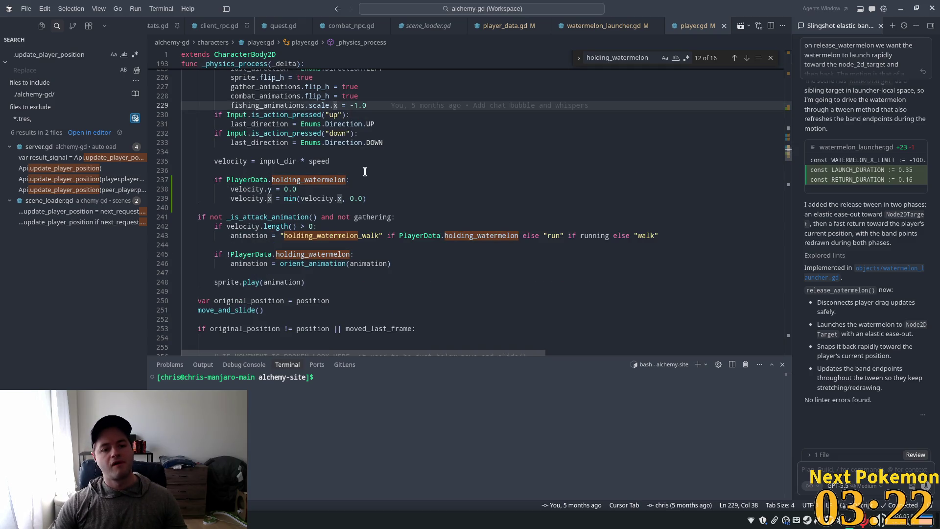
click(232, 136)
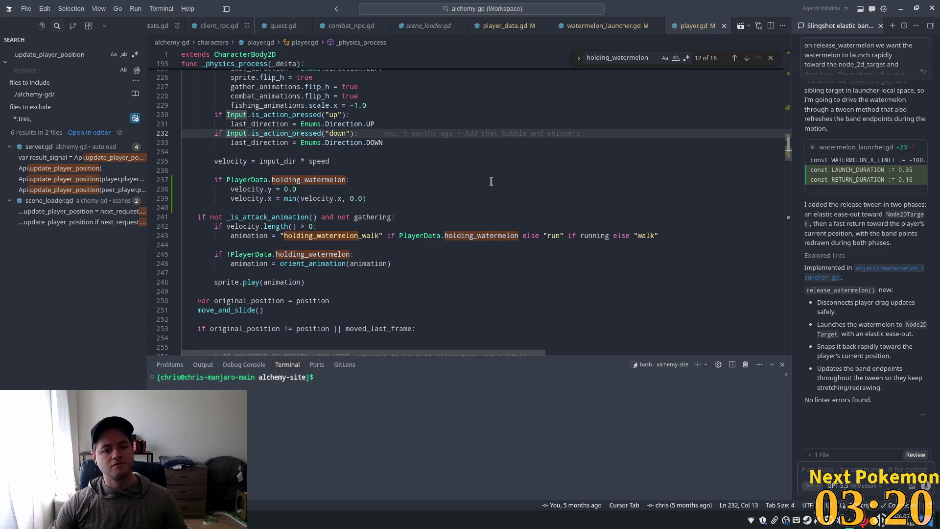
scroll(424, 169, down, 3)
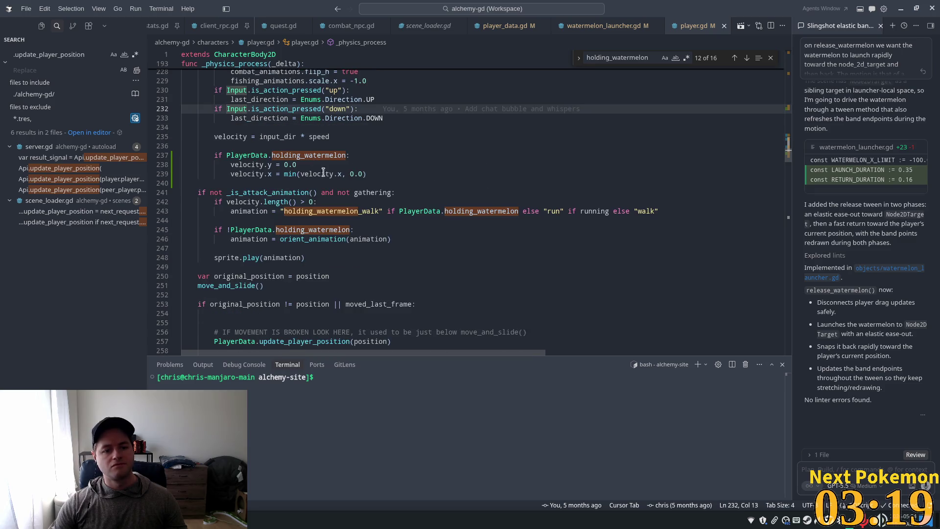
double_click(447, 186)
scroll(301, 177, down, 1)
double_click(348, 163)
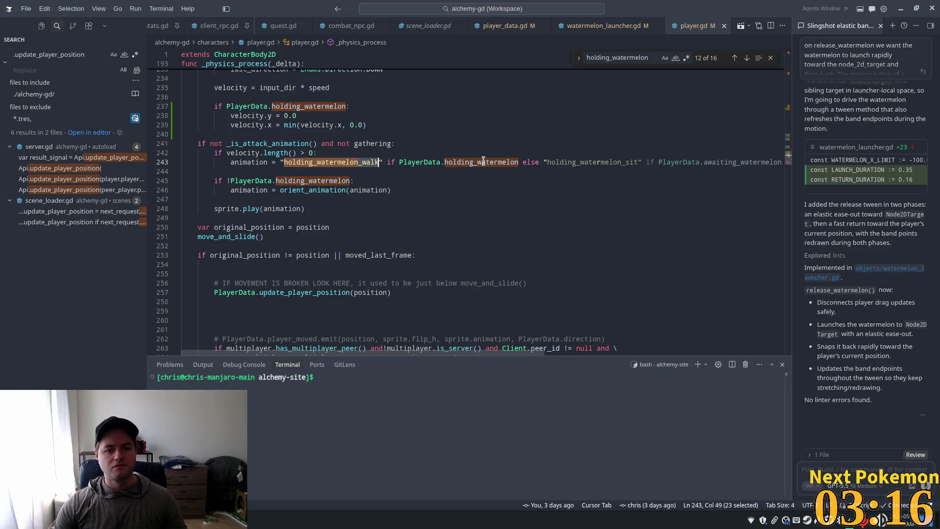
double_click(283, 143)
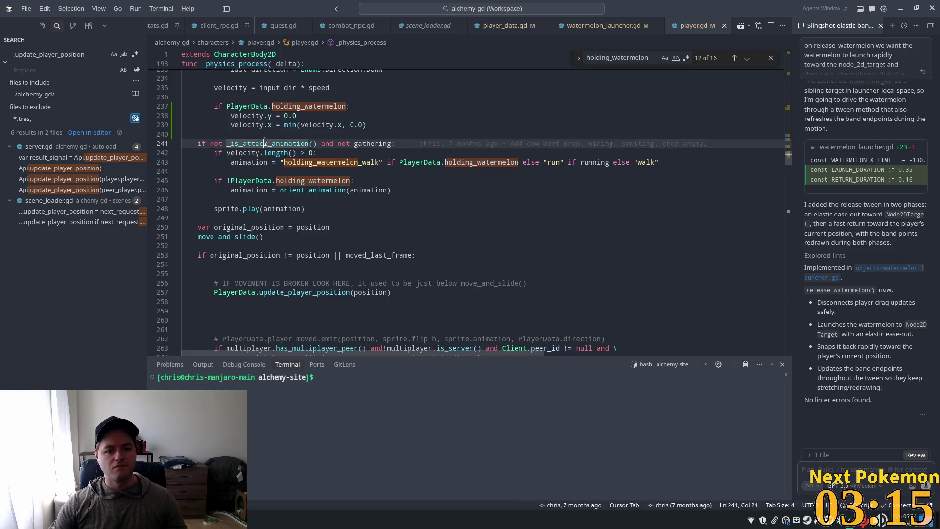
double_click(239, 152)
scroll(385, 206, down, 2)
click(431, 160)
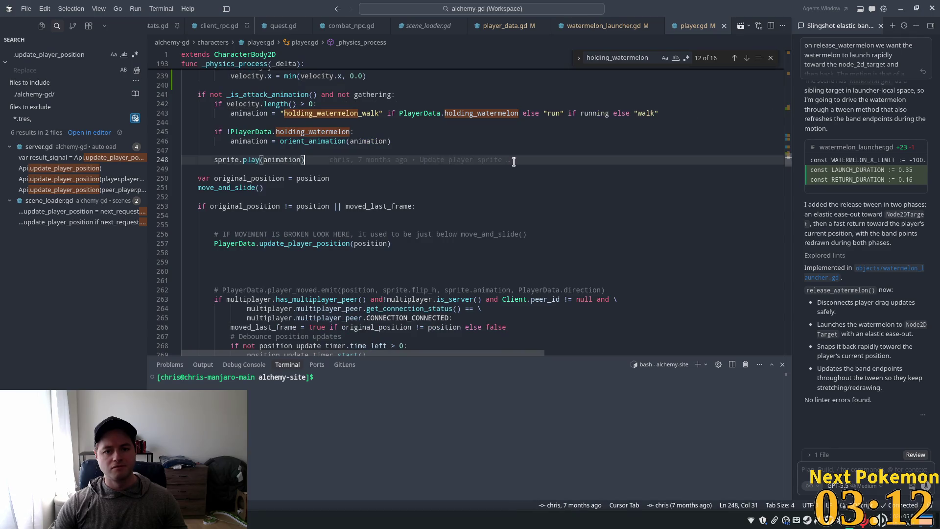
scroll(473, 196, down, 3)
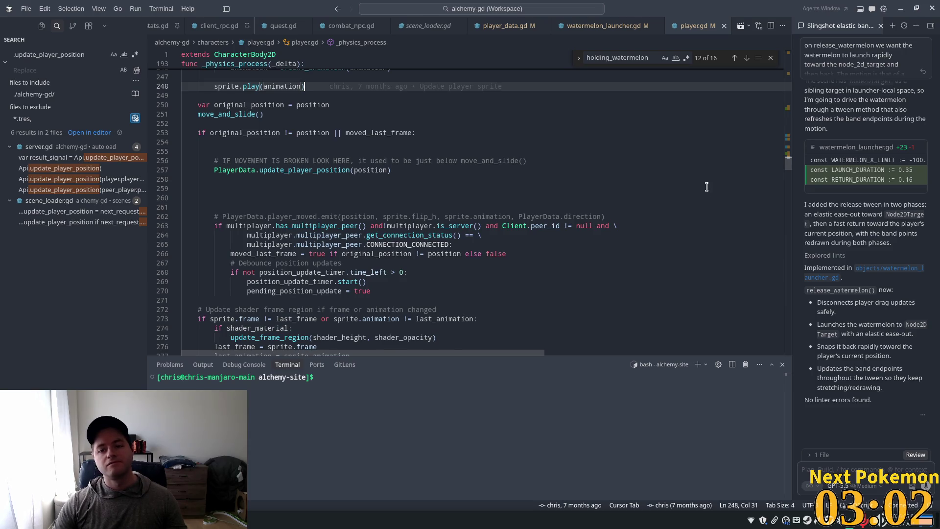
Review the top of _physics_process around lines 188 and 195, then return to the Godot editor
scroll(783, 162, up, 3)
scroll(788, 156, up, 7)
mouse_move(788, 156)
mouse_down()
mouse_move(795, 72)
mouse_move(776, 120)
mouse_up()
scroll(419, 219, down, 10)
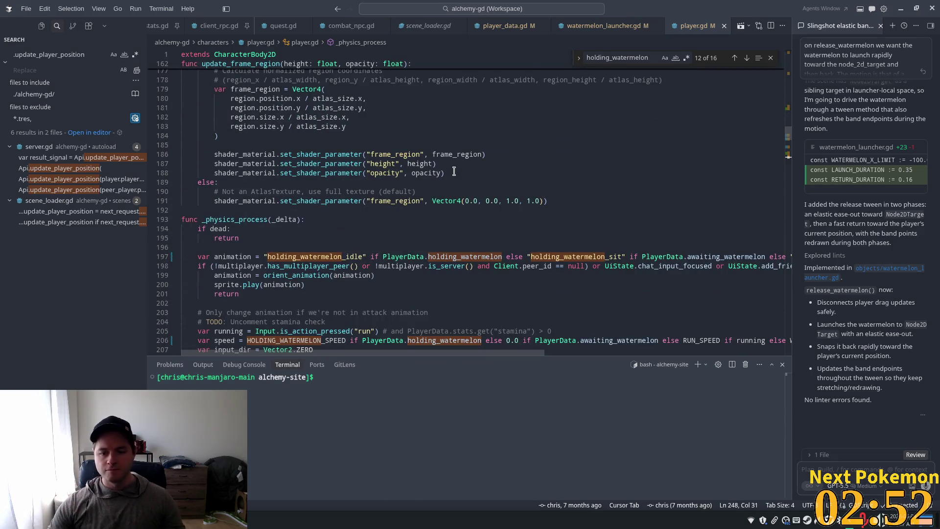
click(316, 238)
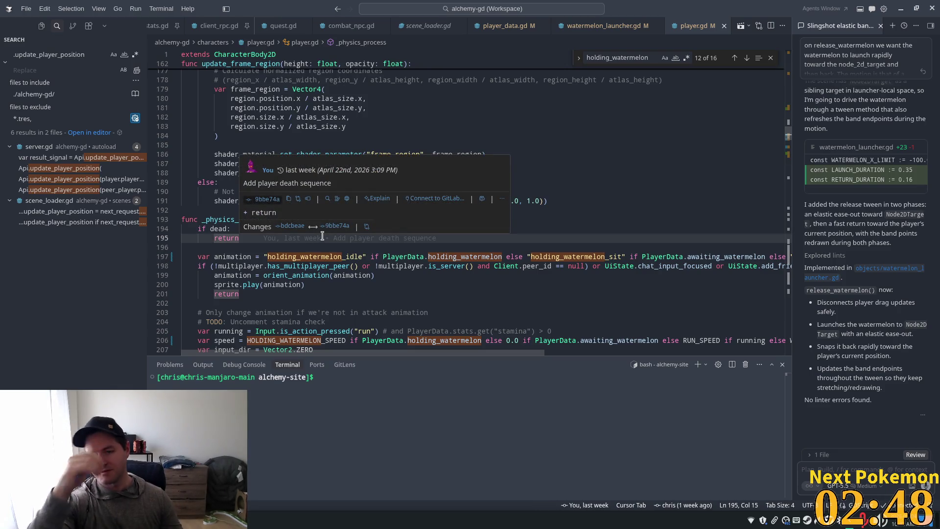
click(509, 172)
scroll(597, 151, up, 4)
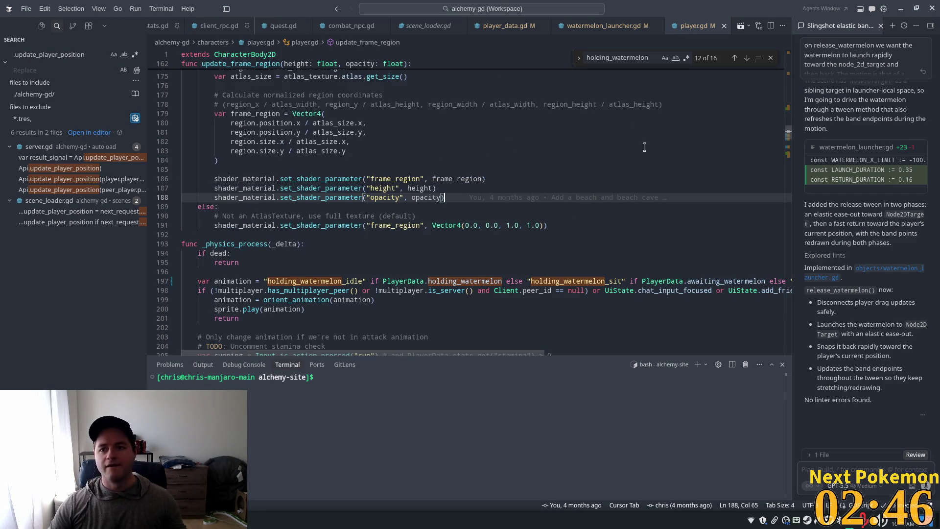
scroll(591, 155, down, 4)
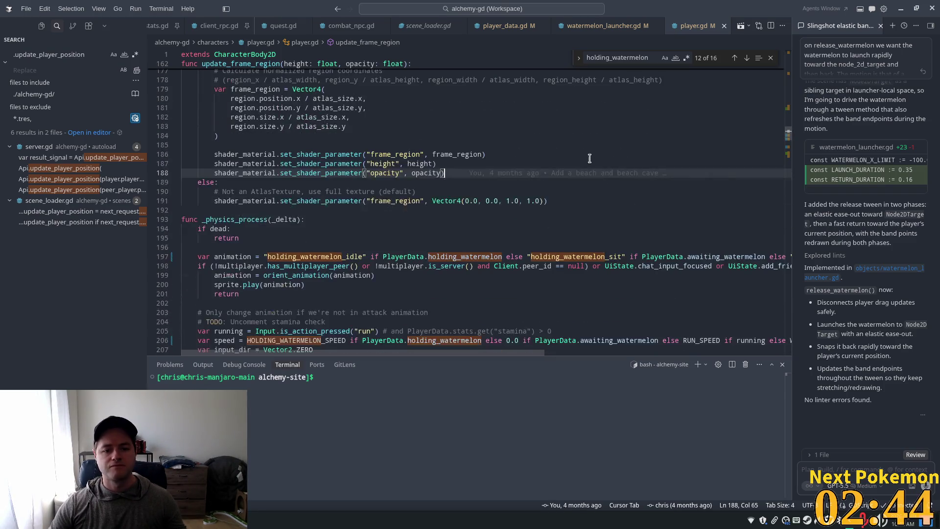
key(alt+Tab)
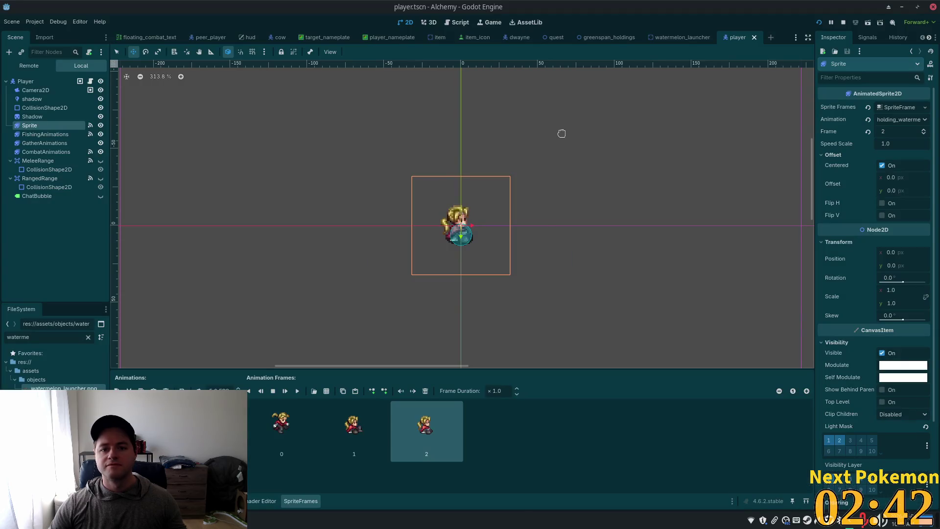
Run the game, walk the watermelon-carrying character left and back right pulling the slingshot, then stop it
click(818, 23)
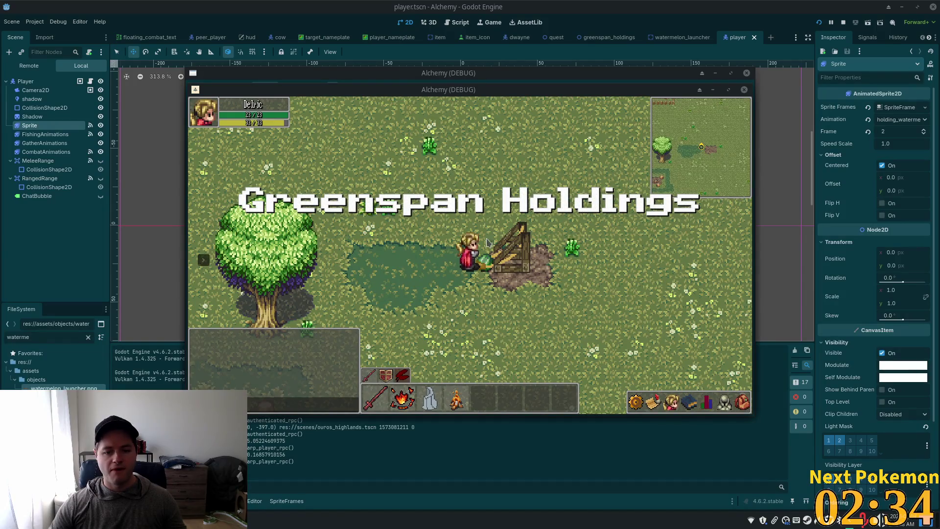
click(485, 262)
key(a)
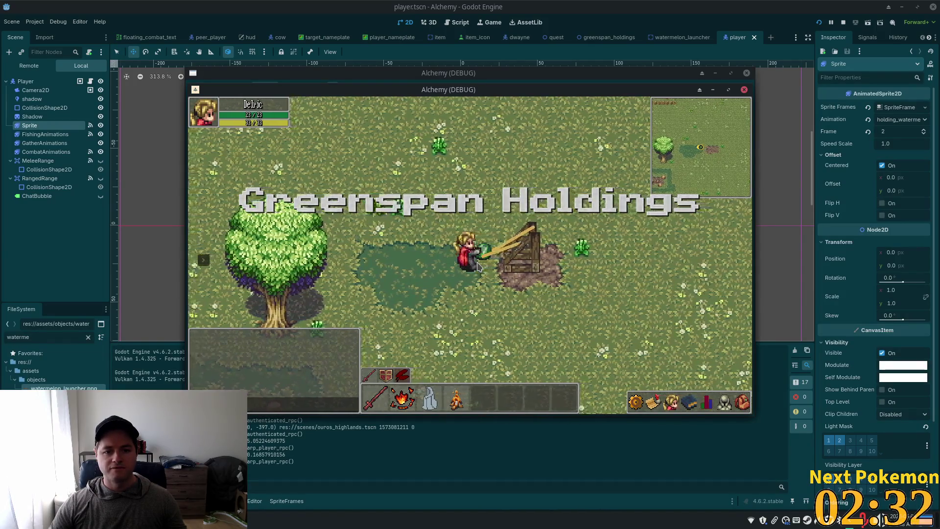
key(a)
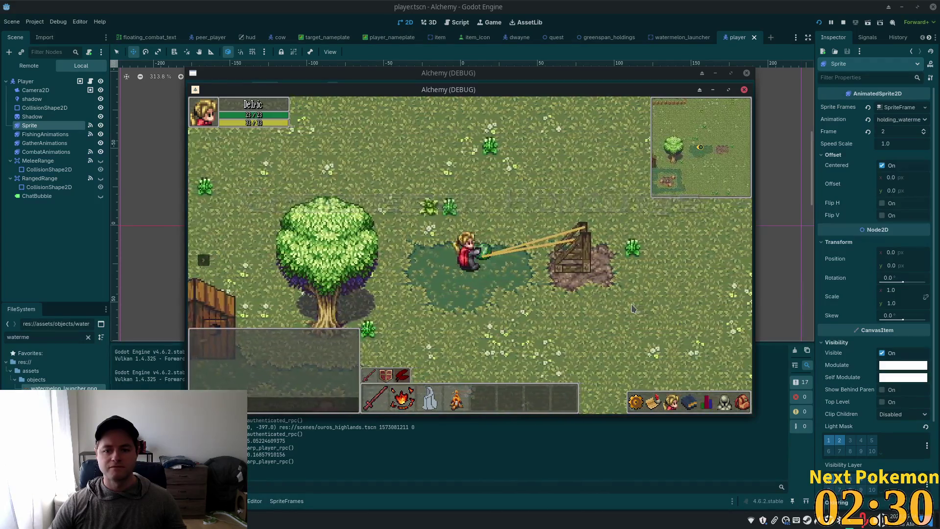
key(a)
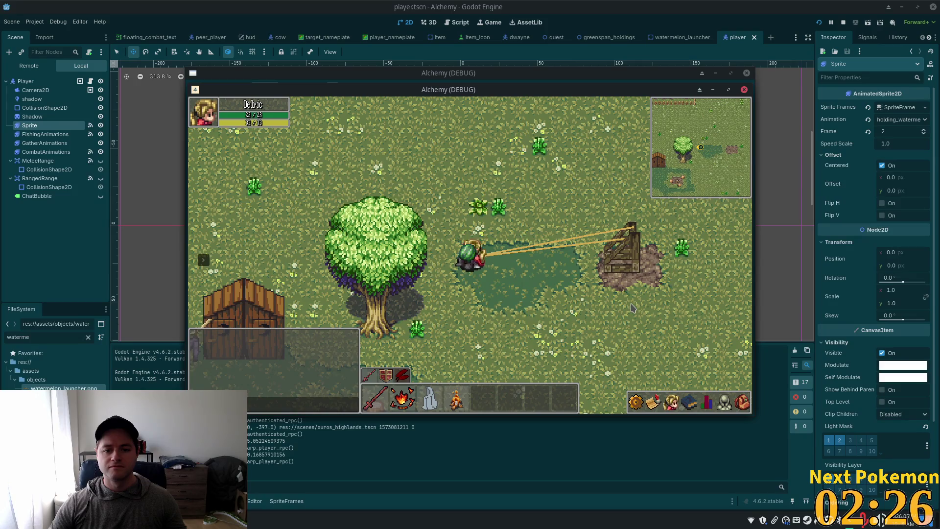
key(a)
key(d)
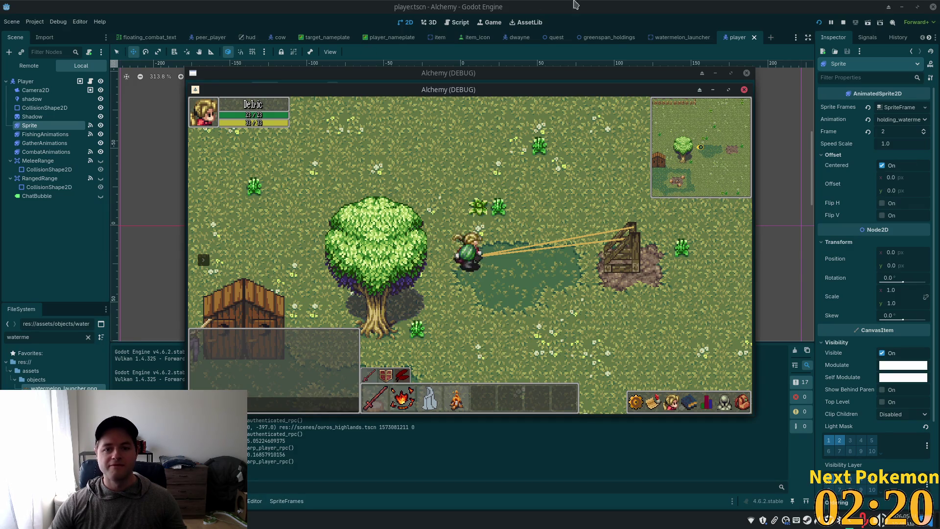
click(843, 22)
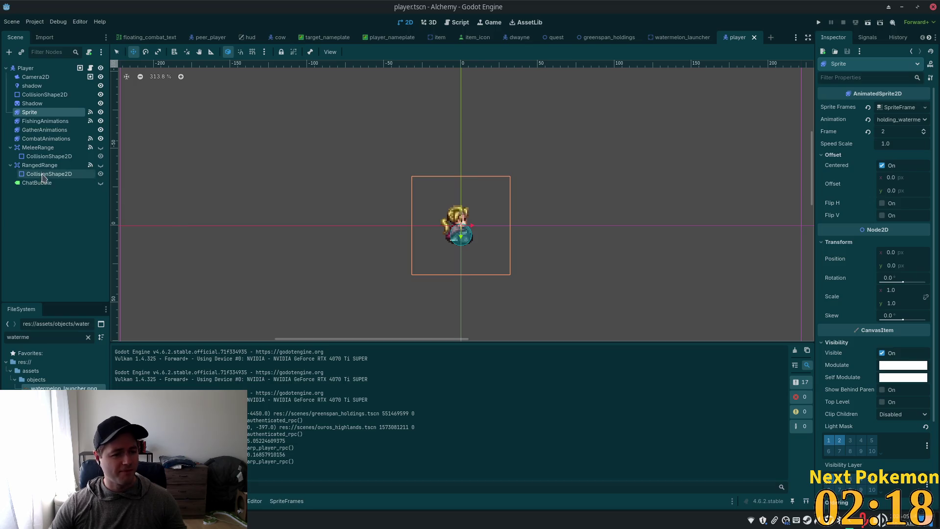
Inspect the Sprite node's three holding-watermelon animation frames, then run the game again
click(49, 129)
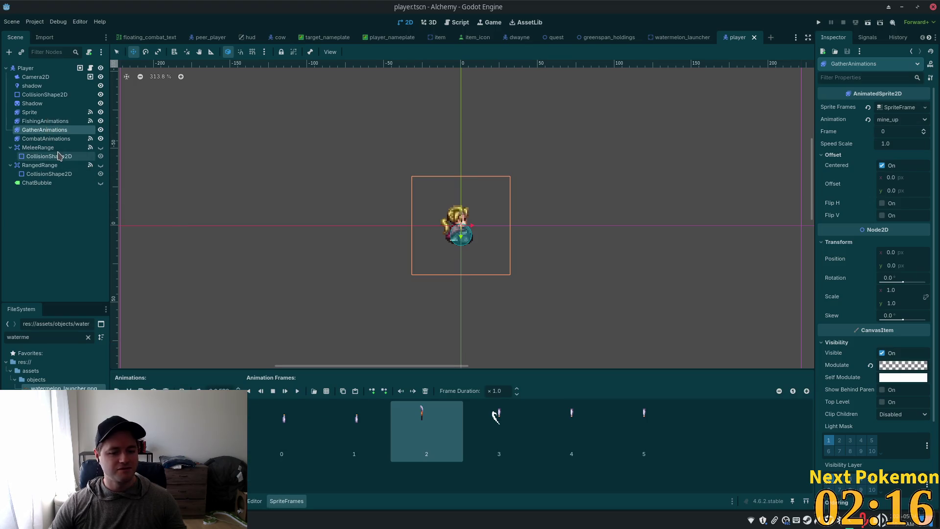
click(30, 113)
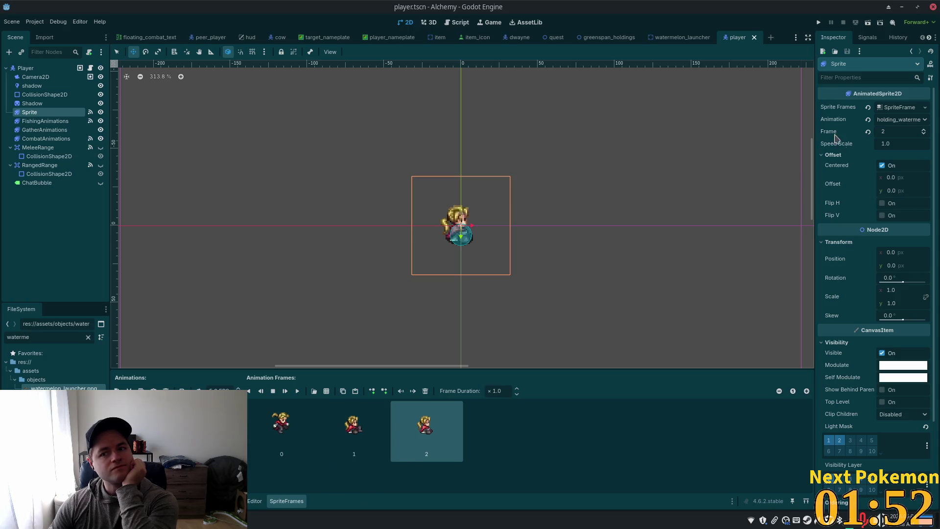
click(818, 22)
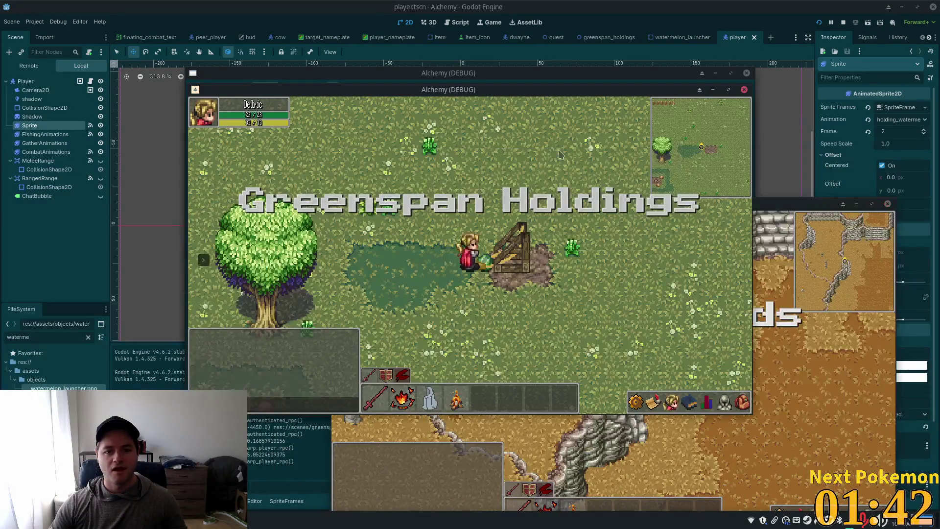
Walk left and turn north to stretch the slingshot, stop the game with F8, and return to Cursor
key(a)
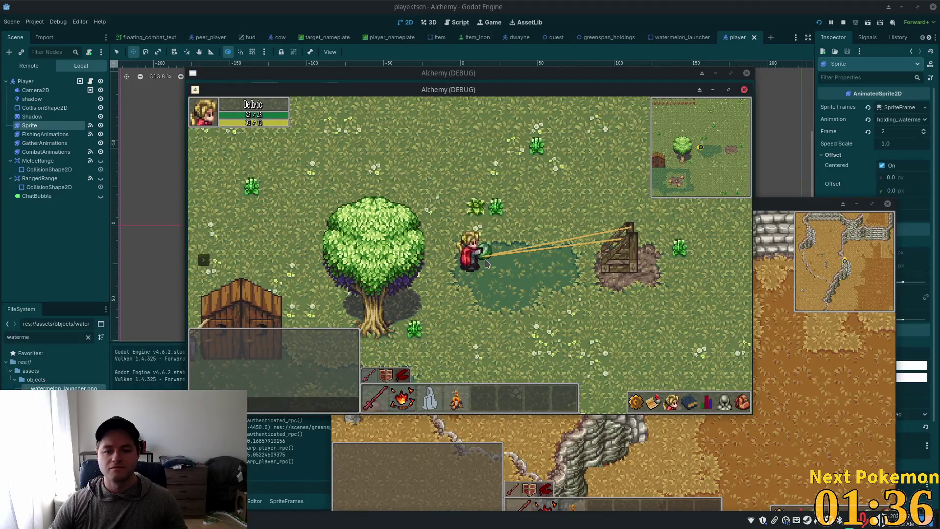
key(w)
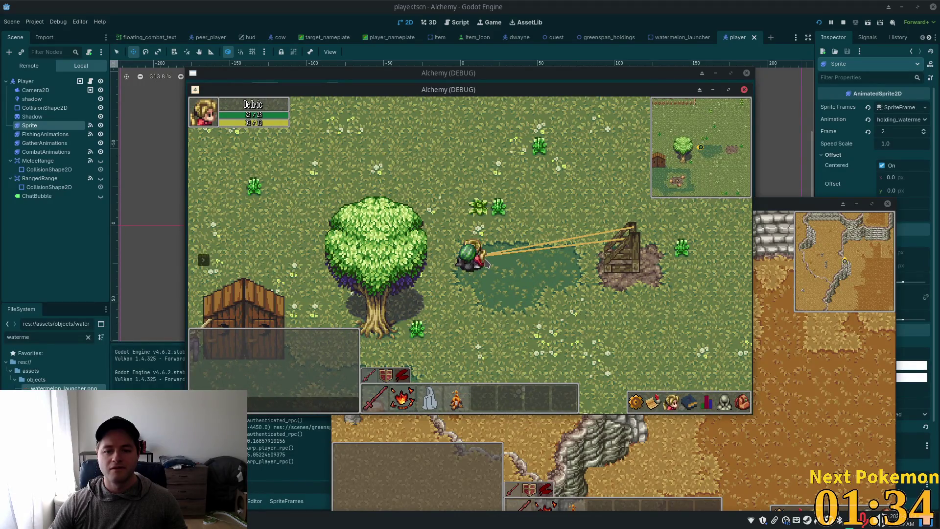
key(w)
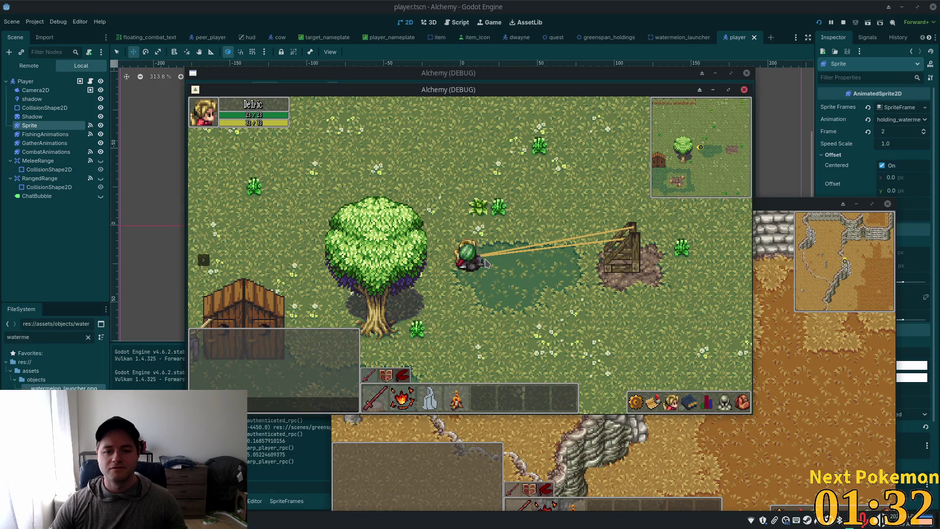
key(F8)
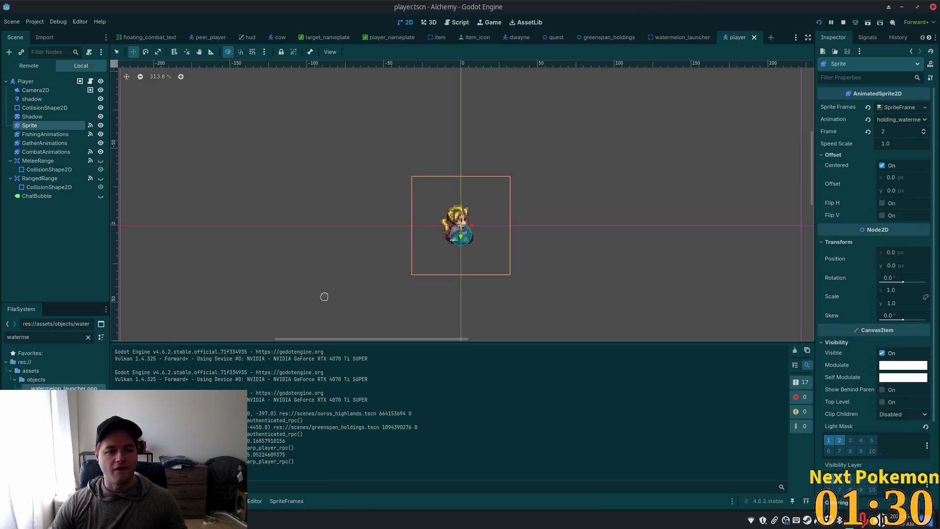
key(alt+Tab)
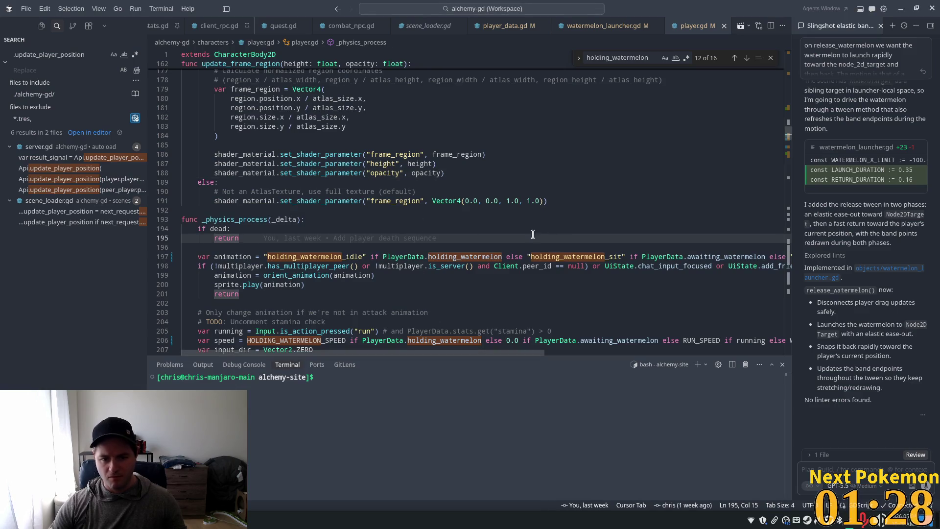
Examine lines 196–199, selecting the holding_watermelon_idle and holding_watermelon_sit animation names
click(417, 251)
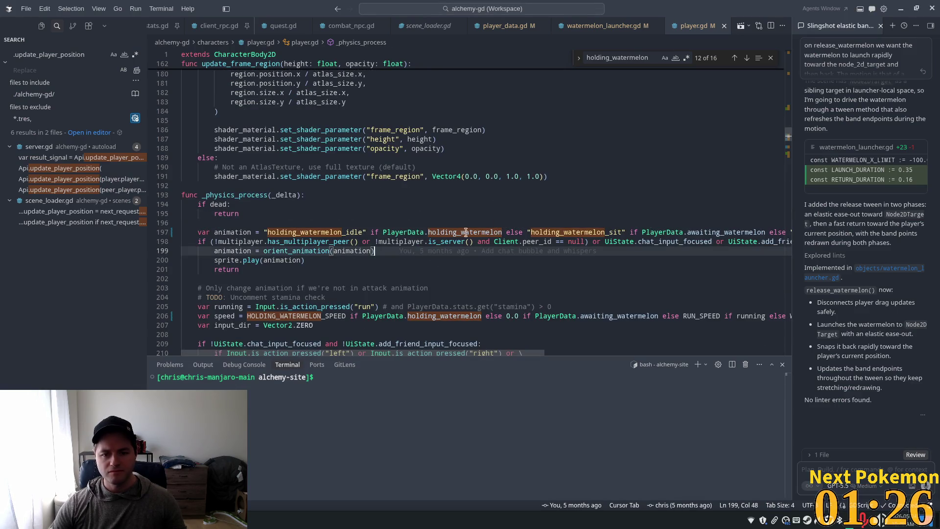
double_click(584, 230)
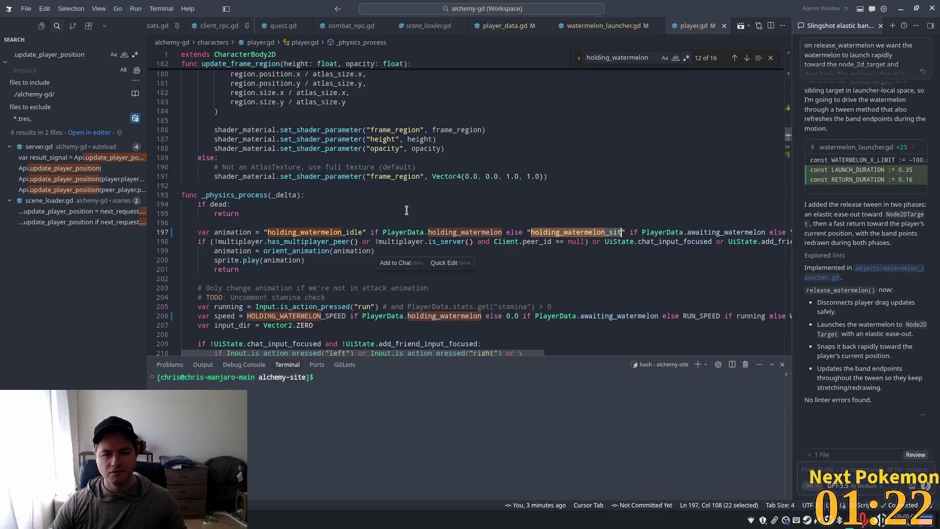
click(305, 222)
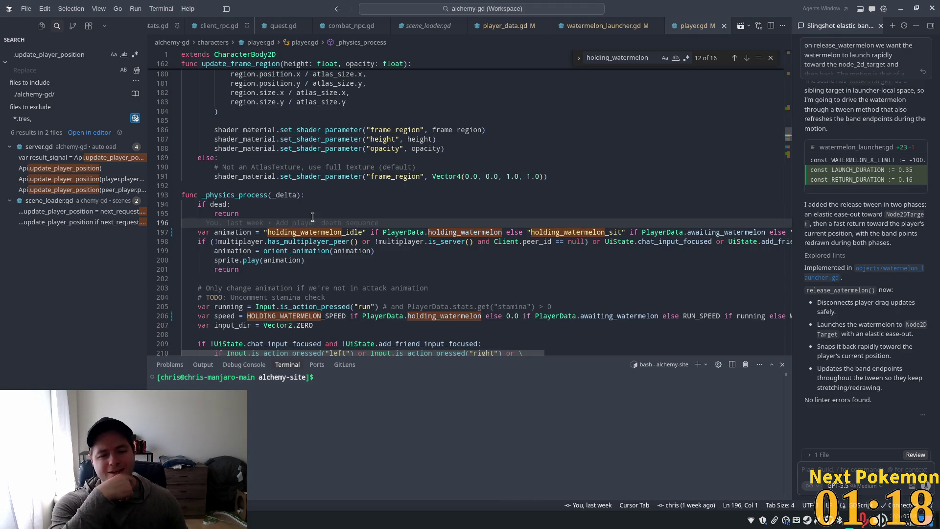
scroll(392, 266, down, 3)
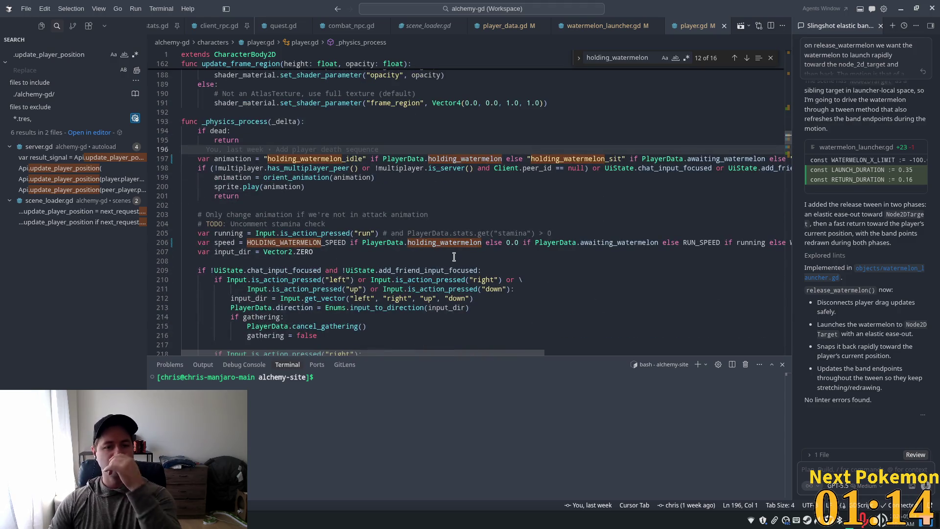
double_click(328, 158)
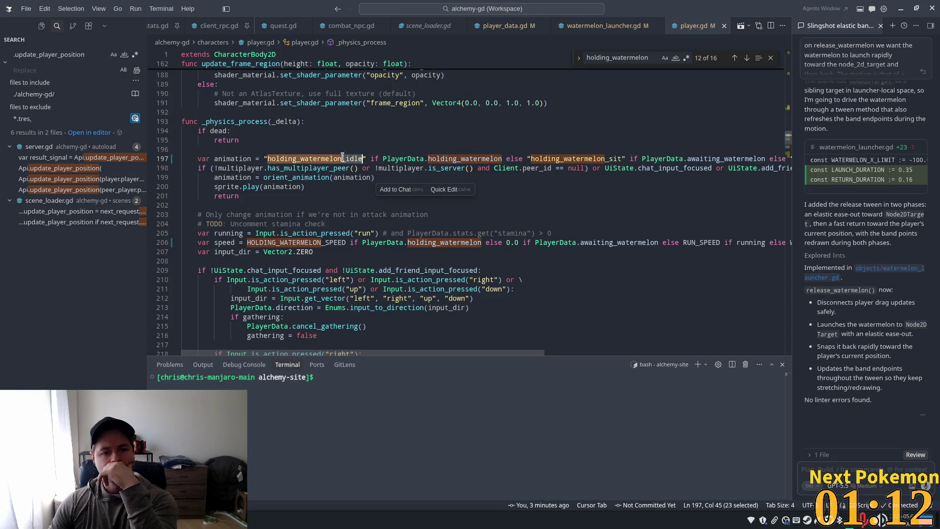
double_click(578, 158)
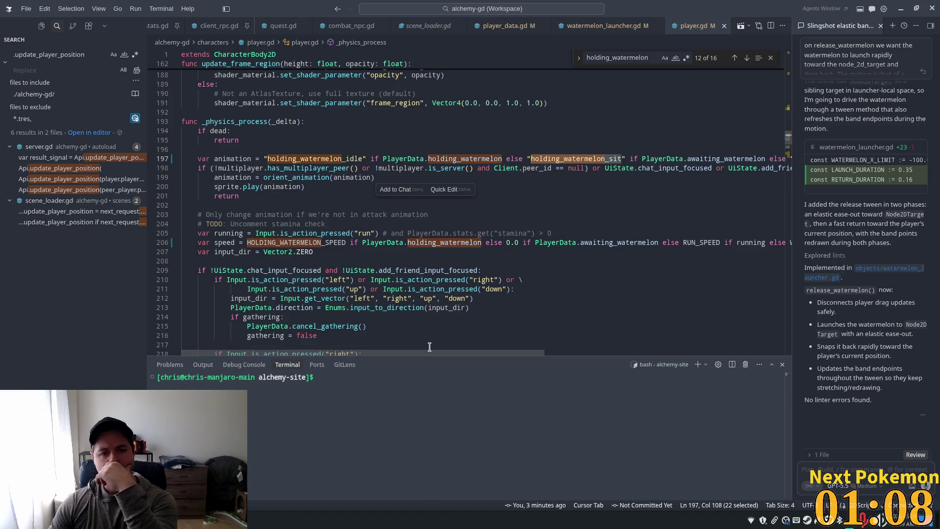
mouse_move(438, 353)
mouse_down()
mouse_move(543, 351)
mouse_move(424, 346)
mouse_up()
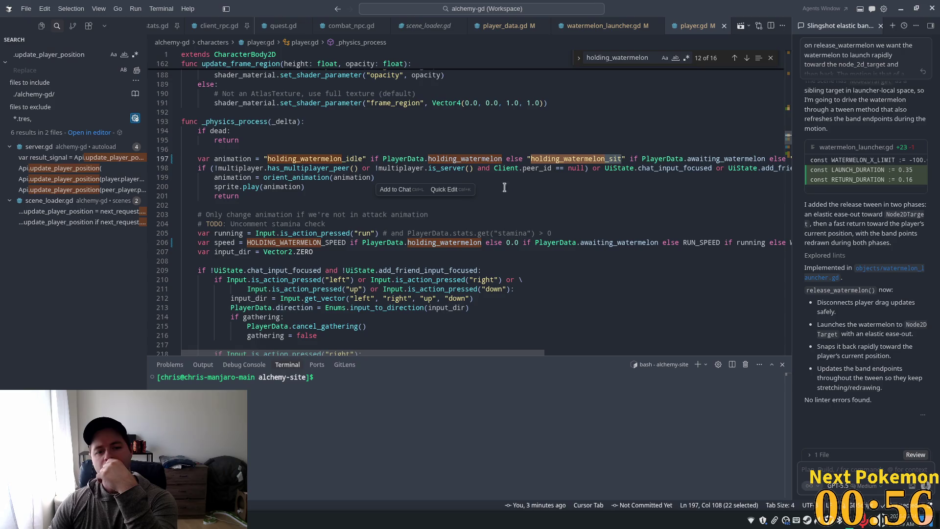
Check the PlayerData reference and multiplayer check, then select PlayerData.awaiting_watermelon on line 197
click(417, 161)
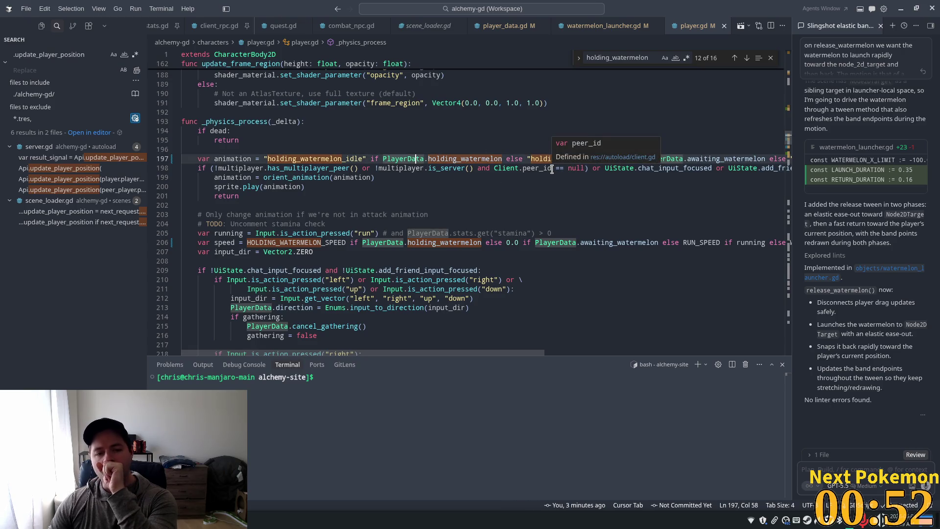
click(630, 155)
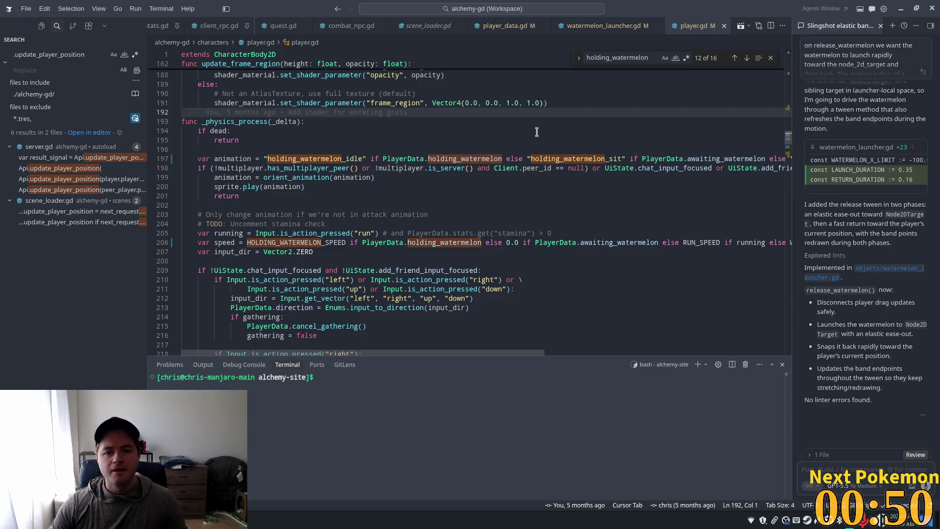
click(575, 158)
click(387, 166)
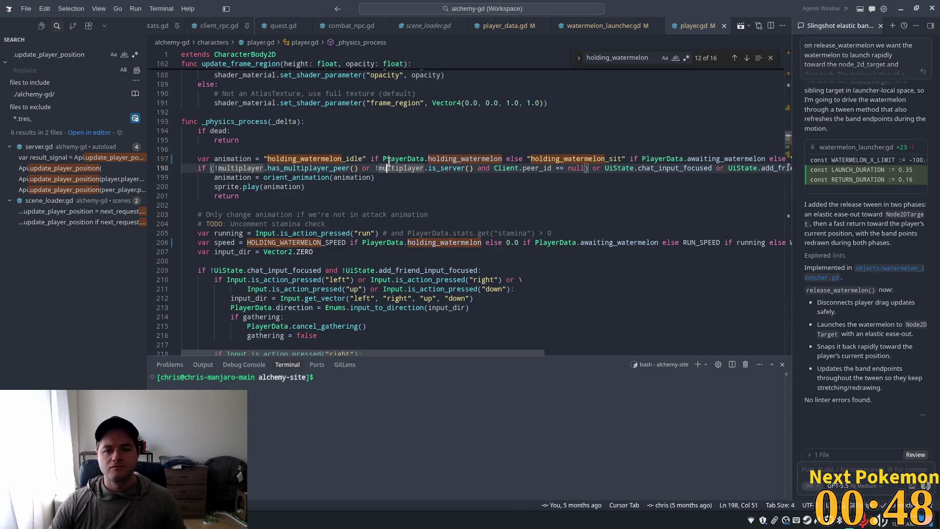
drag(381, 156, 446, 153)
click(544, 159)
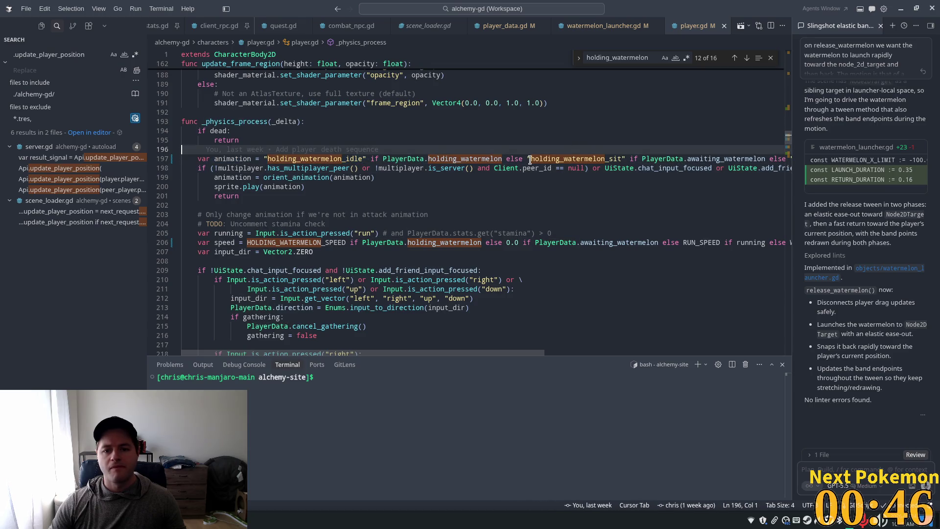
scroll(673, 155, down, 1)
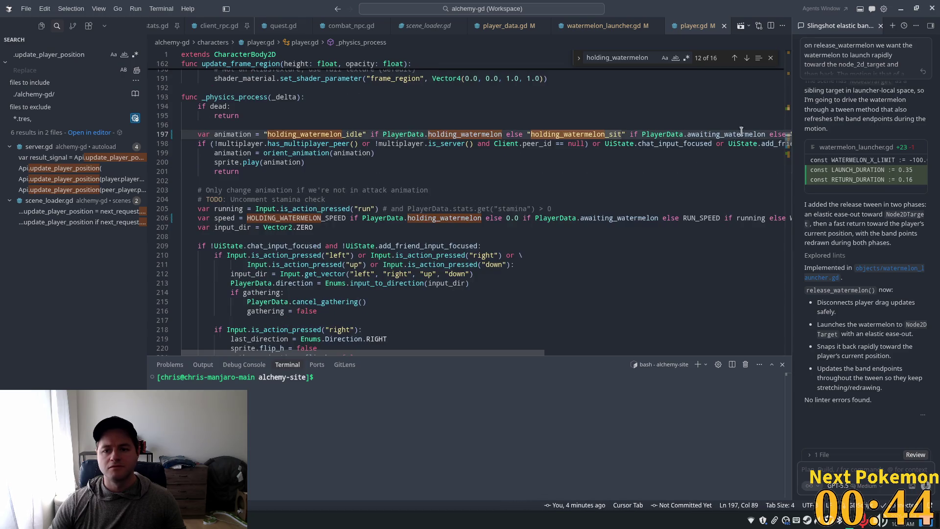
drag(766, 133, 533, 133)
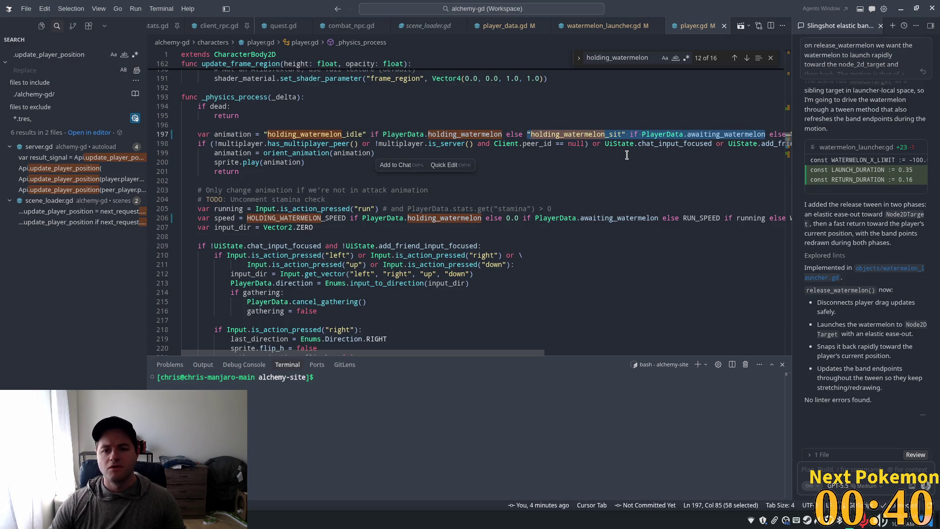
click(696, 127)
drag(764, 134, 527, 134)
Delete line 197's awaiting_watermelon sit branch and revert the awaiting_watermelon speed and handler edits
key(BackSpace)
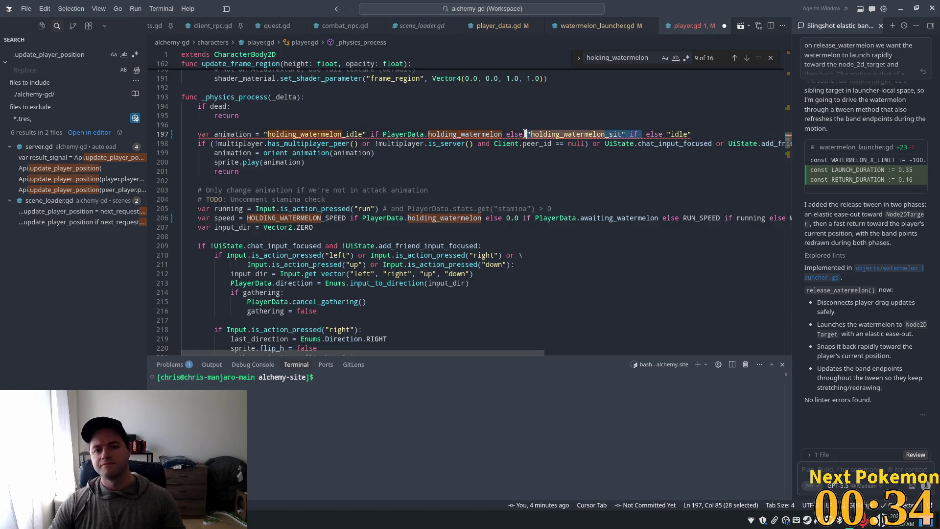
key(BackSpace)
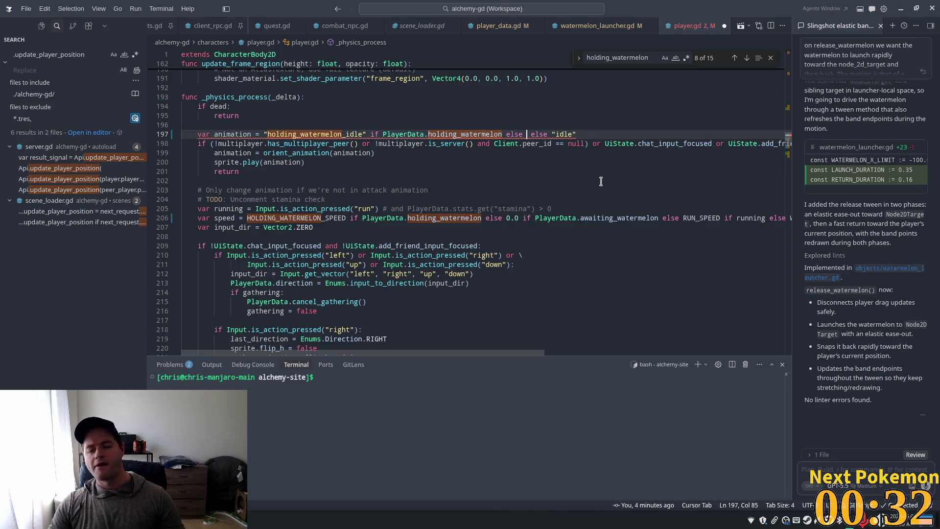
key(Tab)
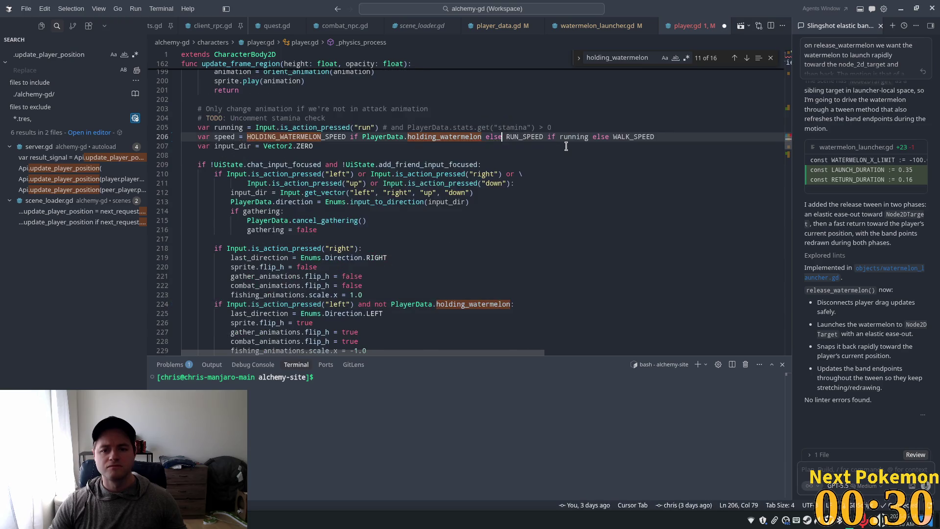
key(Tab)
key(Tab)
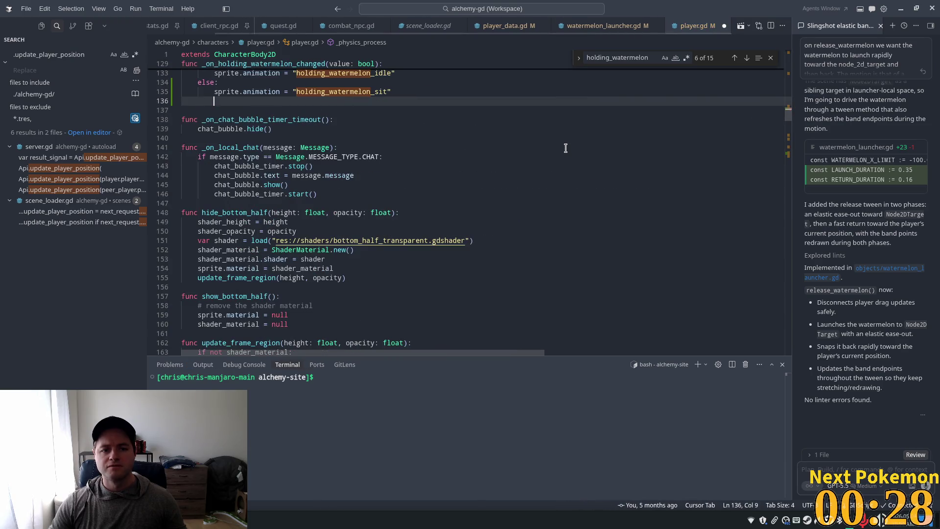
key(Tab)
key(Tab)
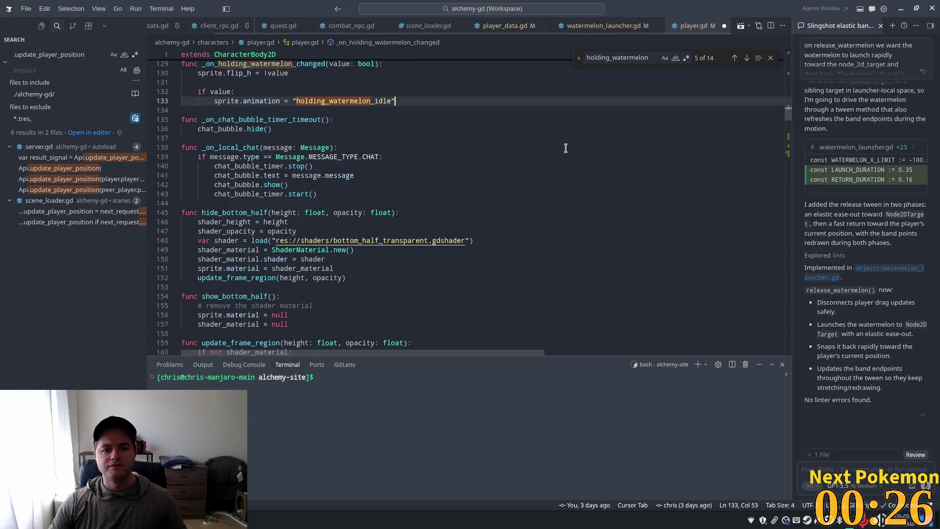
Add a velocity.x = 0.0 line beneath velocity.y = 0.0 in the holding-watermelon branch
key(BackSpace)
key(BackSpace)
key(BackSpace)
text(u)
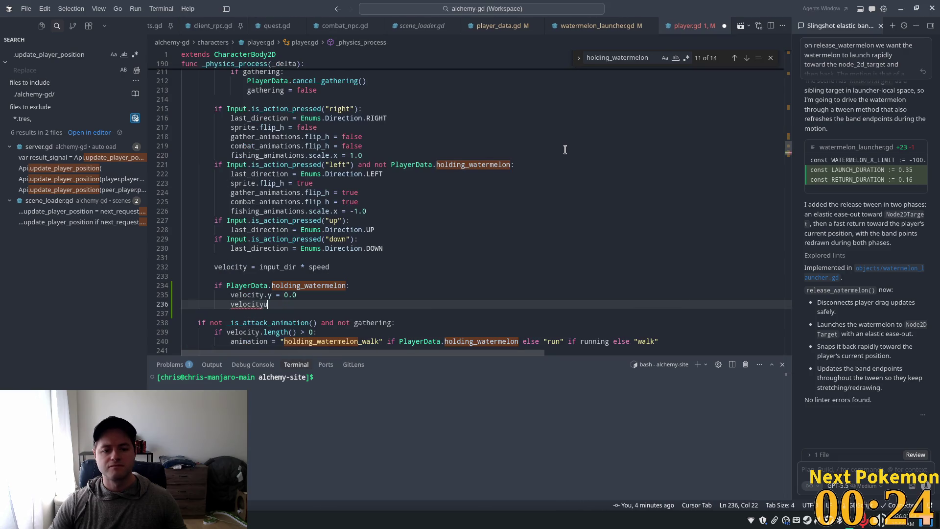
key(BackSpace)
key(BackSpace)
key(BackSpace)
key(BackSpace)
key(BackSpace)
text(0)
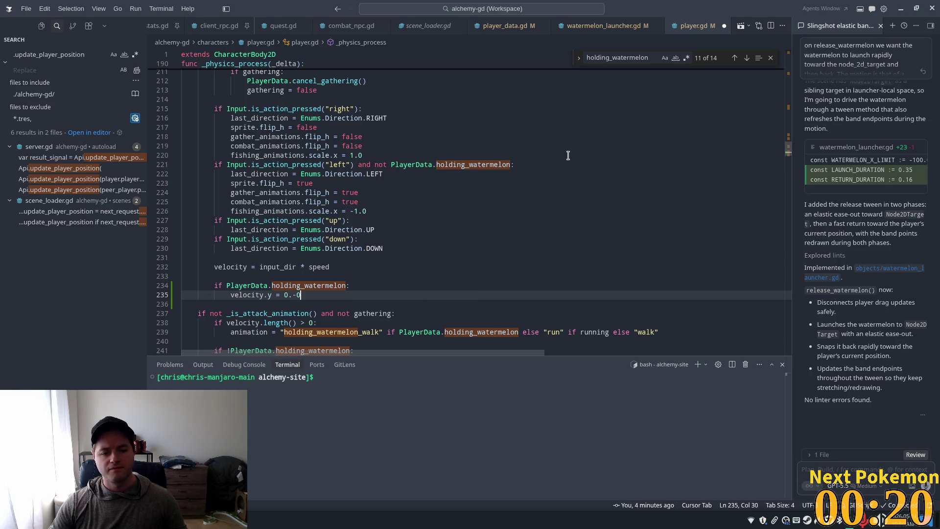
key(Return)
text(veol)
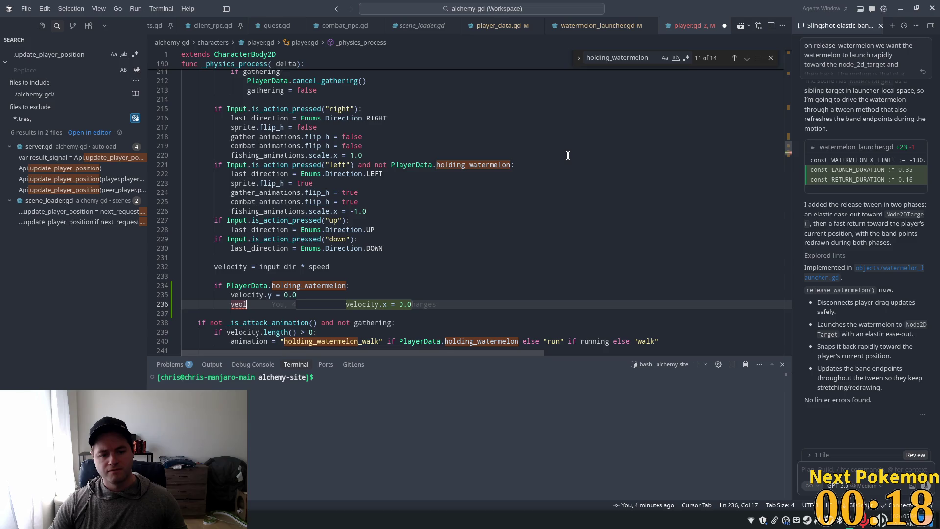
key(BackSpace)
key(BackSpace)
text(locity.x =)
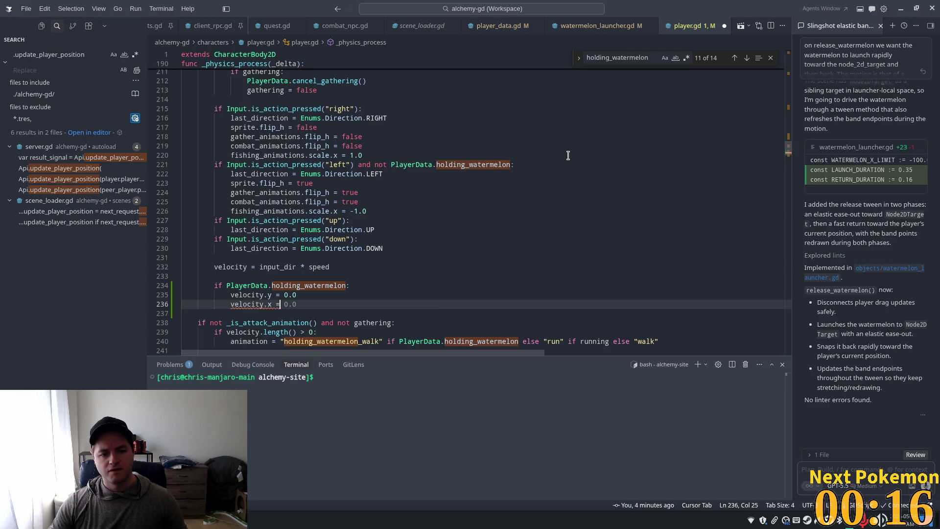
key(Tab)
key(Tab)
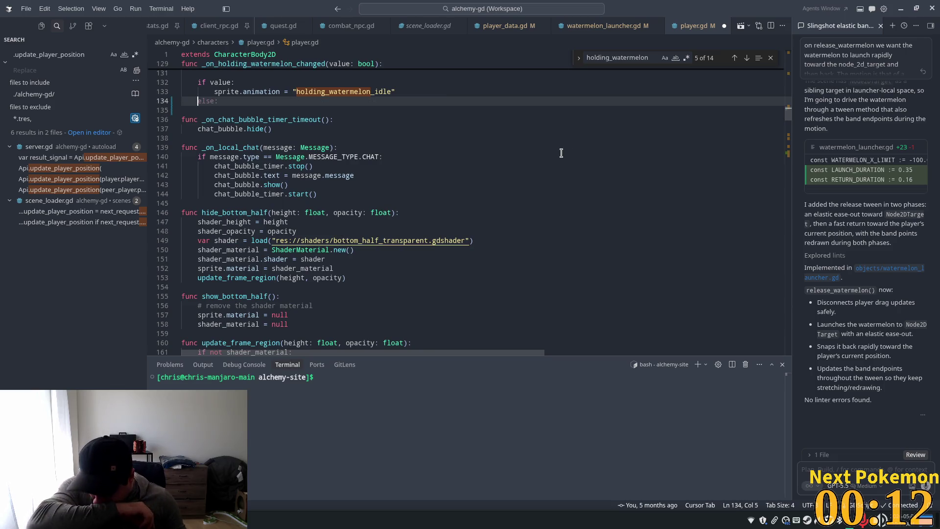
Add an else branch playing holding_watermelon_sit and setting PlayerData.awaiting_watermelon = true
key(Tab)
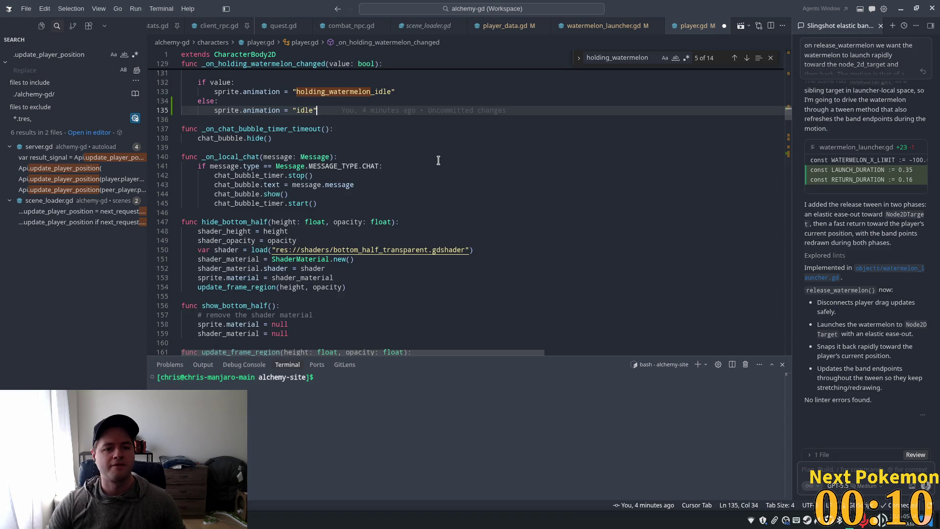
scroll(440, 159, up, 4)
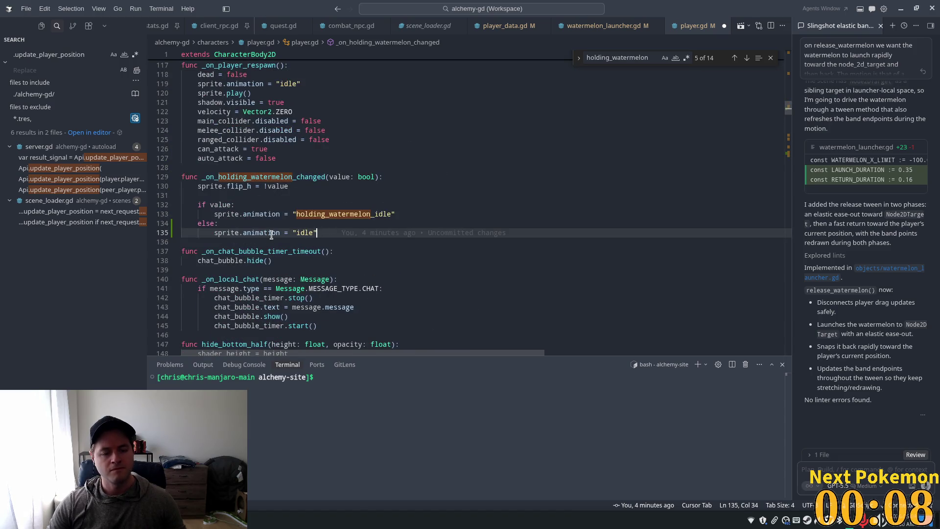
key(Tab)
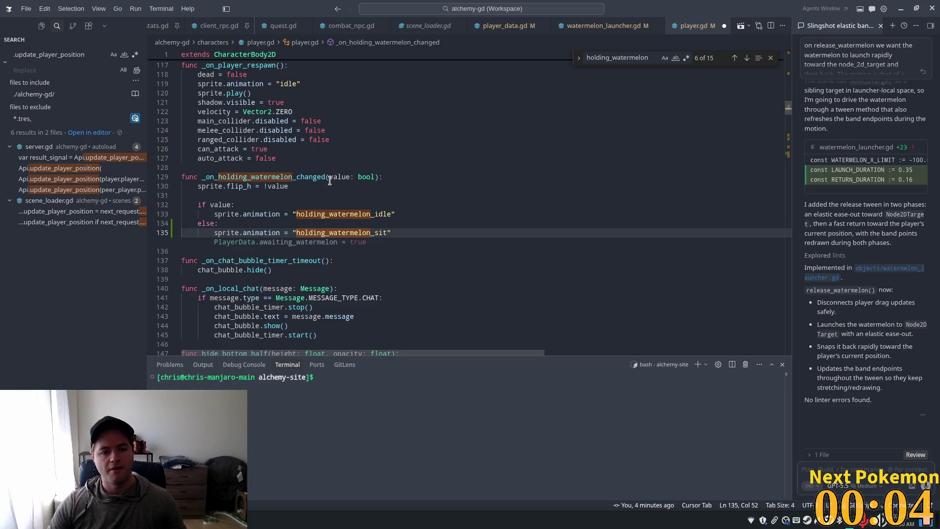
key(Return)
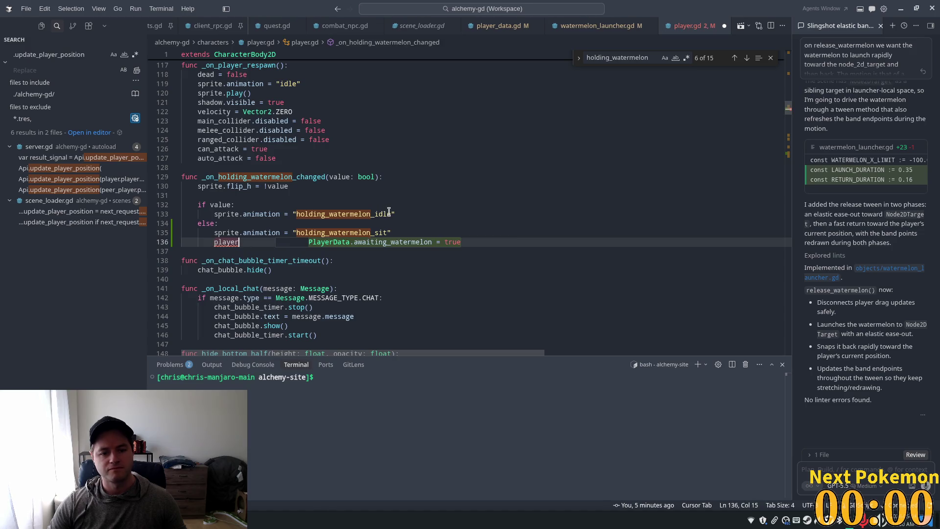
key(ctrl+Right)
key(Tab)
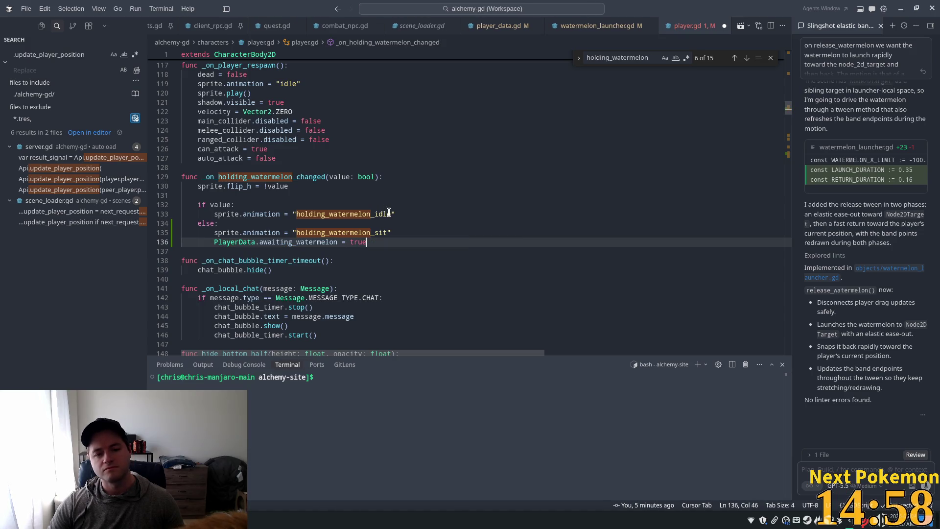
Remove the 0.0 awaiting-watermelon speed branch from line 206
key(Tab)
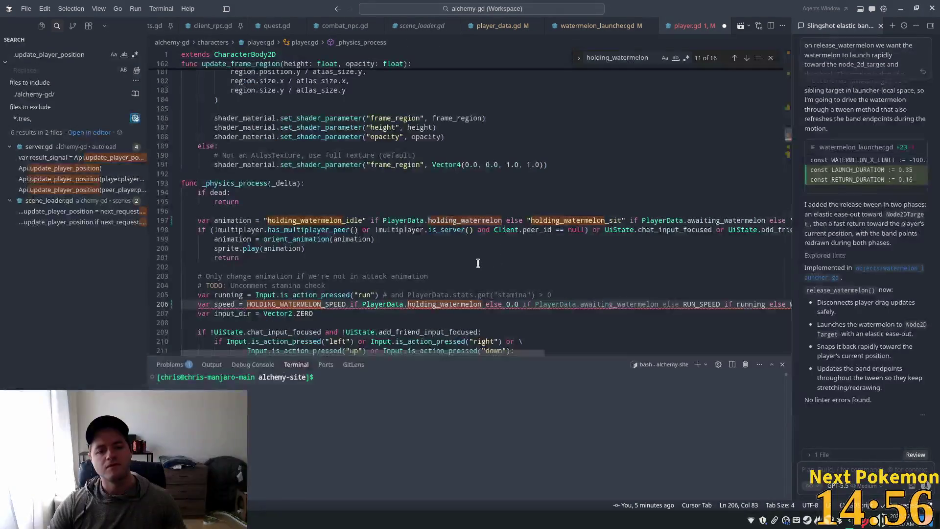
key(BackSpace)
key(BackSpace)
key(BackSpace)
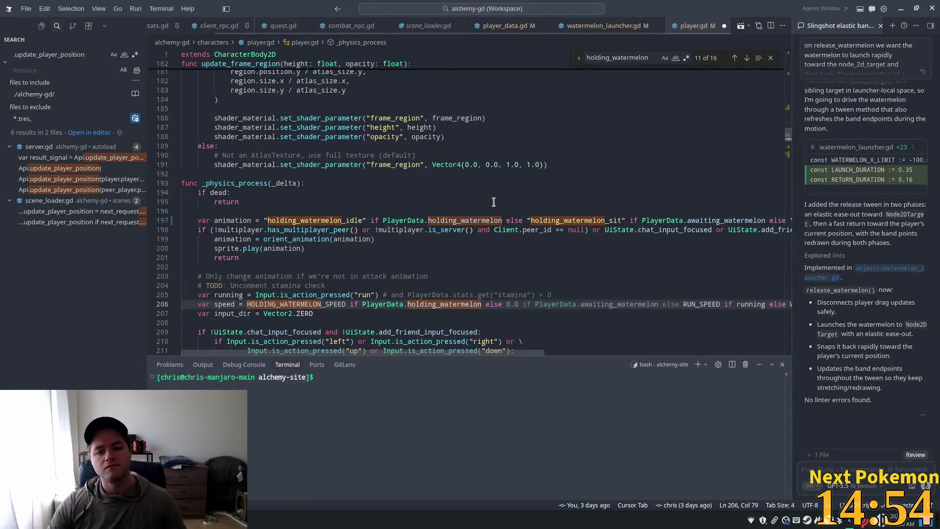
click(266, 183)
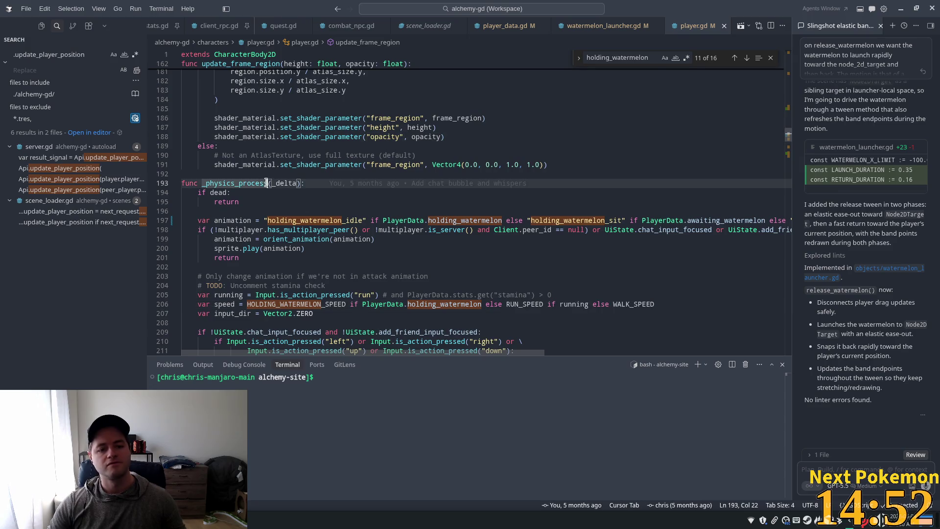
Add 'or PlayerData.awaiting_watermelon' to line 194's dead-check return, save, and relaunch the game
click(228, 193)
text(or)
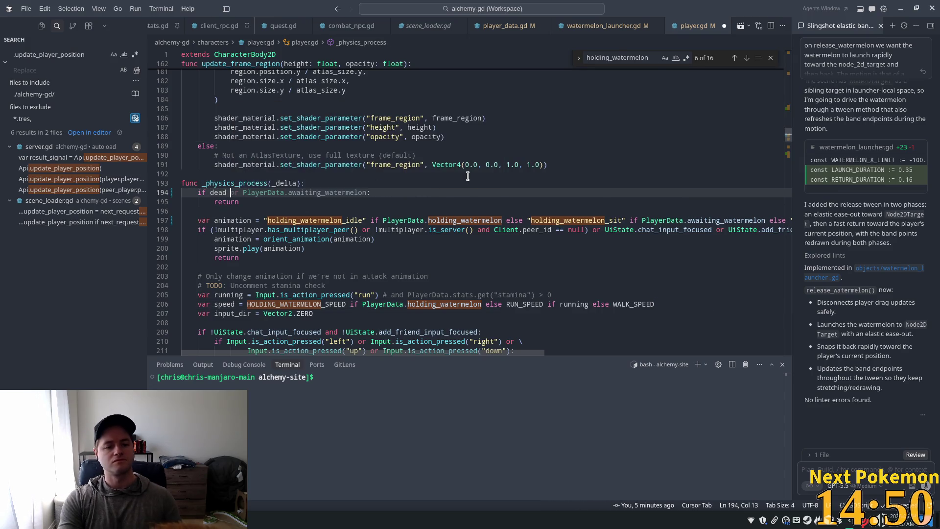
key(Tab)
key(ctrl+s)
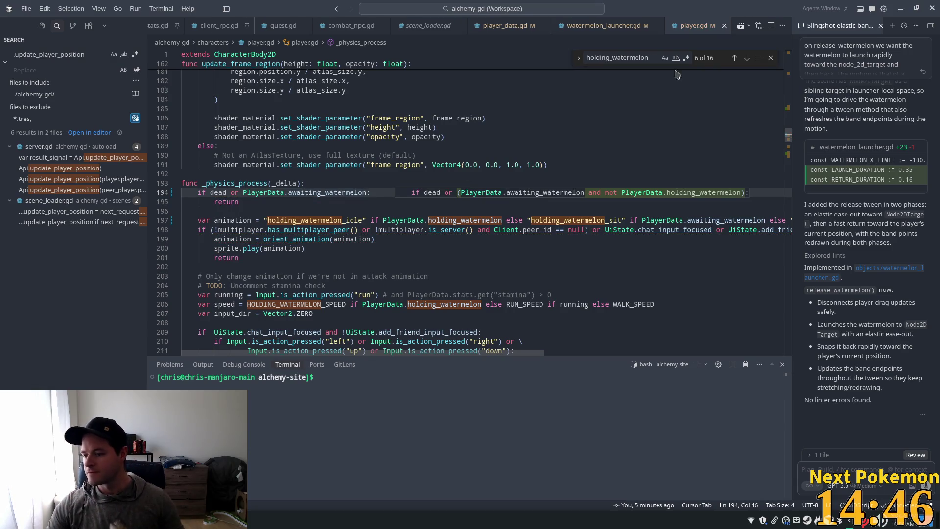
key(Escape)
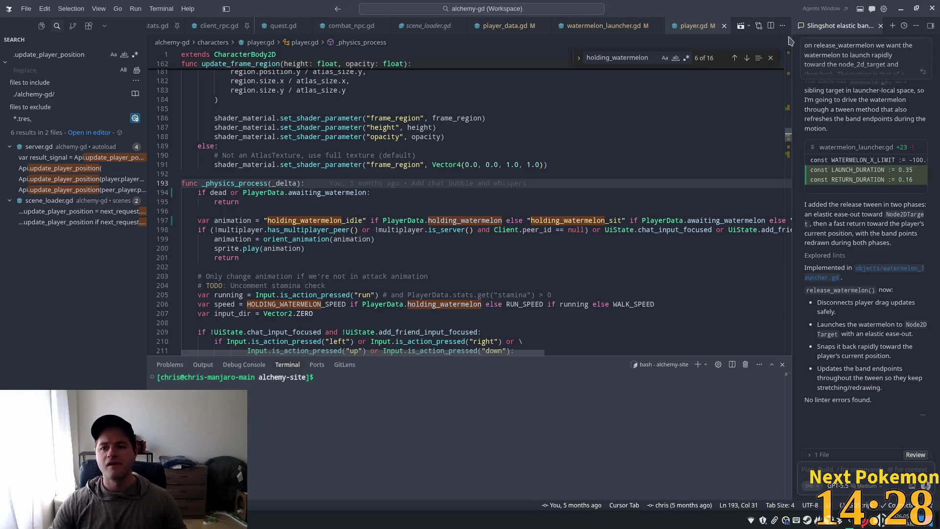
key(alt+Tab)
click(818, 23)
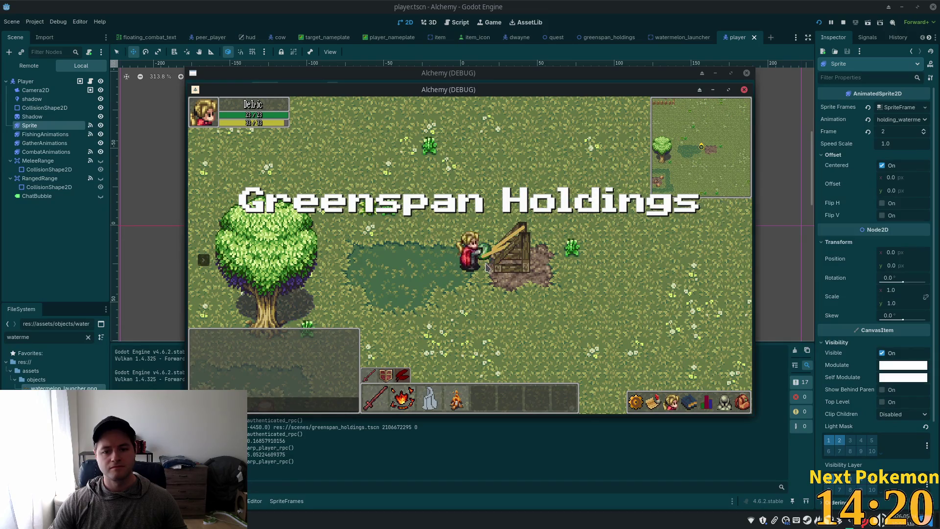
Walk the character left three times, stretching the slingshot band away from the launcher
key(a)
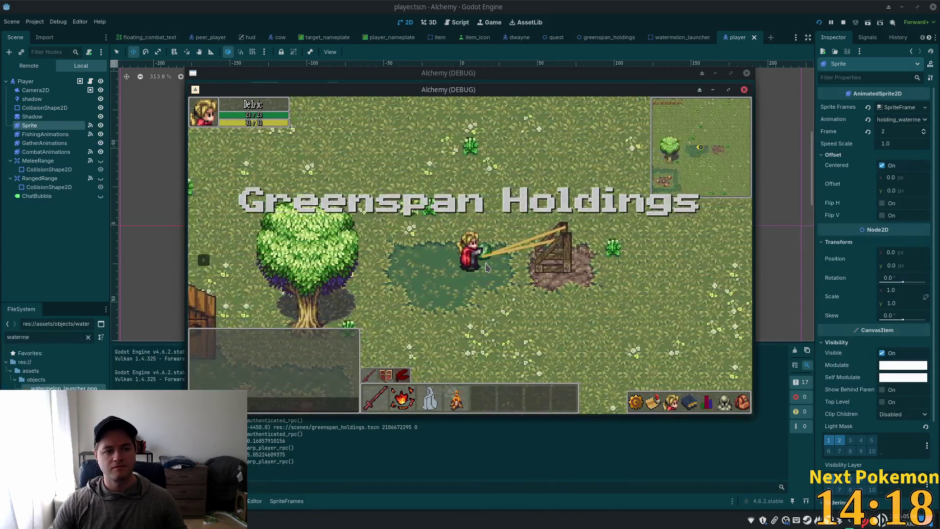
key(a)
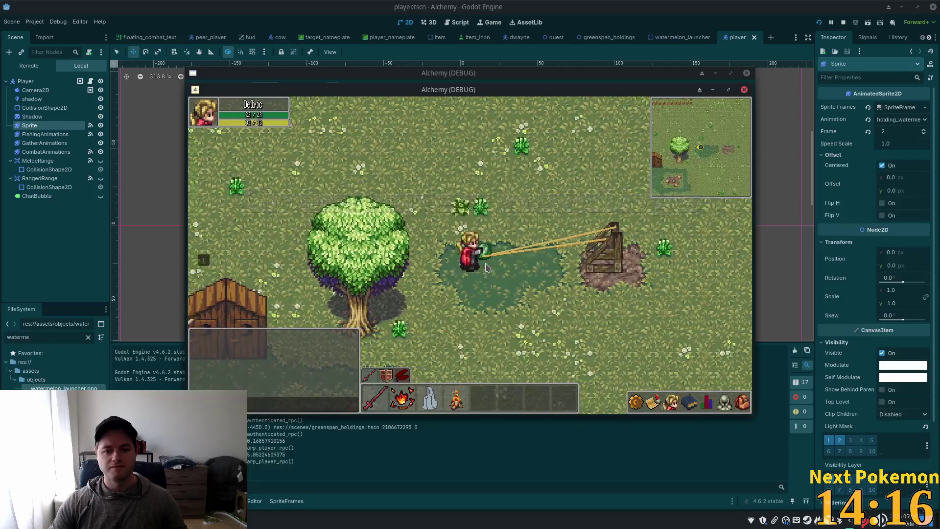
key(a)
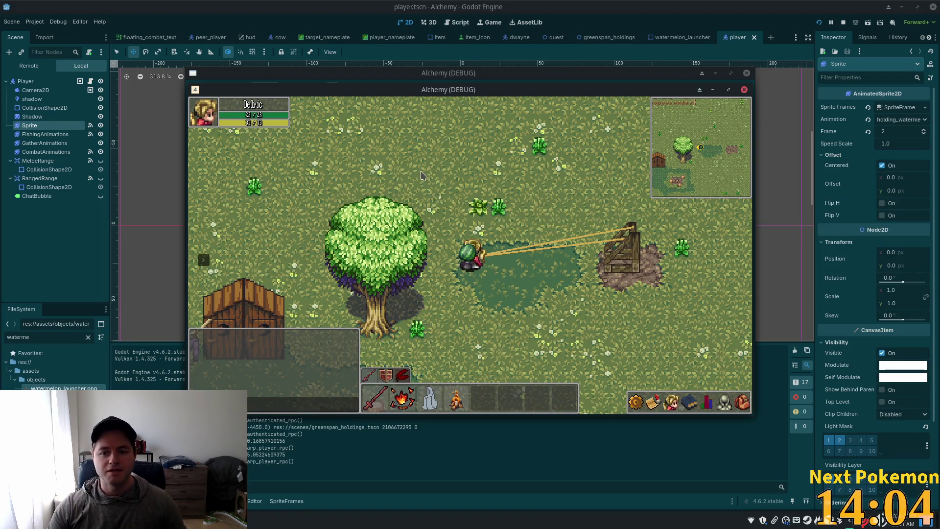
Restart the game and walk the character left to stretch the slingshot band
click(817, 24)
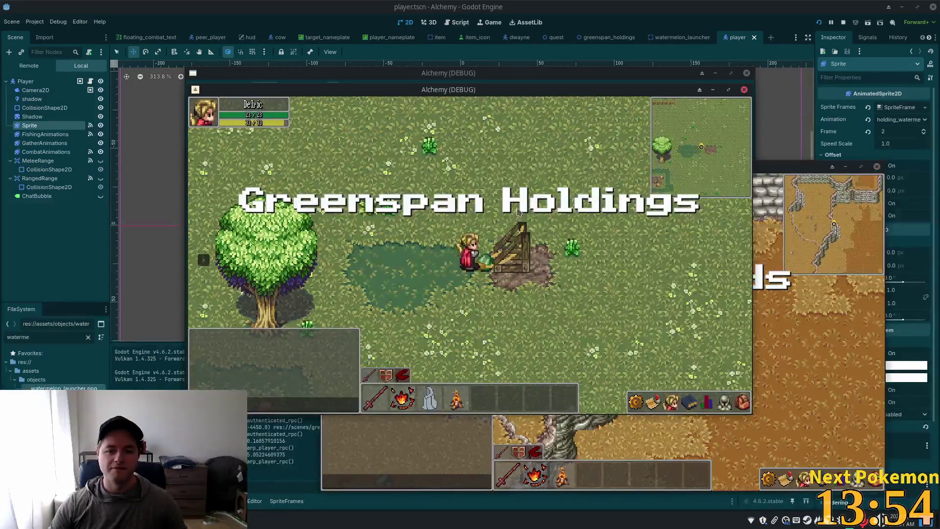
key(a)
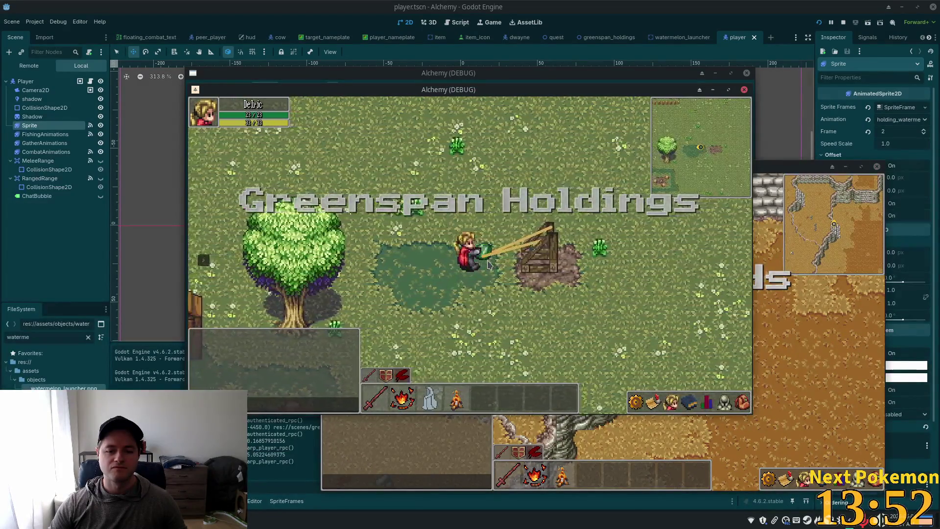
key(a)
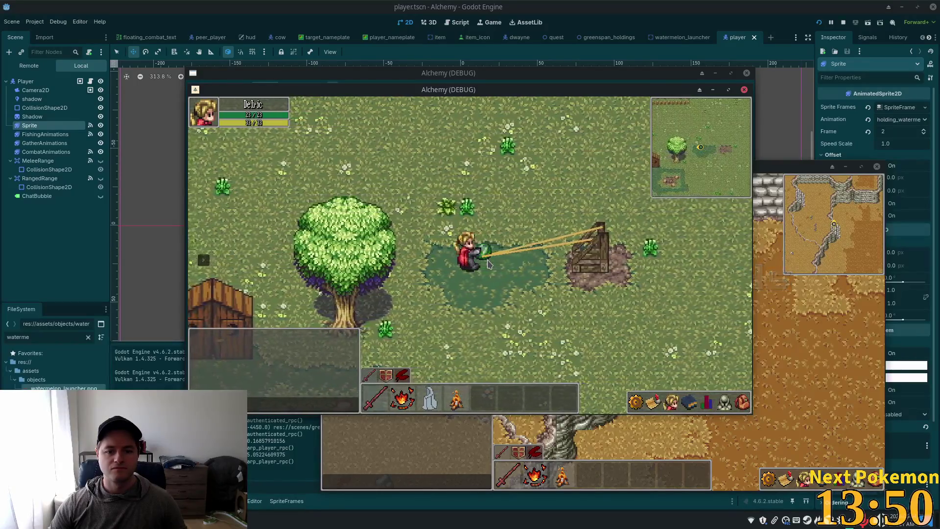
key(a)
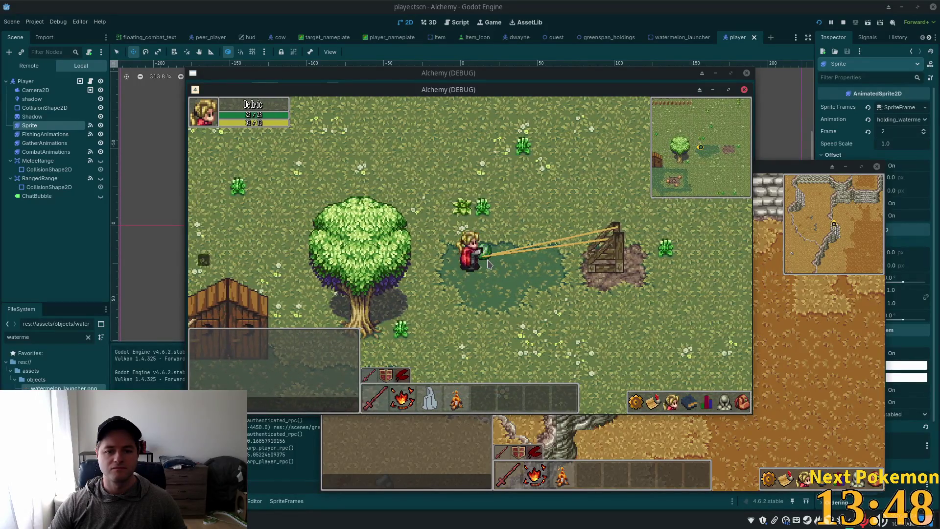
key(a)
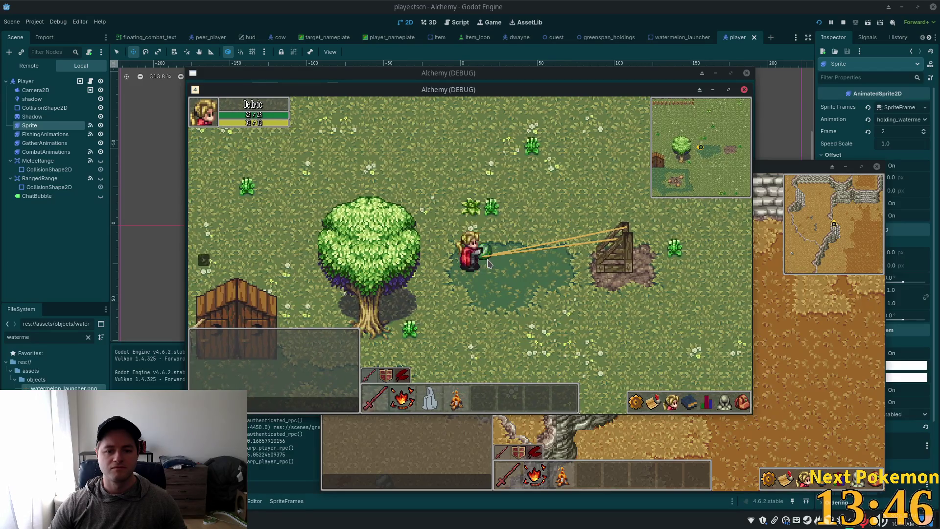
key(a)
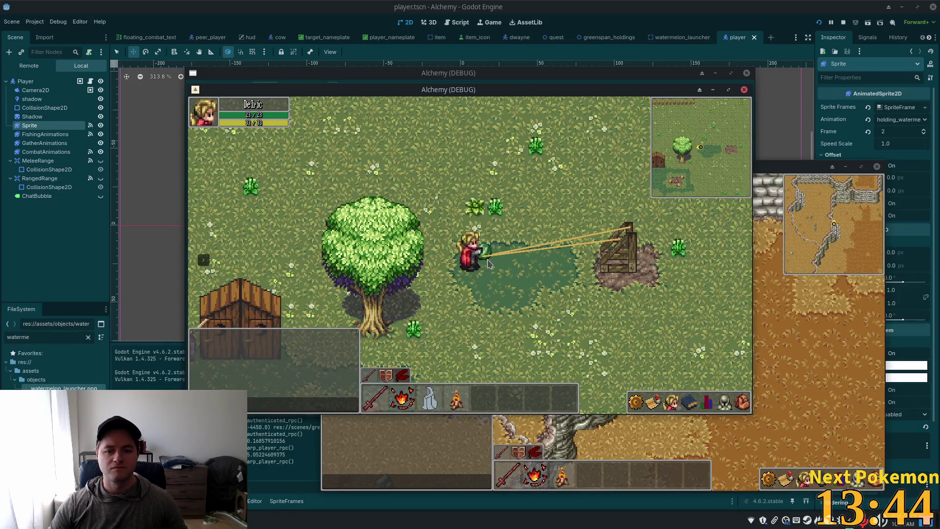
key(a)
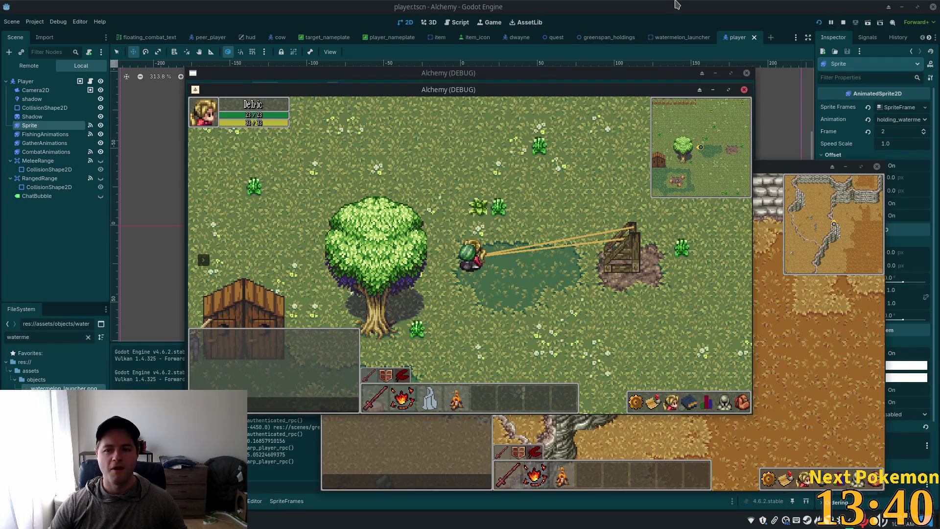
Stop the running game windows with F8 and return to player.gd in Cursor
key(F8)
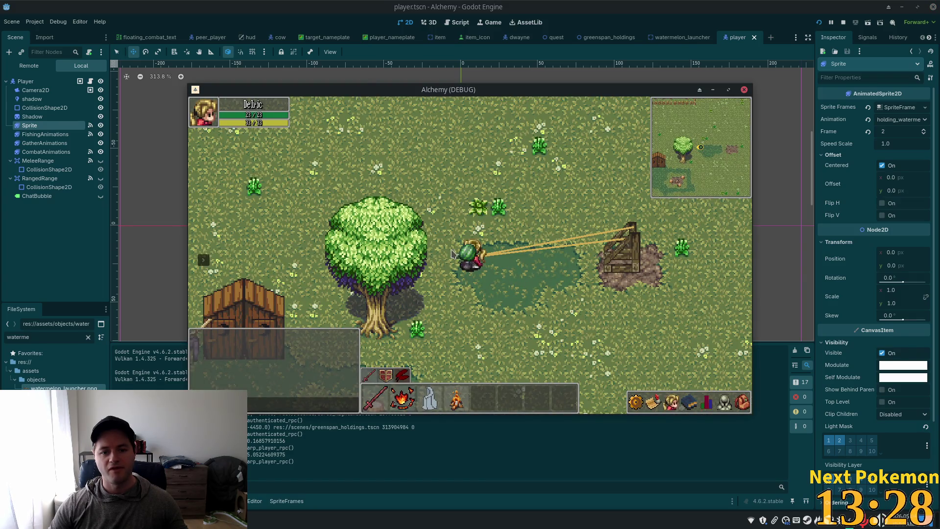
key(F8)
key(alt+Tab)
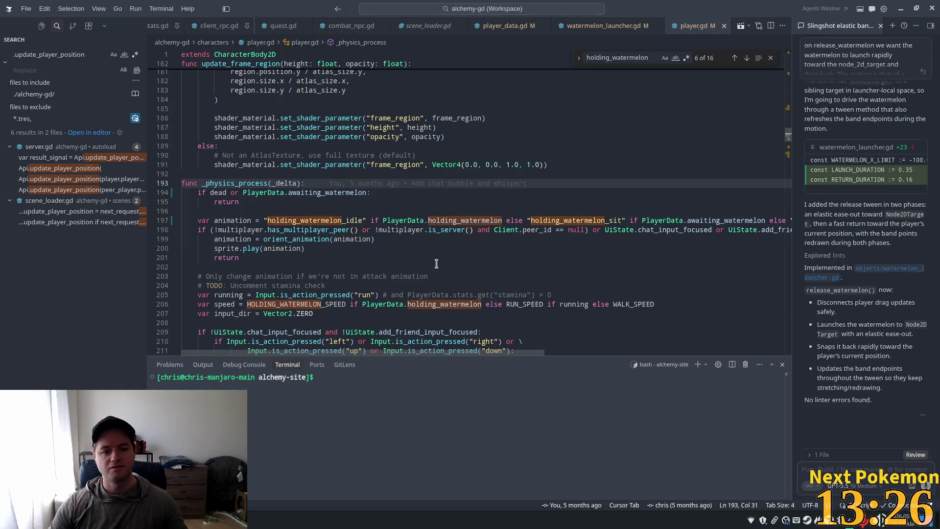
click(289, 193)
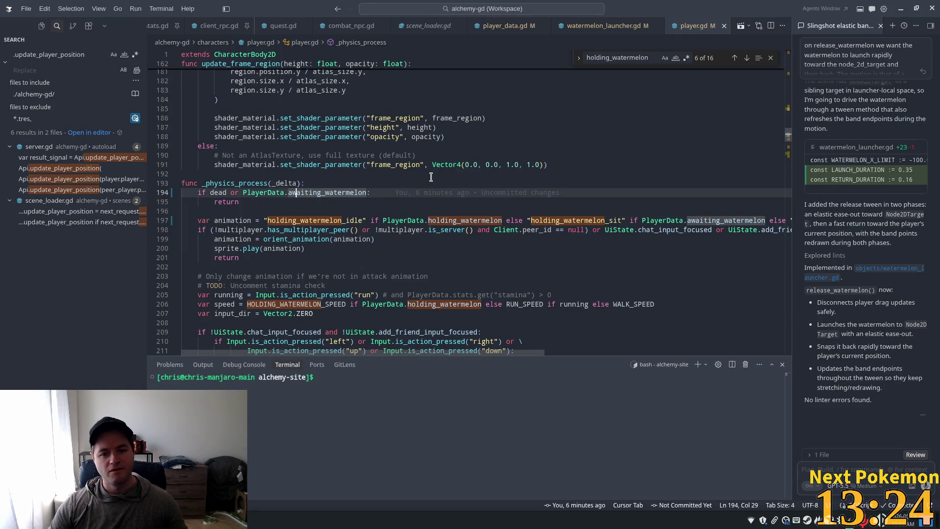
scroll(747, 171, down, 3)
drag(788, 138, 788, 343)
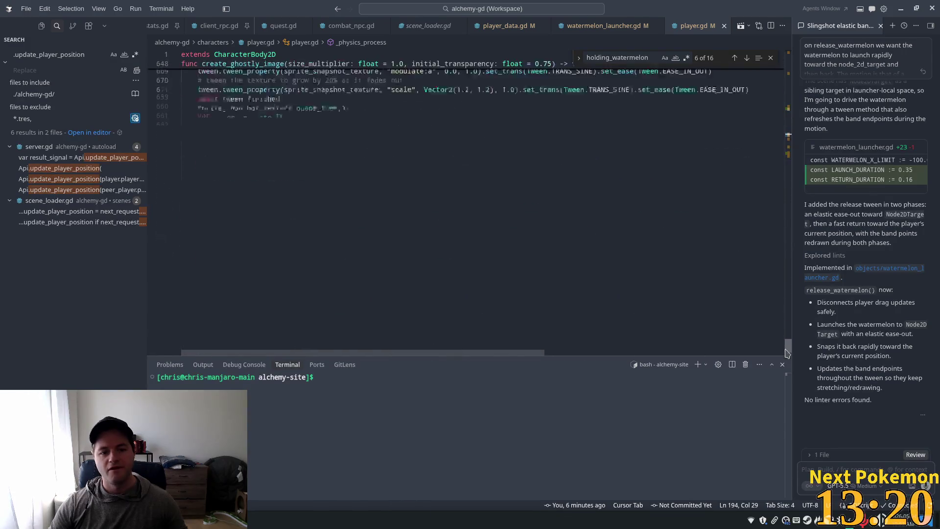
click(266, 113)
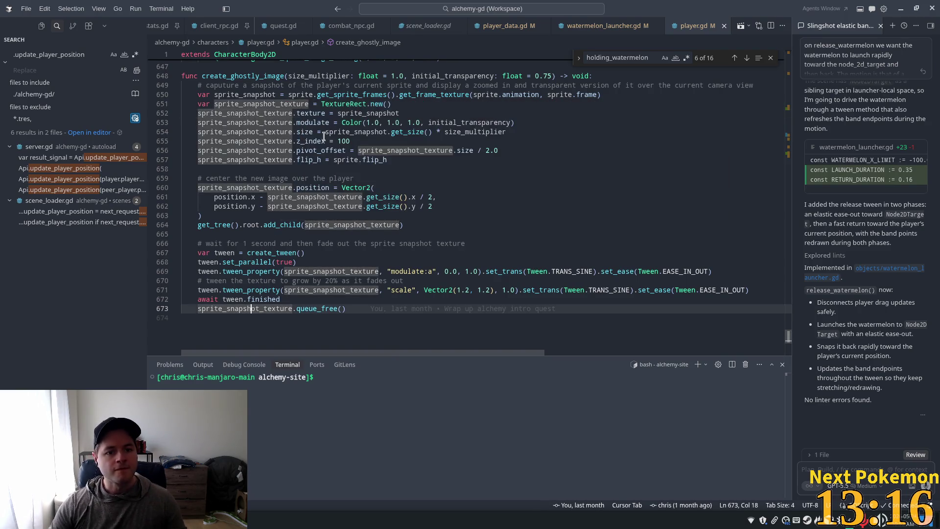
click(345, 113)
scroll(401, 174, up, 2)
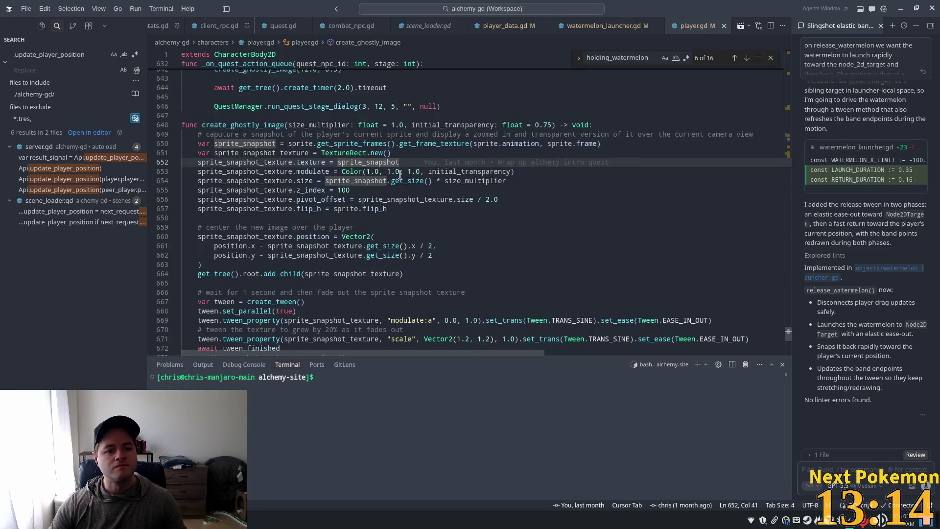
click(309, 153)
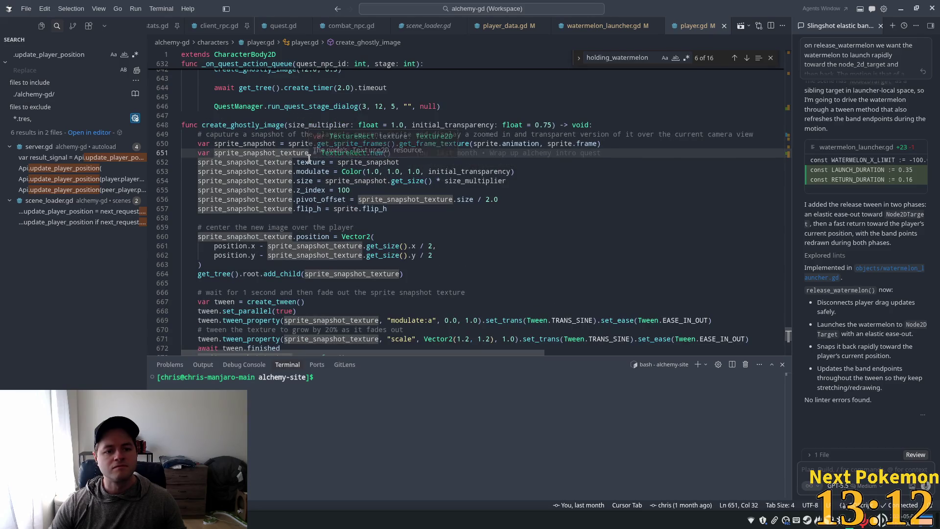
double_click(253, 145)
scroll(366, 180, up, 8)
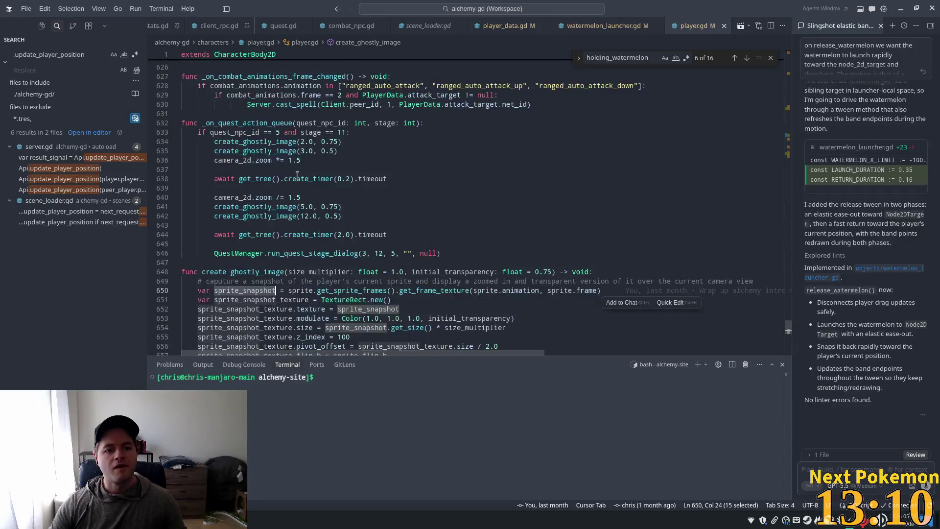
scroll(366, 179, up, 2)
click(482, 162)
key(ctrl+f)
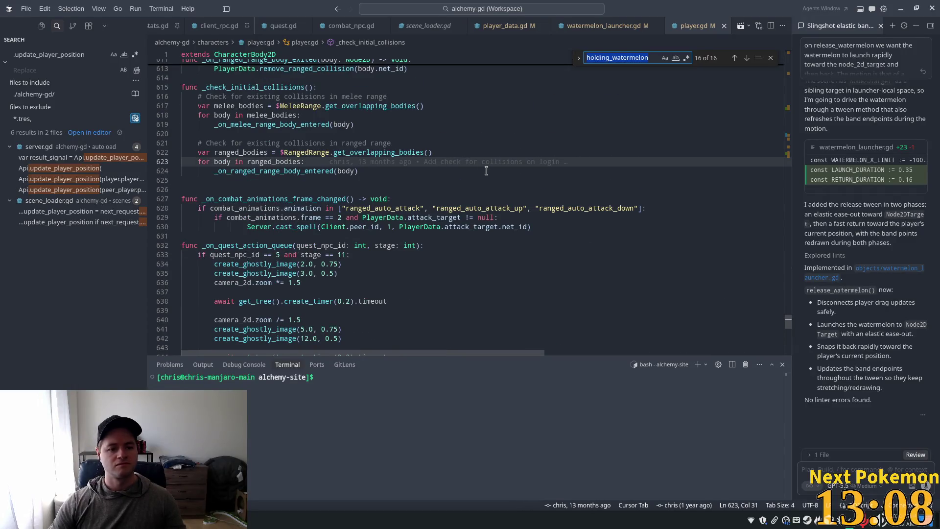
text(release)
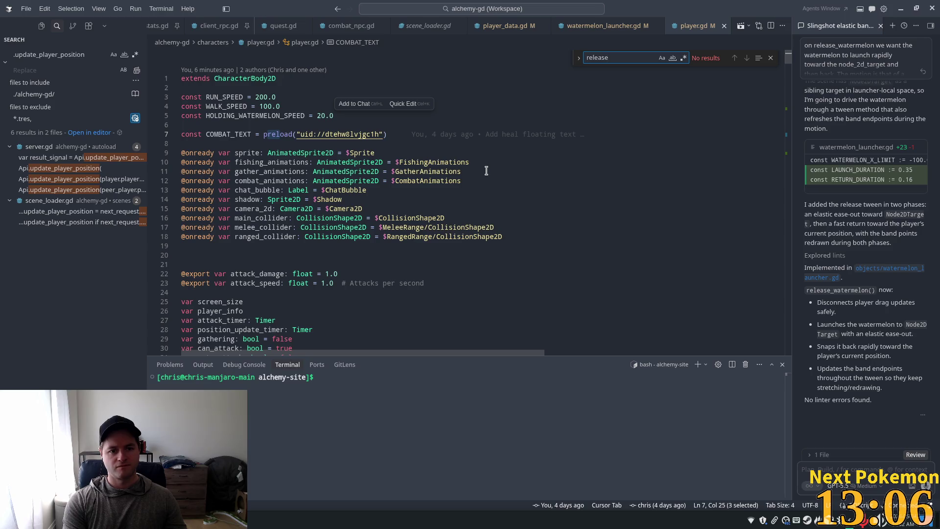
key(BackSpace)
key(BackSpace)
key(BackSpace)
key(BackSpace)
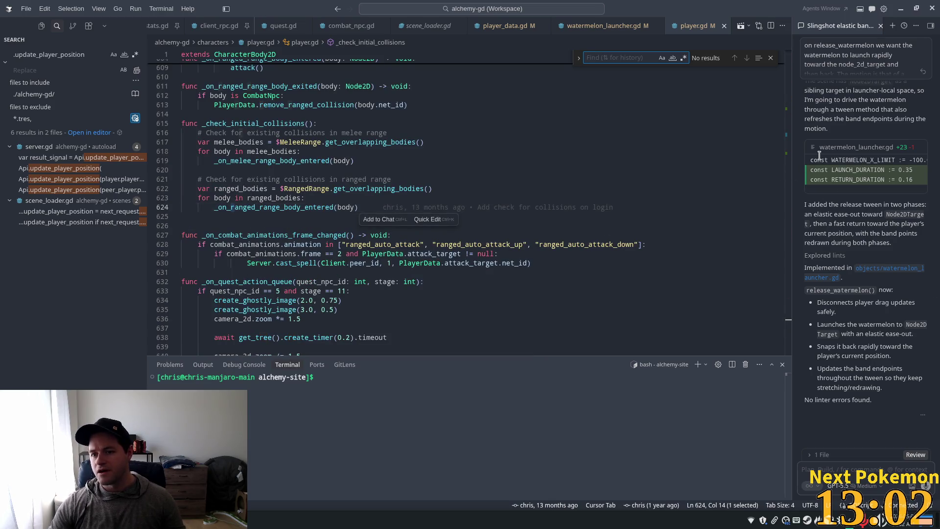
click(604, 26)
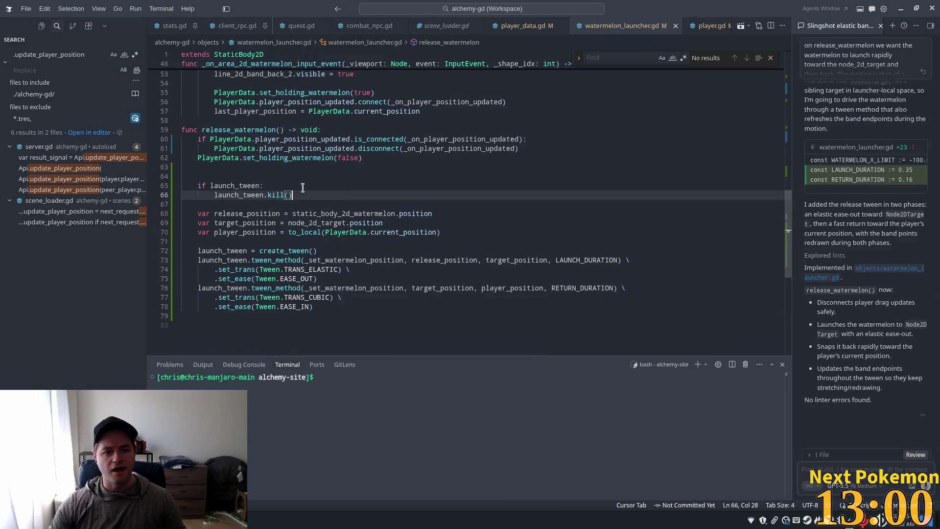
double_click(289, 157)
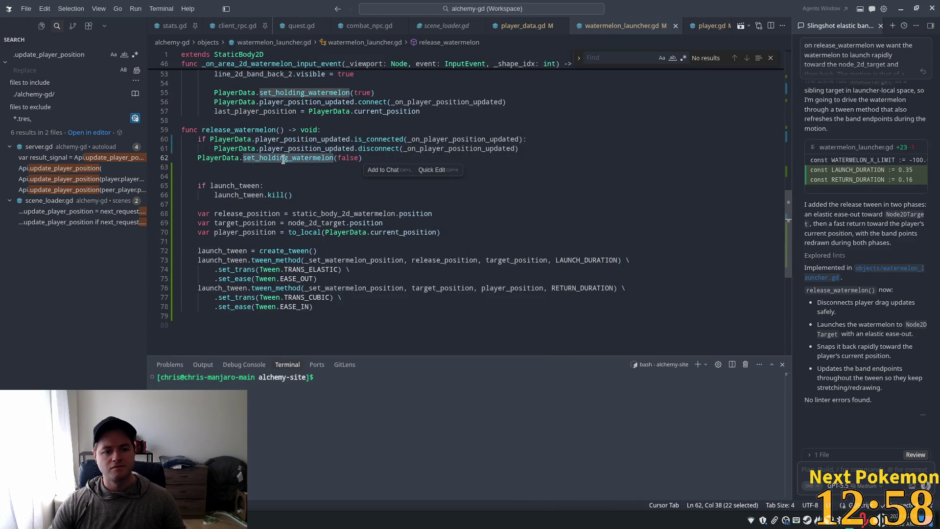
mouse_move(283, 158)
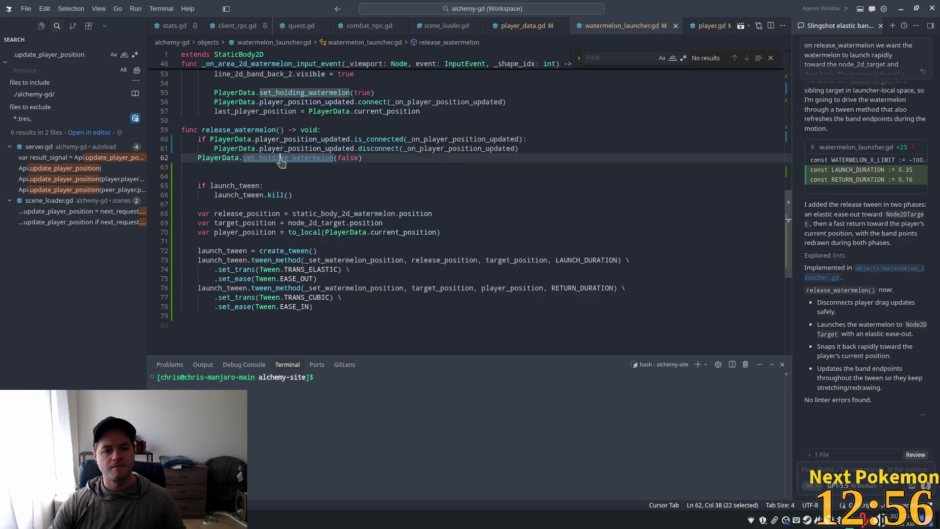
ctrl+click(281, 157)
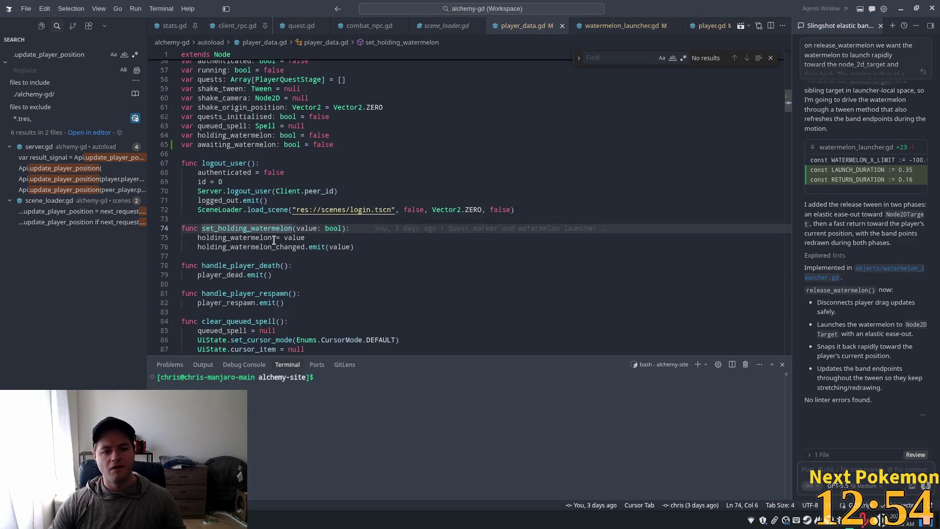
double_click(270, 238)
double_click(245, 247)
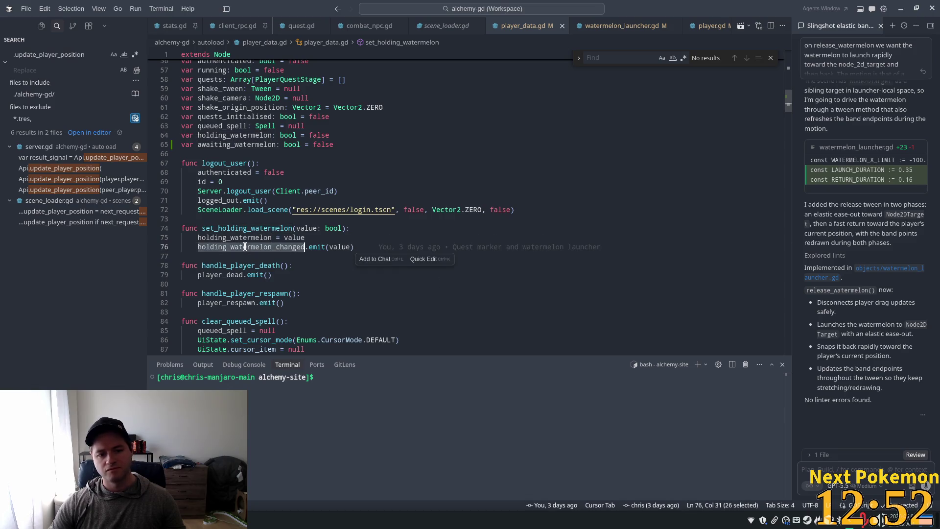
click(320, 247)
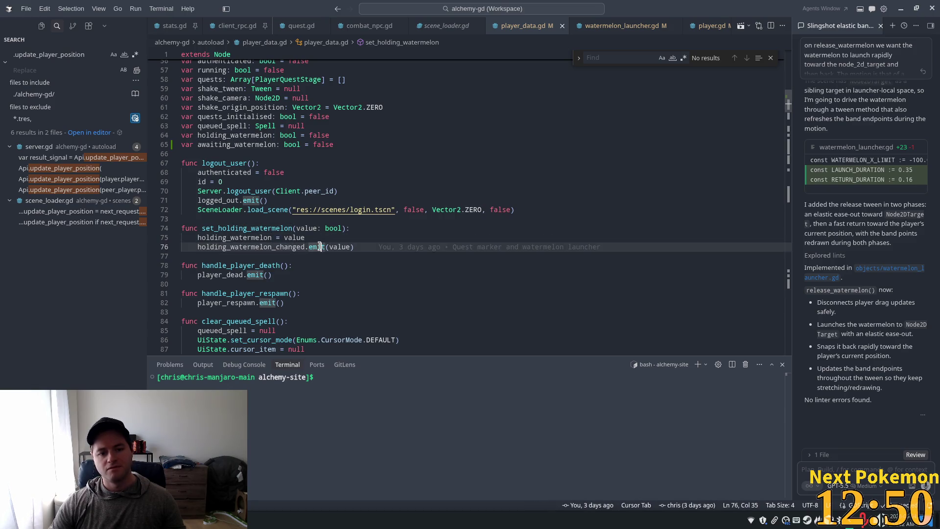
ctrl+click(266, 247)
double_click(281, 162)
key(ctrl+c)
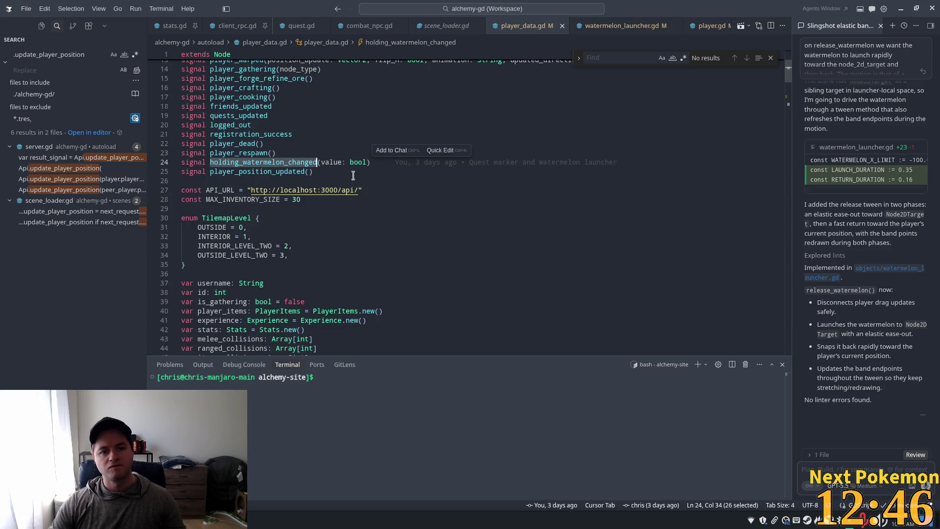
click(710, 25)
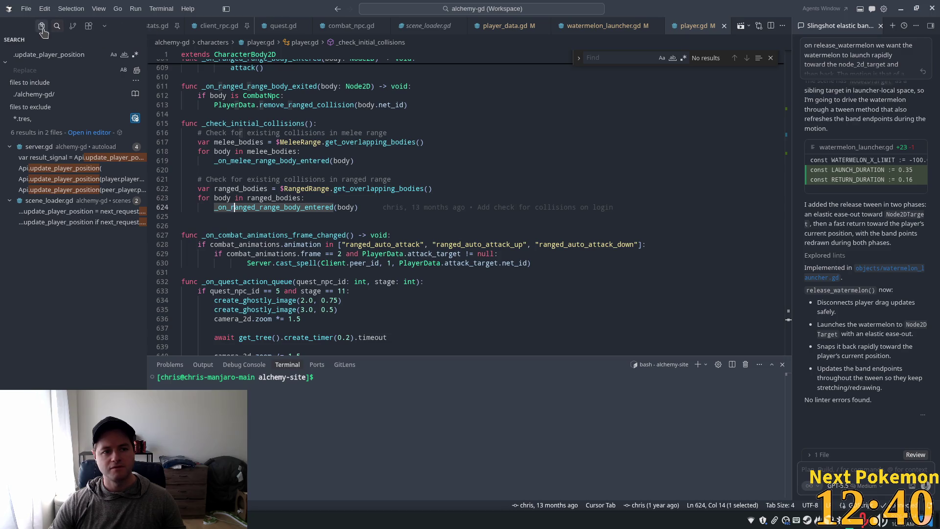
mouse_move(401, 208)
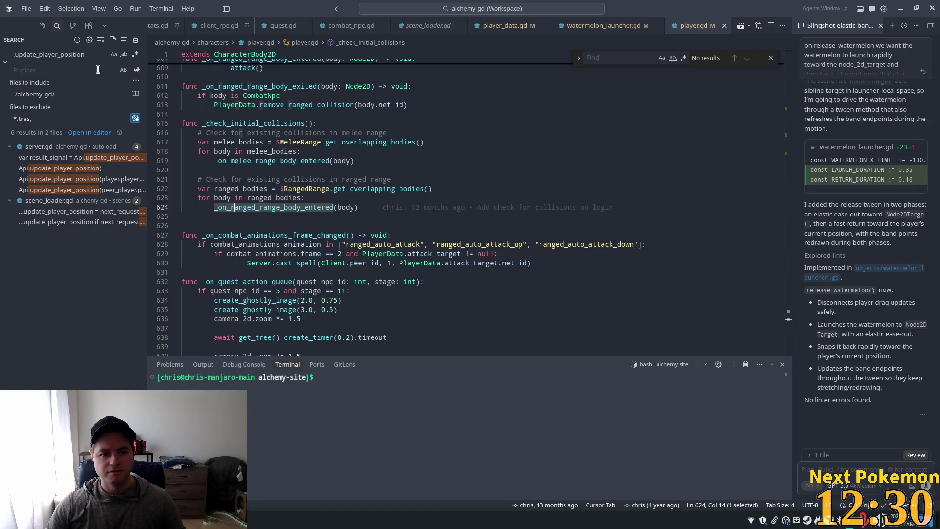
Change flip_h from !value to false on line 130 in _on_holding_watermelon_changed and save player.gd
key(ctrl+v)
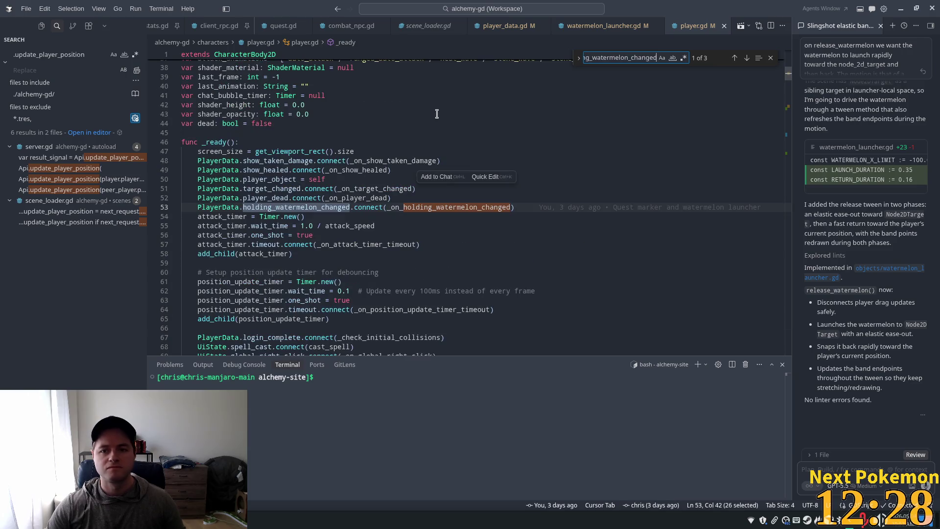
ctrl+click(458, 207)
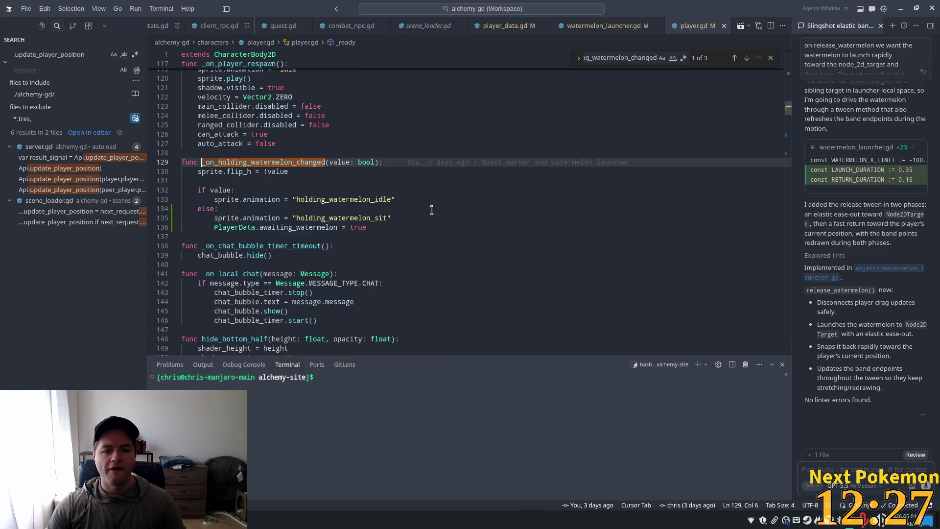
click(240, 171)
click(280, 172)
click(296, 171)
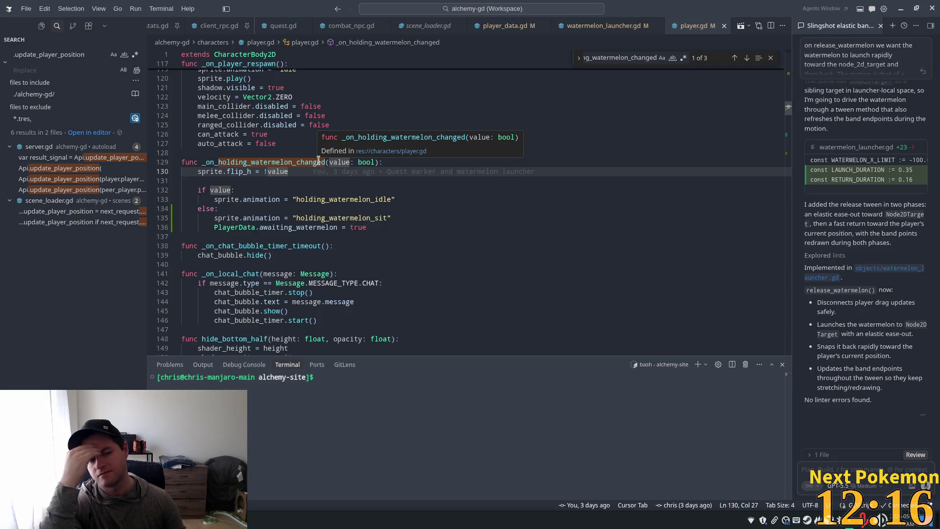
key(BackSpace)
key(BackSpace)
key(BackSpace)
text(fa;)
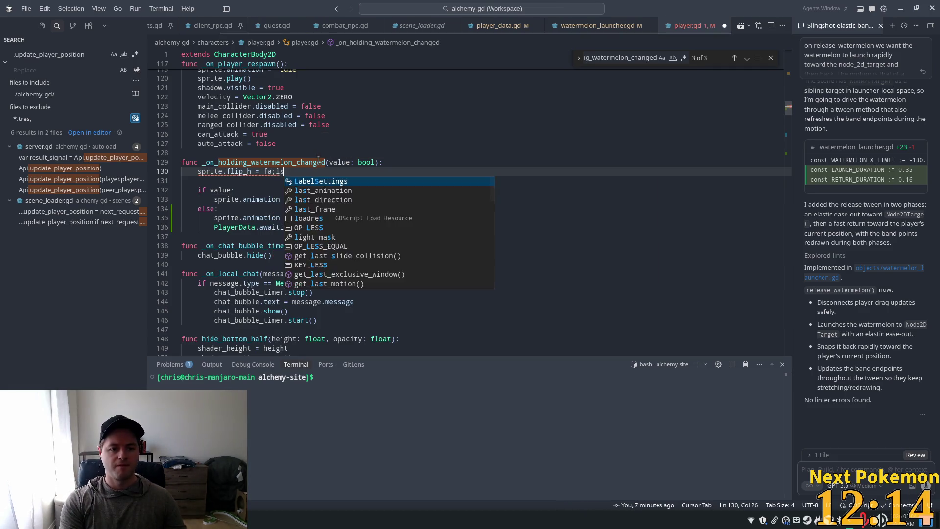
key(BackSpace)
text(lse)
key(ctrl+s)
Look over the respawn and watermelon branch code, then run the project in Godot
click(314, 125)
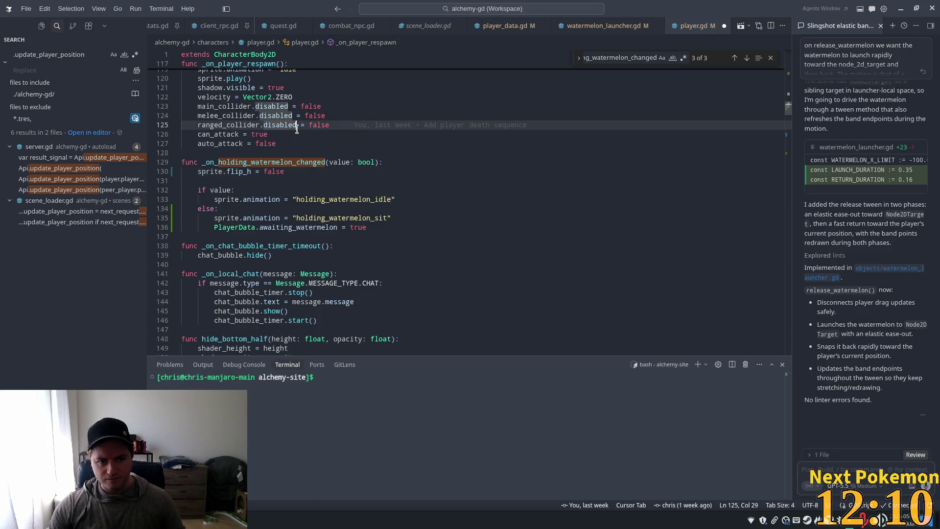
click(293, 190)
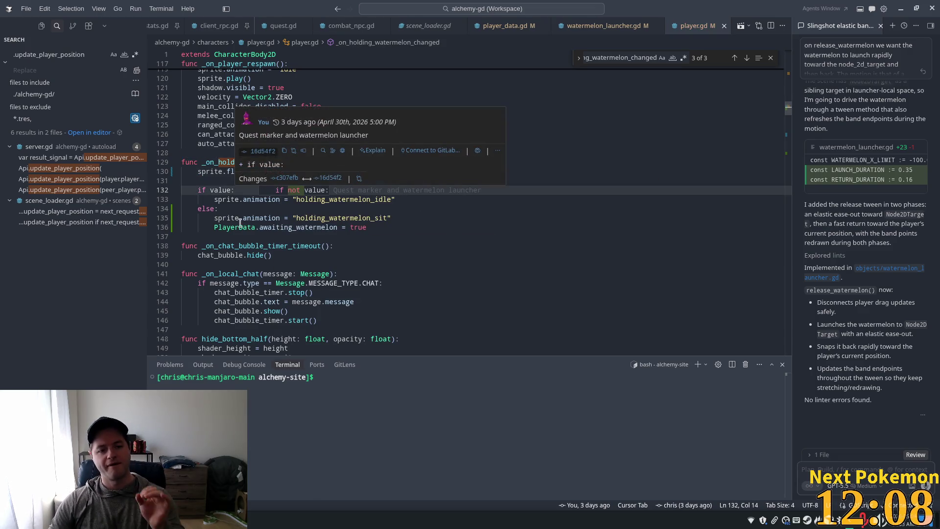
click(303, 237)
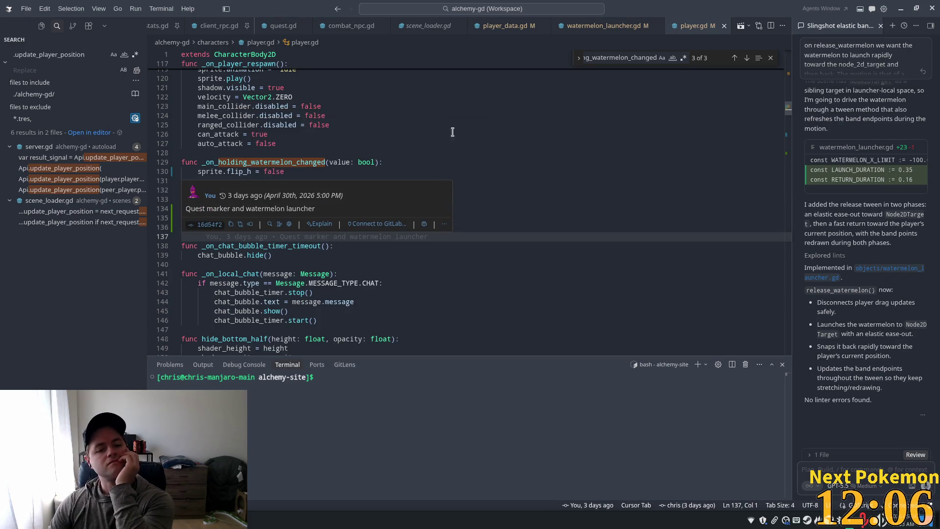
click(383, 126)
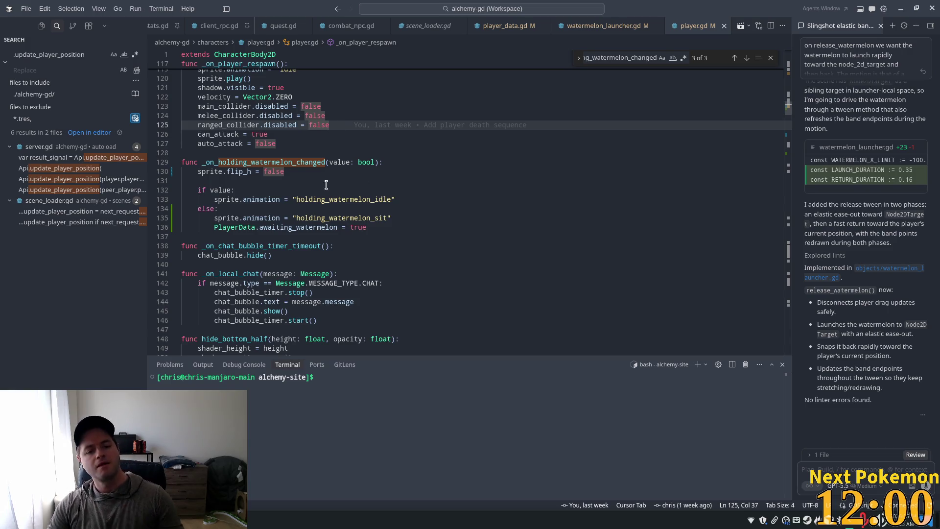
click(319, 169)
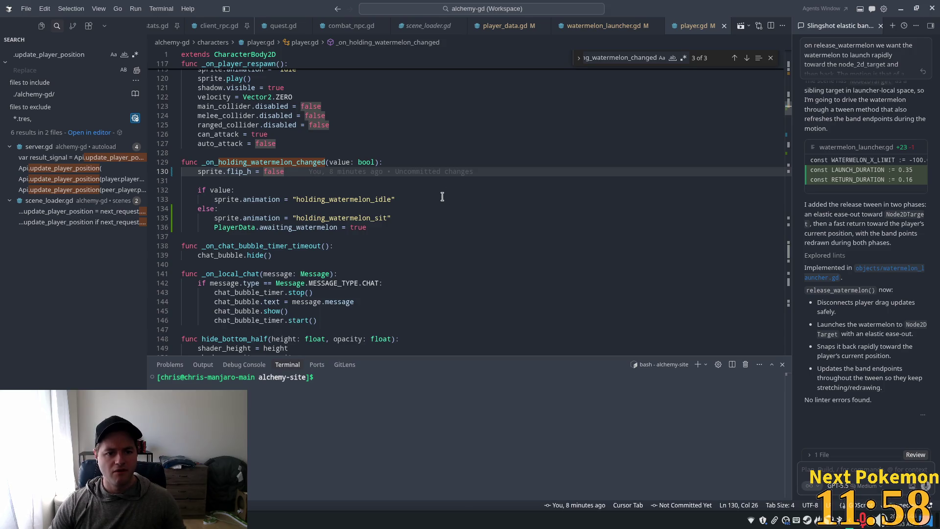
click(394, 199)
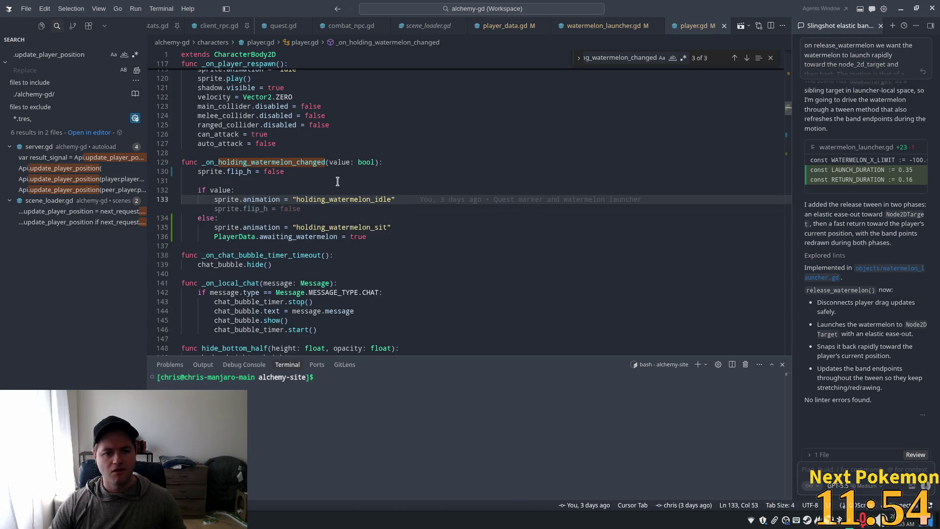
key(alt+Tab)
click(819, 22)
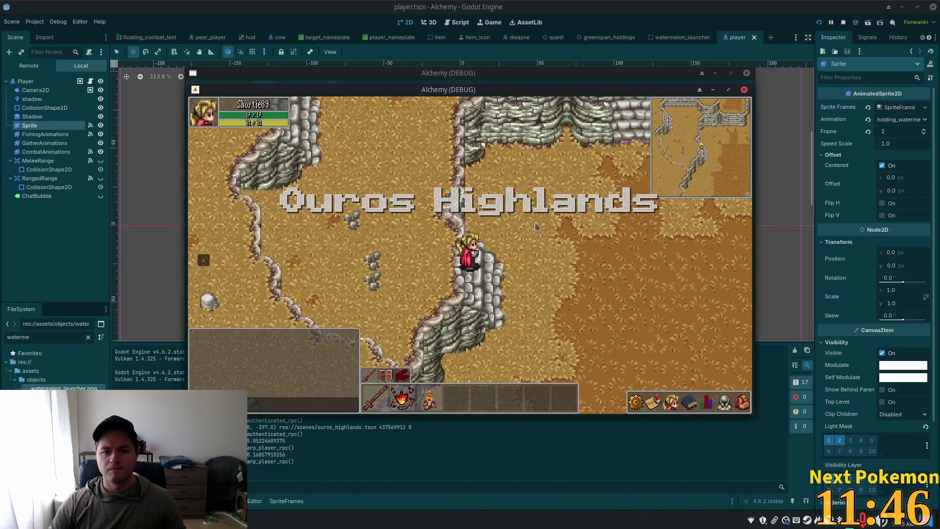
Walk the player left to stretch the launcher rope, then stop the game and return to Cursor
key(a)
key(a)
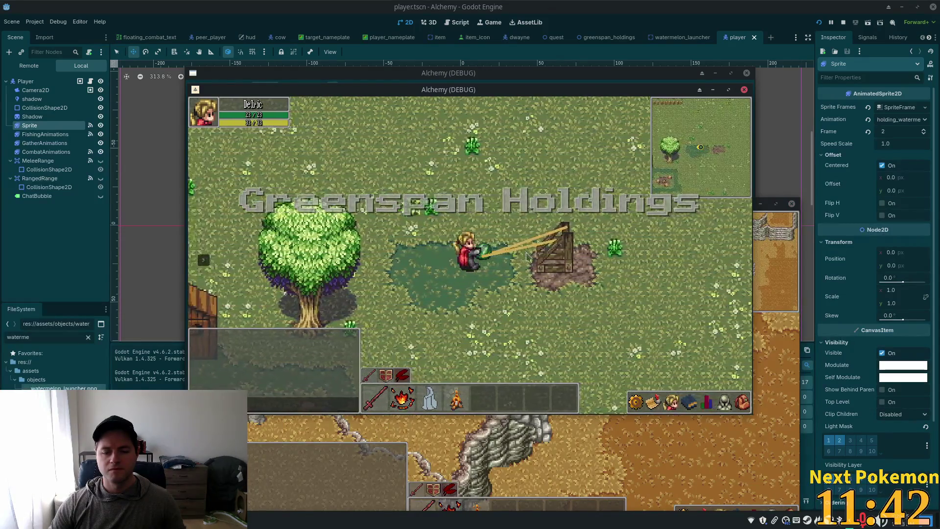
key(a)
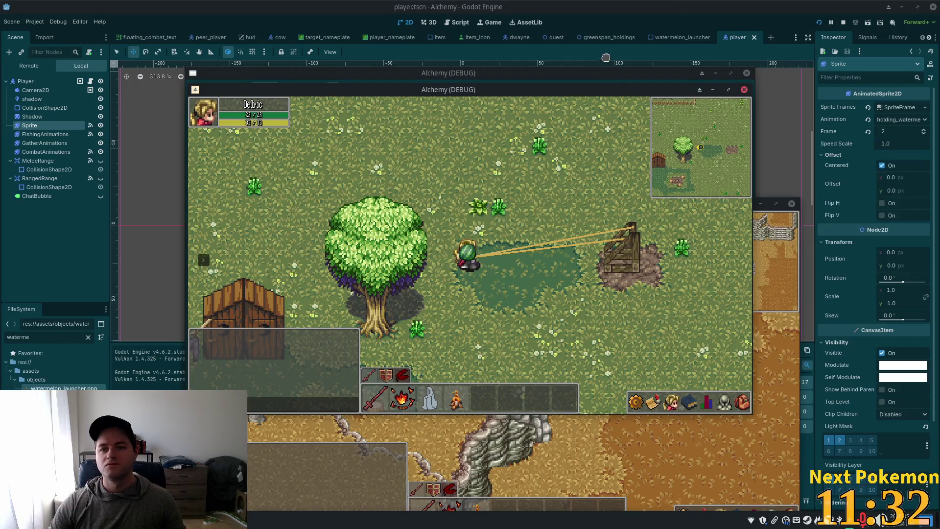
key(F8)
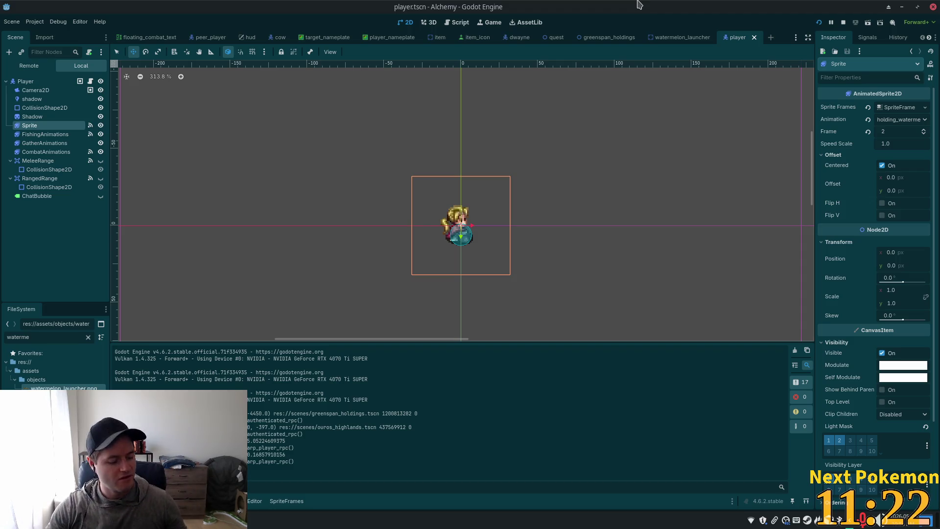
key(alt+Tab)
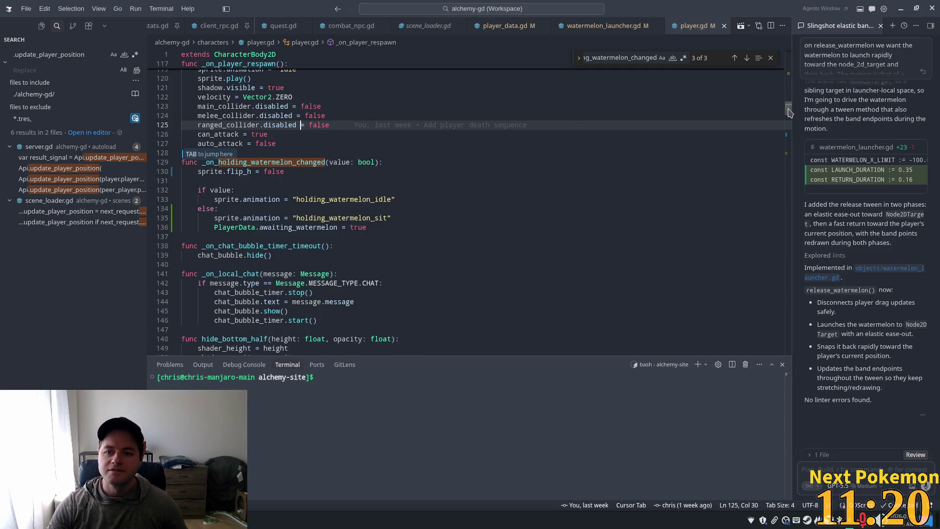
Jump to Cursor's suggested edit at release_watermelon in watermelon_launcher.gd
scroll(696, 103, down, 20)
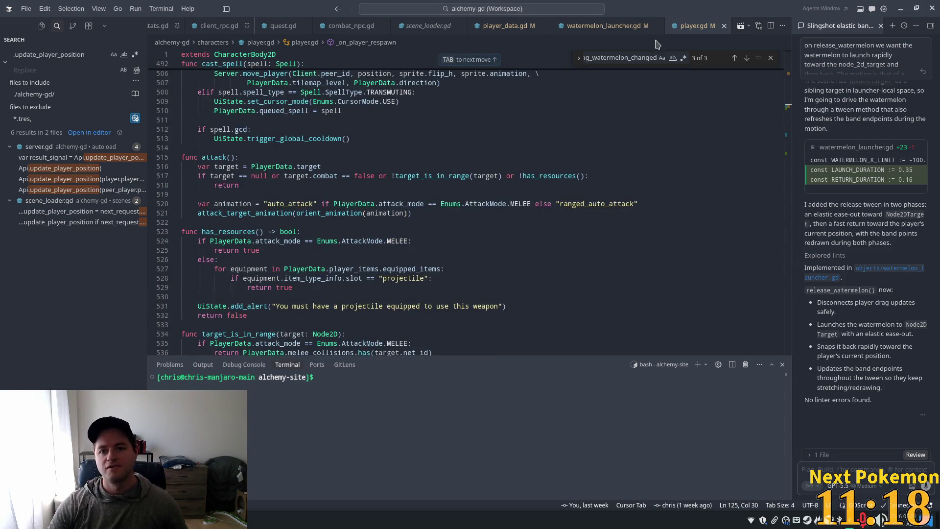
key(Tab)
scroll(436, 177, down, 1)
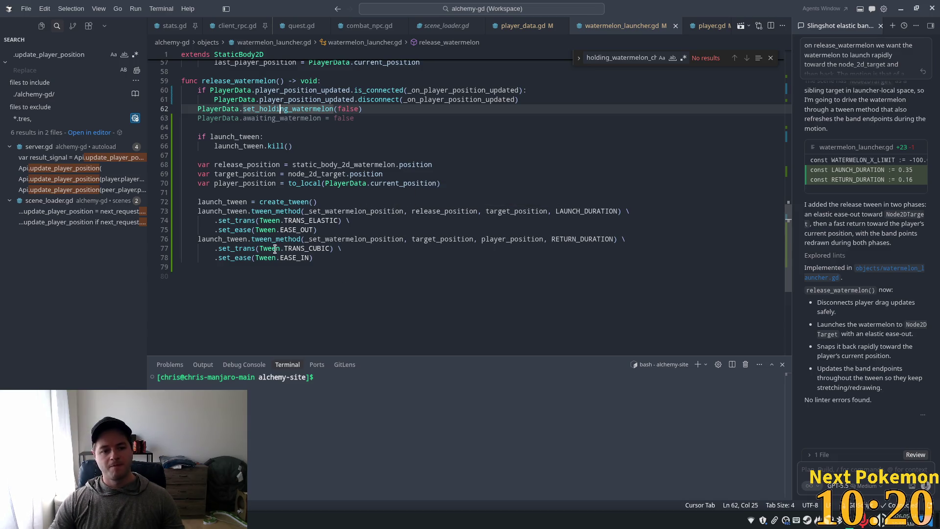
Review the launch_tween chain in release_watermelon, lines 76 to 78
scroll(271, 197, down, 3)
click(254, 243)
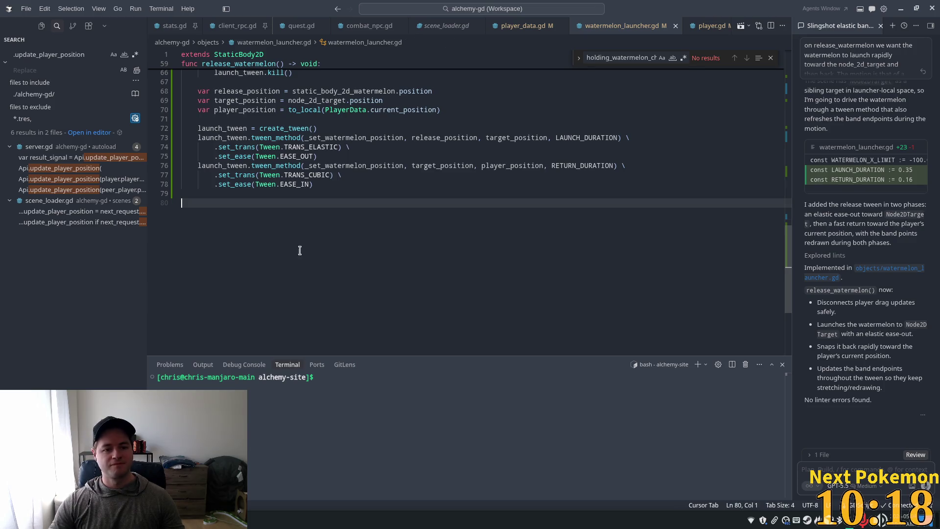
scroll(297, 250, up, 4)
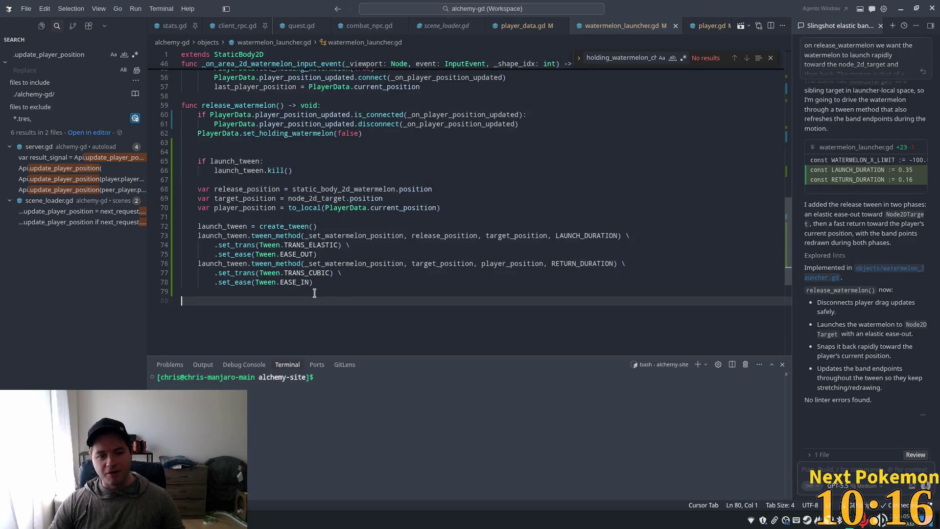
click(314, 293)
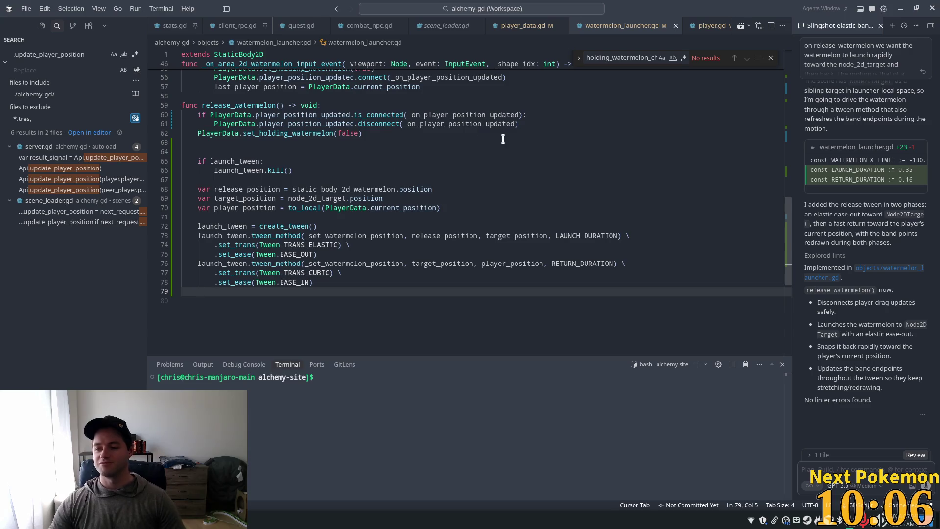
scroll(426, 196, down, 2)
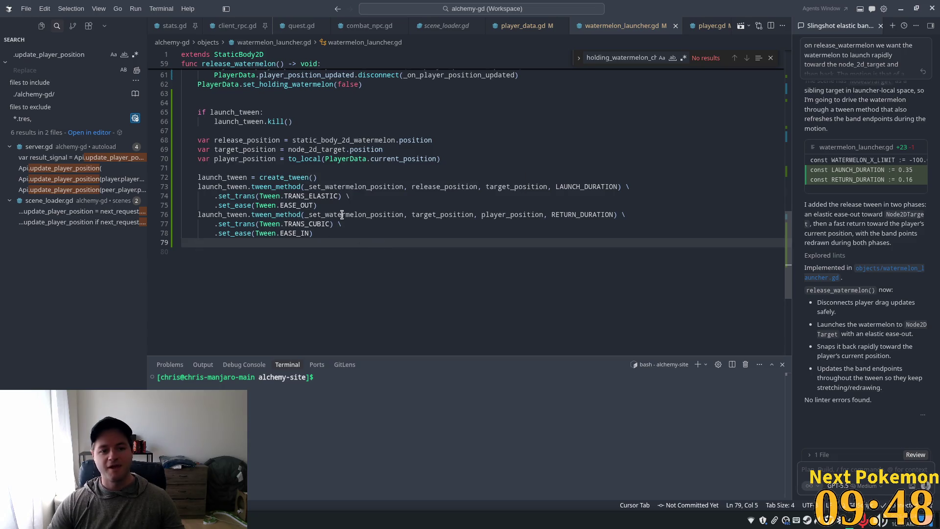
double_click(233, 214)
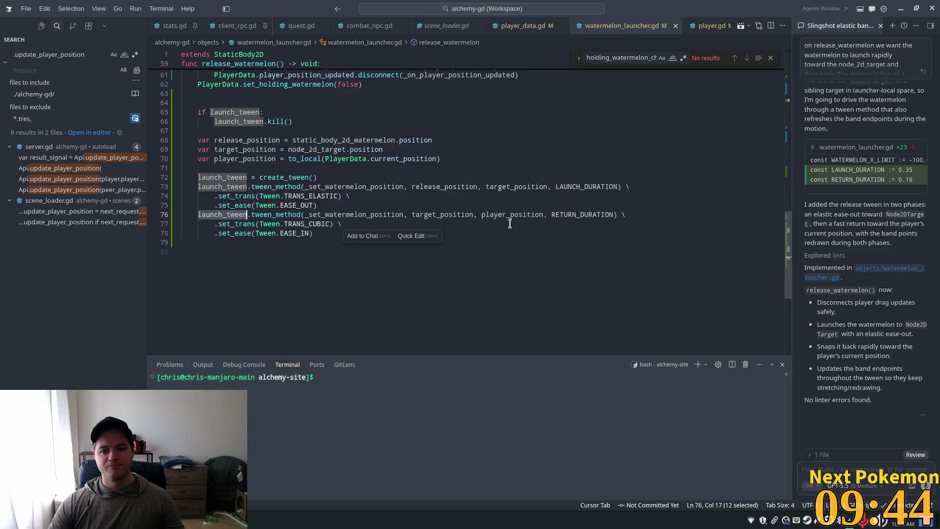
click(579, 215)
click(218, 214)
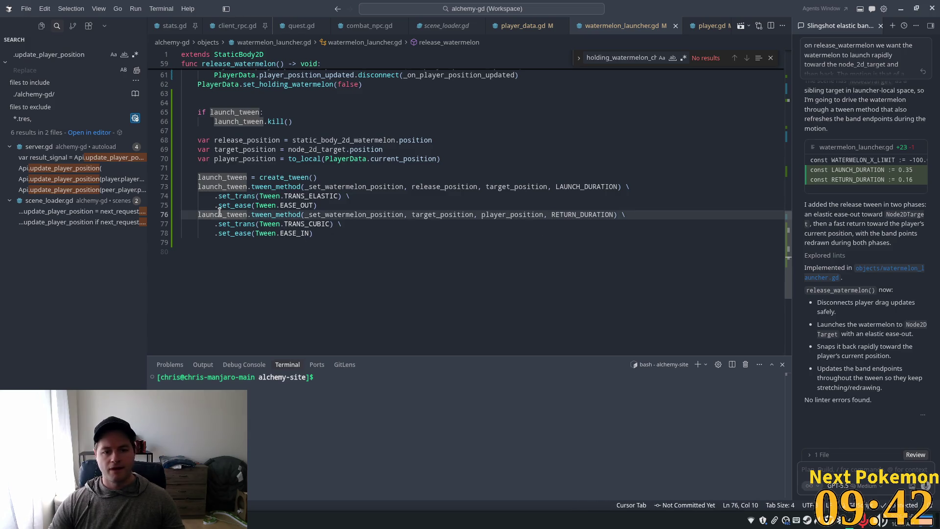
click(215, 233)
click(316, 233)
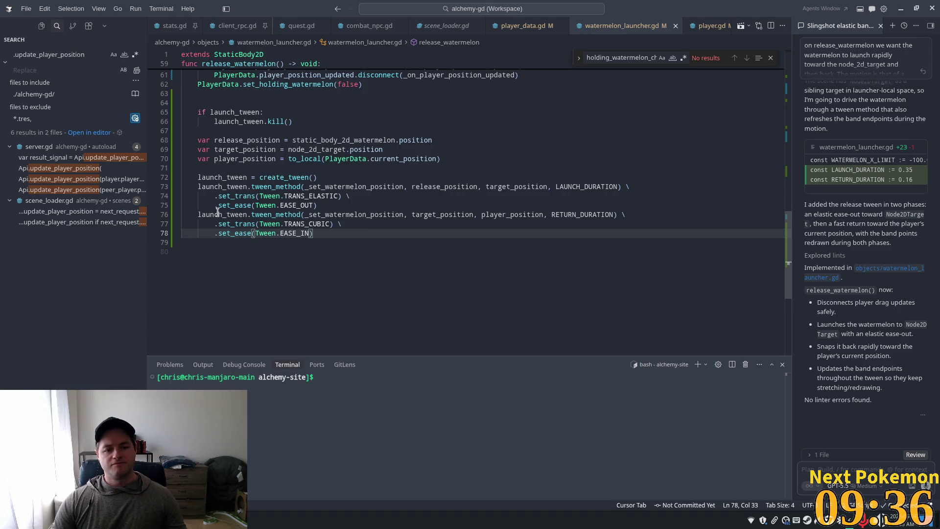
Check where launch_tween is created, then add a new line starting with '.' after set_ease(Tween.EASE_IN)
click(229, 187)
click(219, 187)
double_click(218, 187)
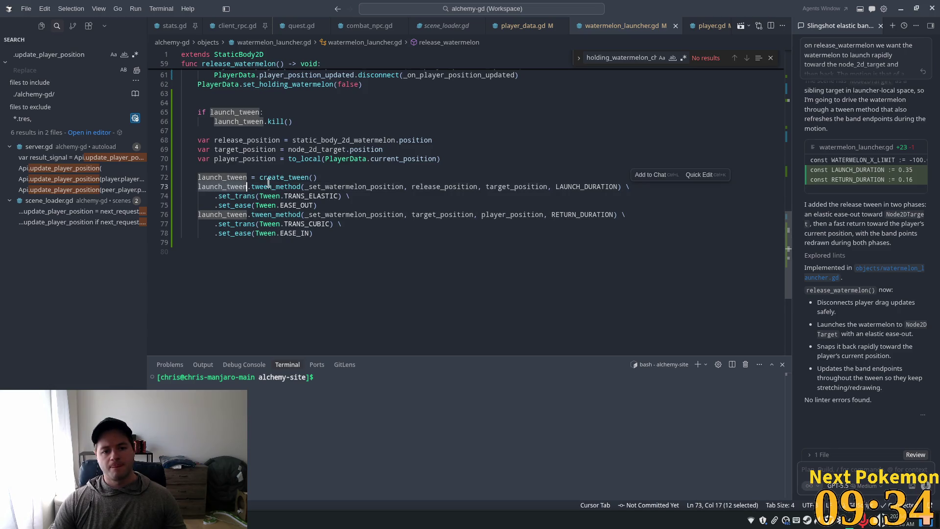
key(Down)
key(Down)
key(Down)
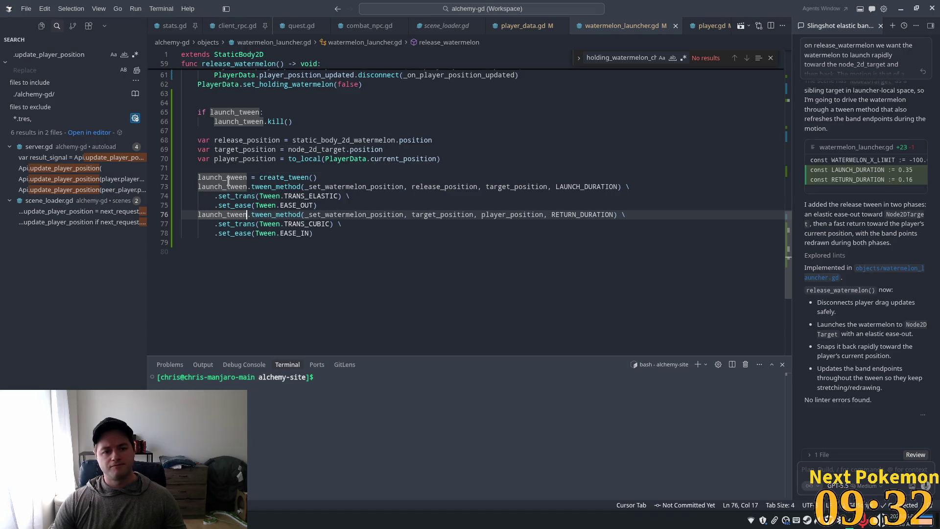
double_click(227, 179)
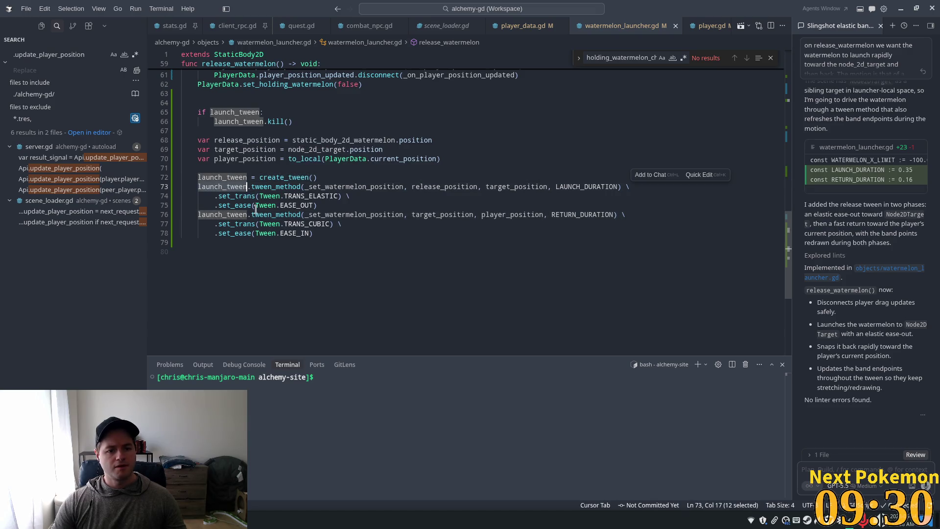
click(315, 234)
key(Return)
text(.)
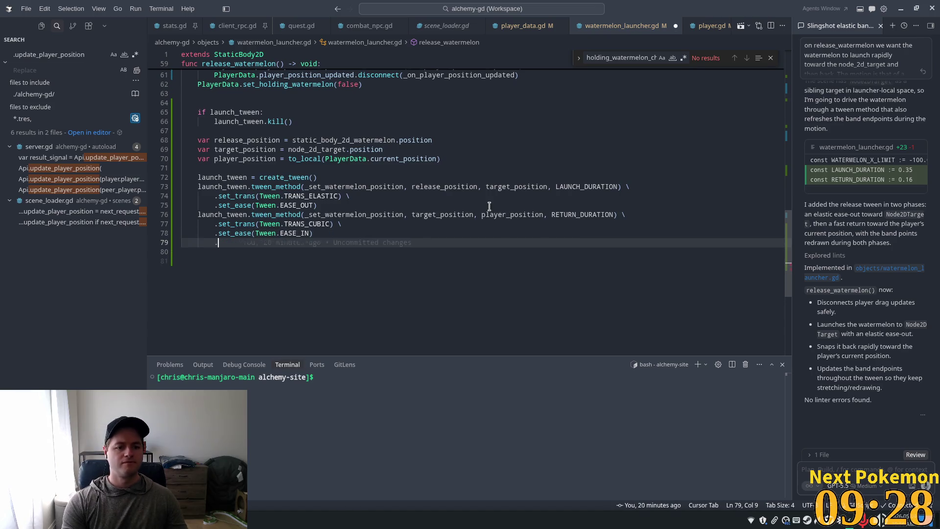
Accept the suggested _on_launch_finished cleanup function and delete its redundant set_holding_watermelon line
key(Tab)
key(Tab)
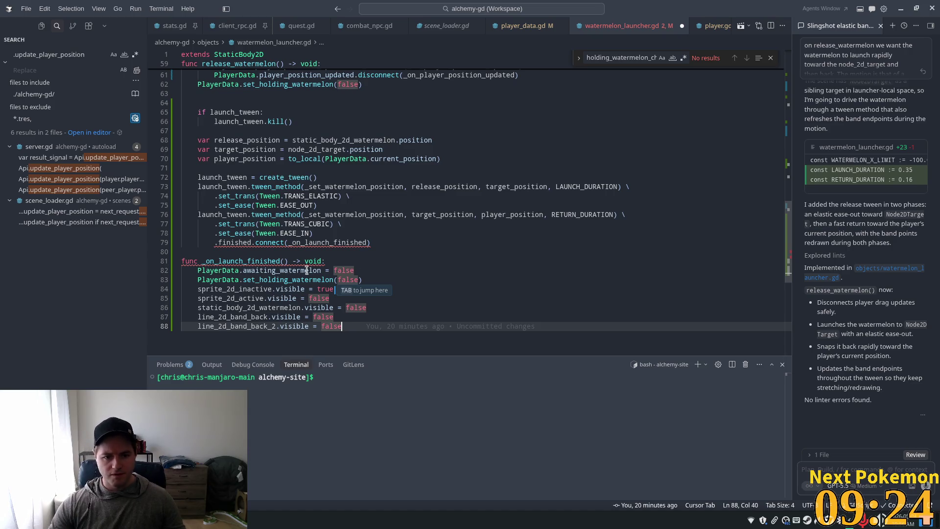
scroll(209, 272, down, 2)
click(278, 231)
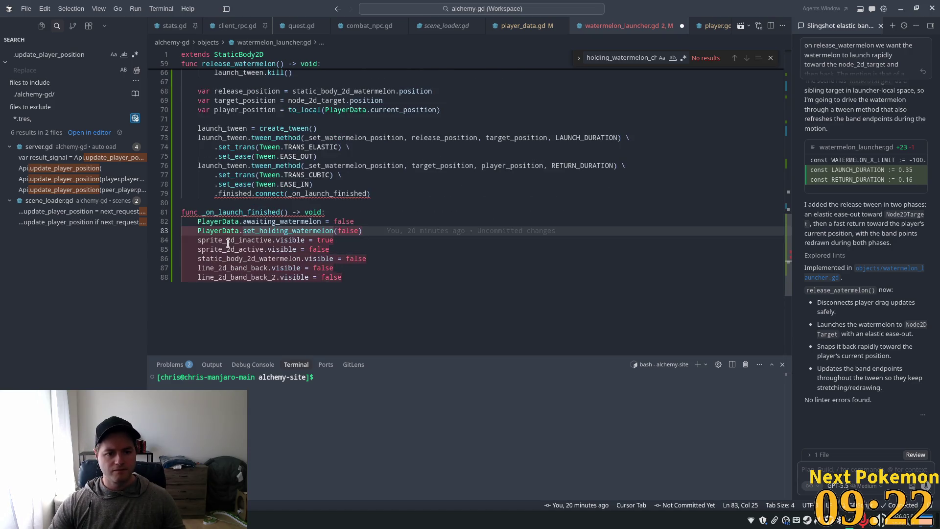
click(337, 230)
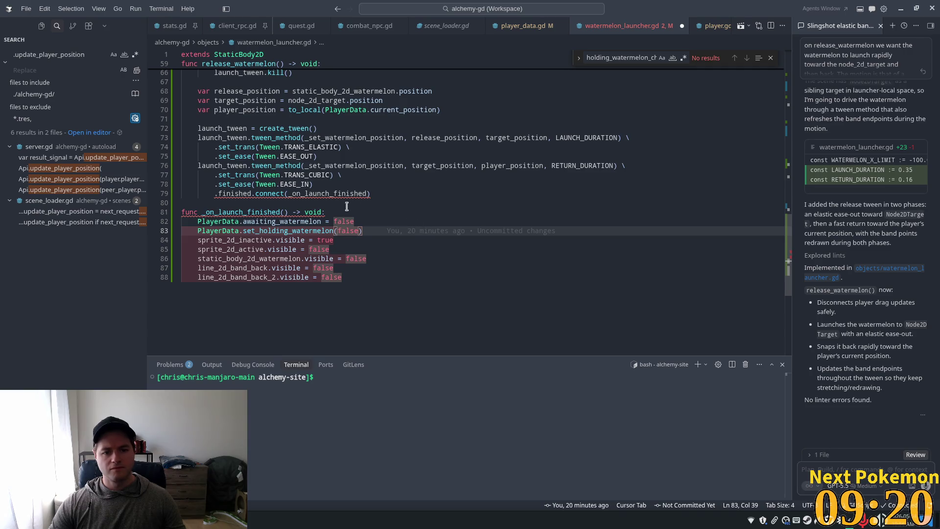
click(365, 231)
key(shift+Right)
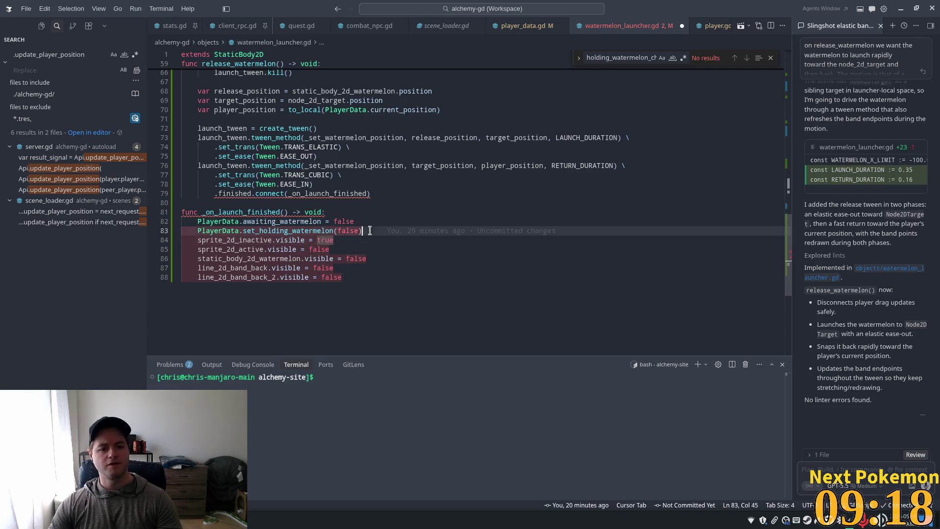
key(shift+Up)
key(BackSpace)
key(BackSpace)
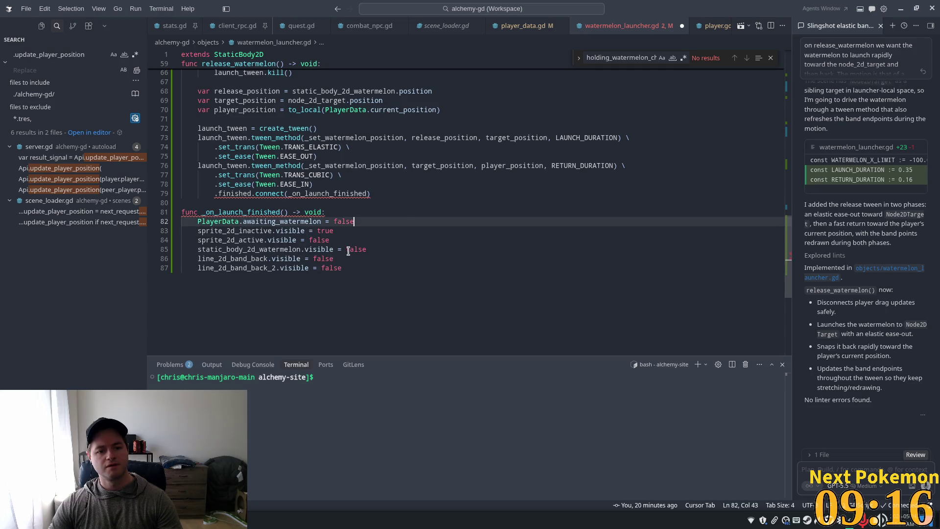
Review the cleanup's sprite, watermelon body, band and awaiting_watermelon lines, then accept the bind() edit on line 79
double_click(267, 231)
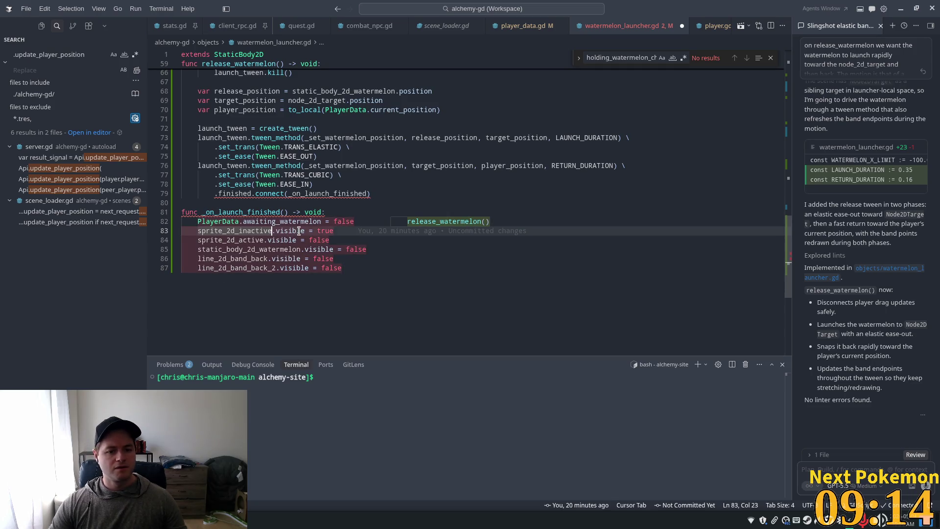
click(321, 231)
click(240, 239)
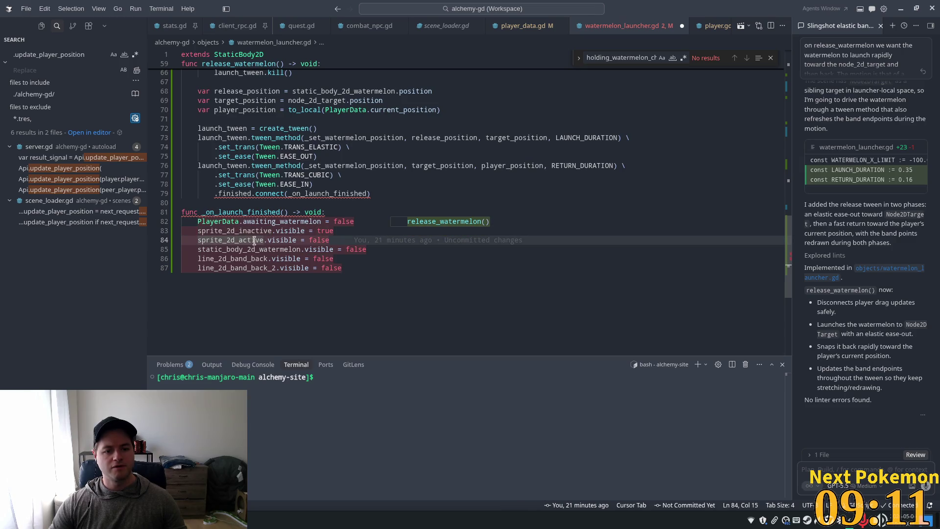
click(315, 239)
double_click(249, 250)
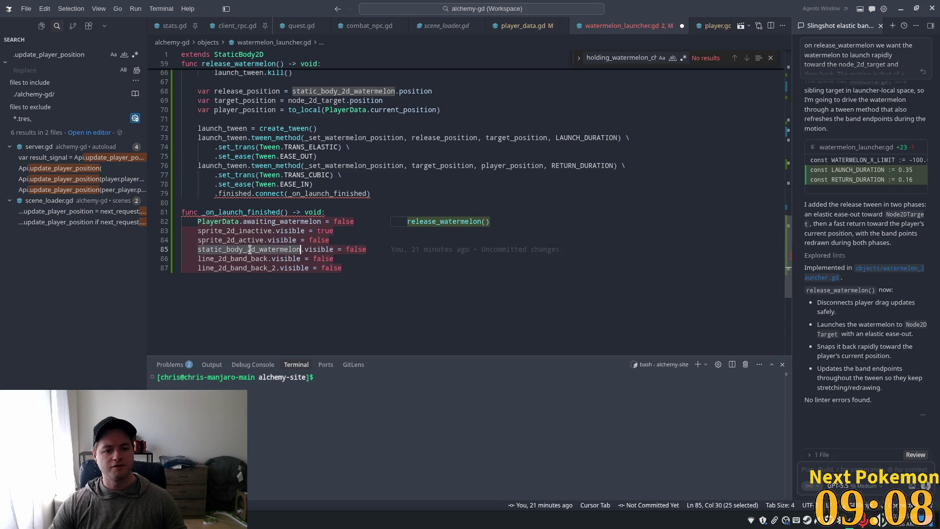
click(298, 259)
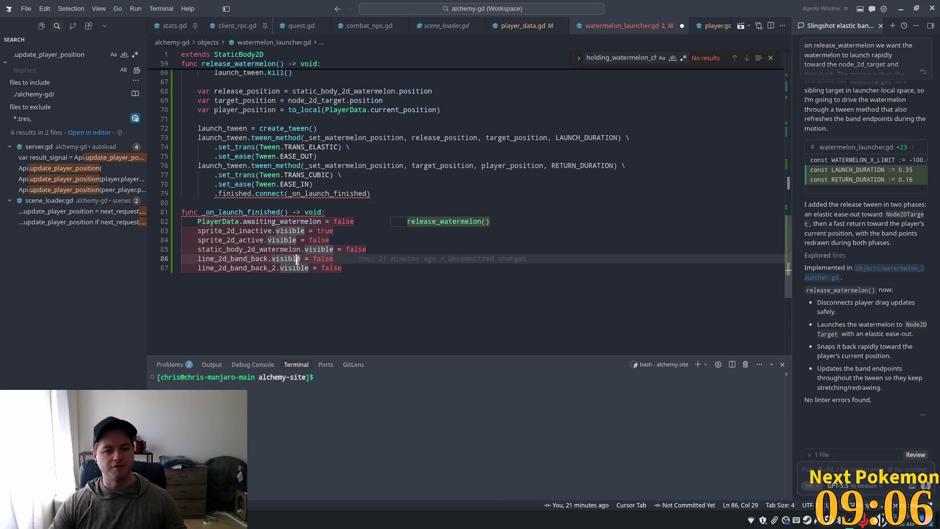
click(301, 221)
key(Tab)
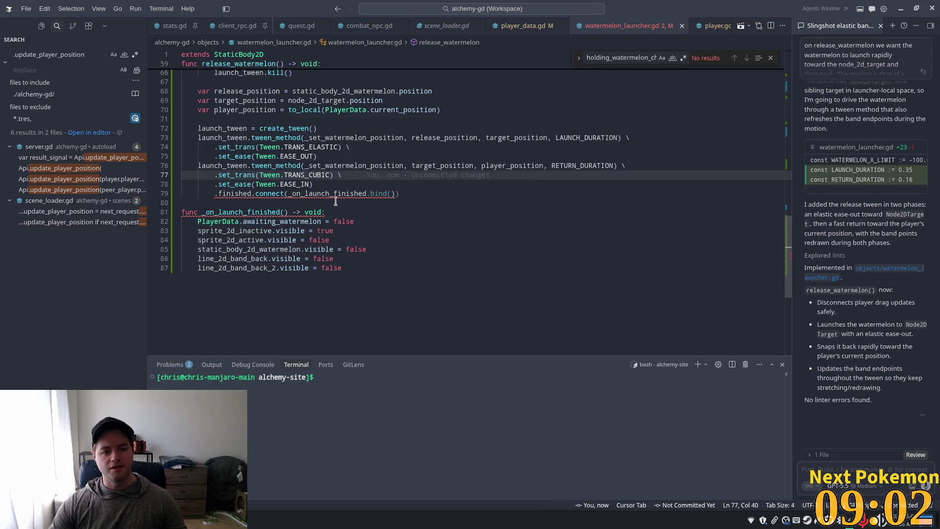
Make line 79 connect finished to _on_launch_finished without bind()
click(317, 194)
mouse_move(244, 214)
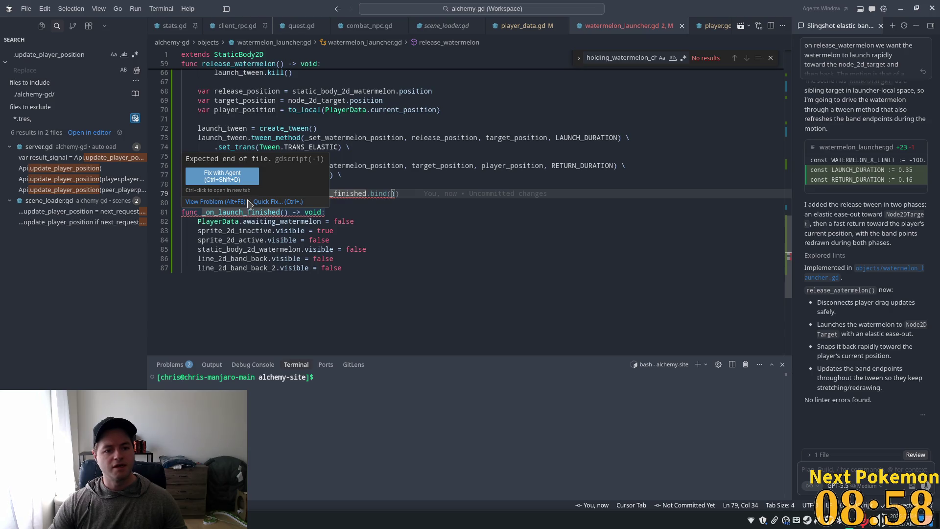
text())
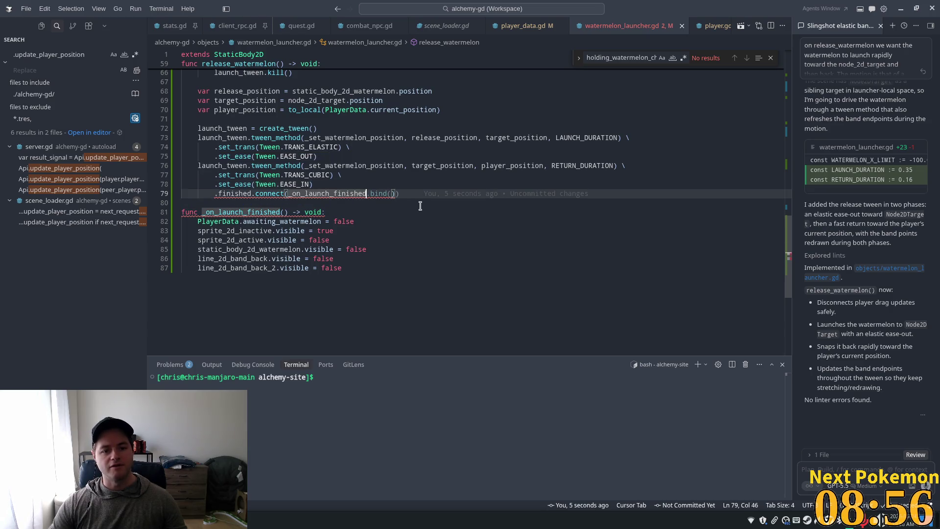
key(Tab)
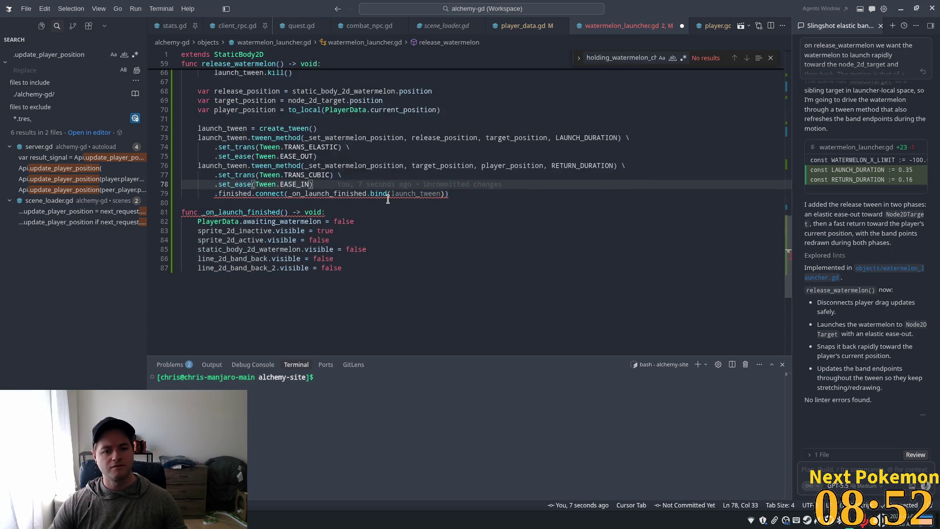
click(296, 194)
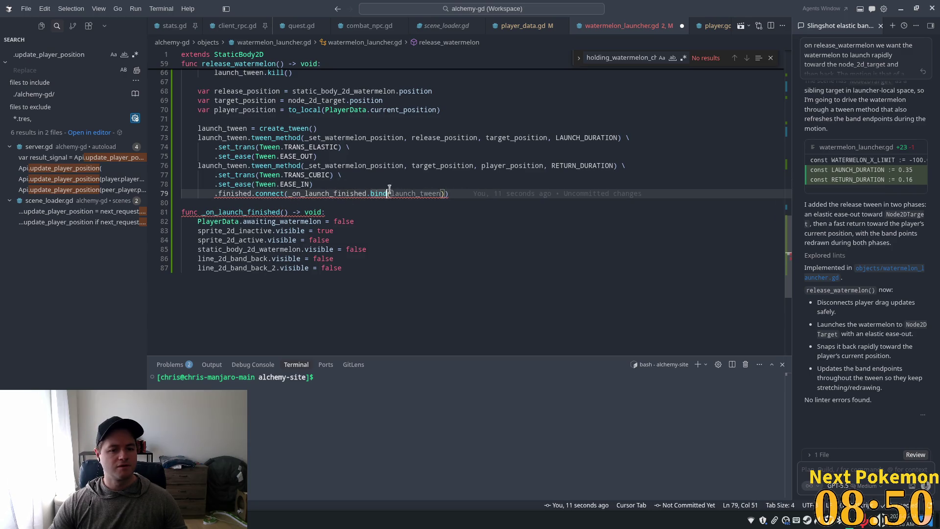
key(Tab)
click(215, 194)
key(Tab)
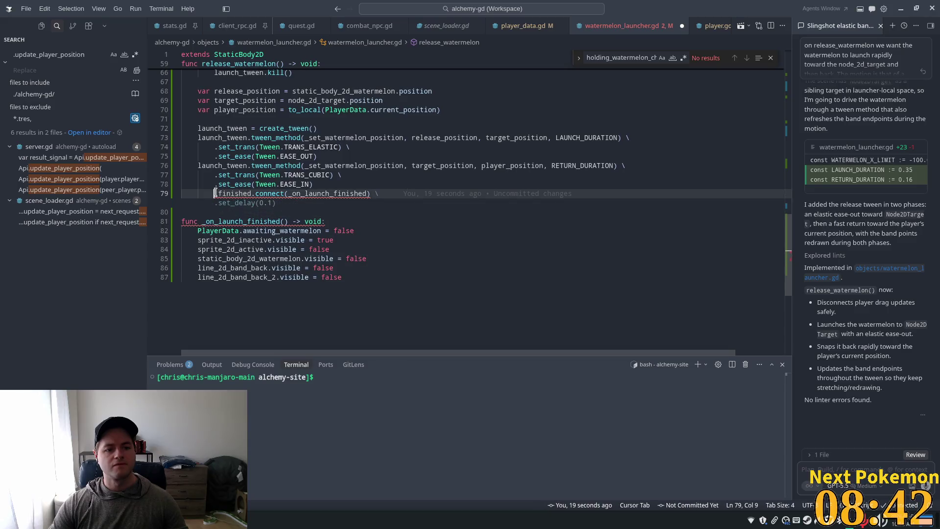
Add a '\' line continuation to line 78, save watermelon_launcher.gd, and return to Godot
click(363, 188)
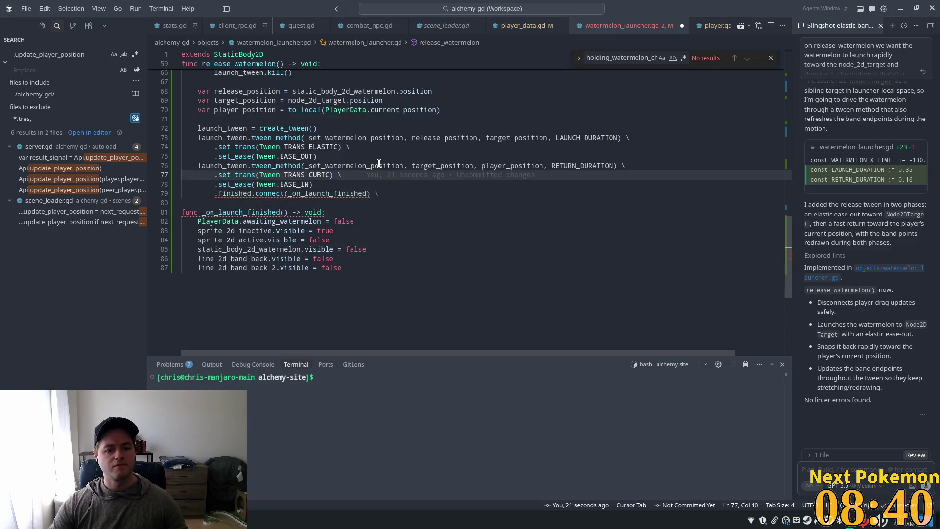
text( \)
key(ctrl+s)
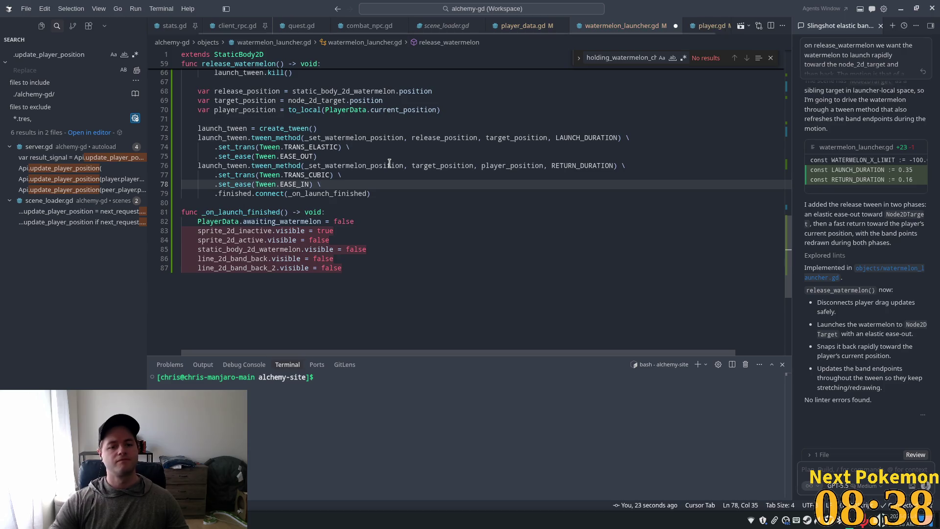
key(alt+Tab)
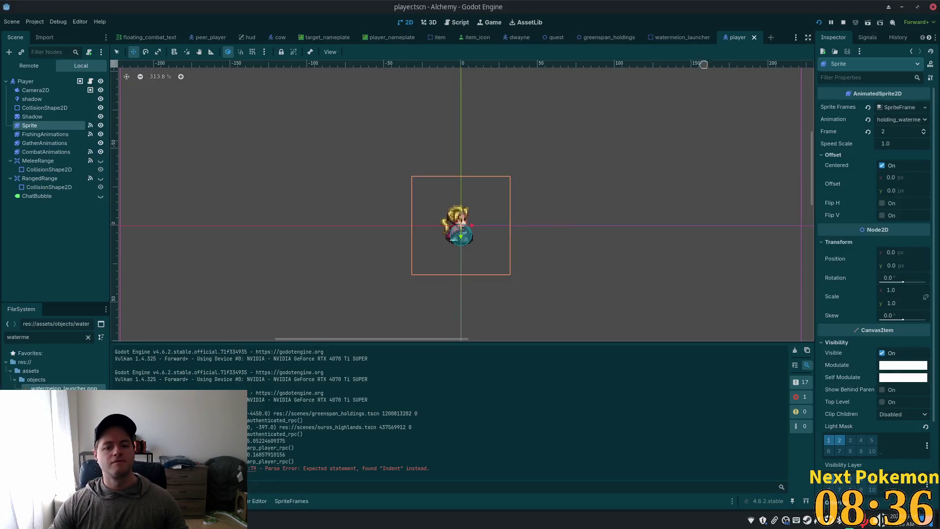
Run the project, move the desert client window aside, and bring the grassy-meadow client forward
click(818, 22)
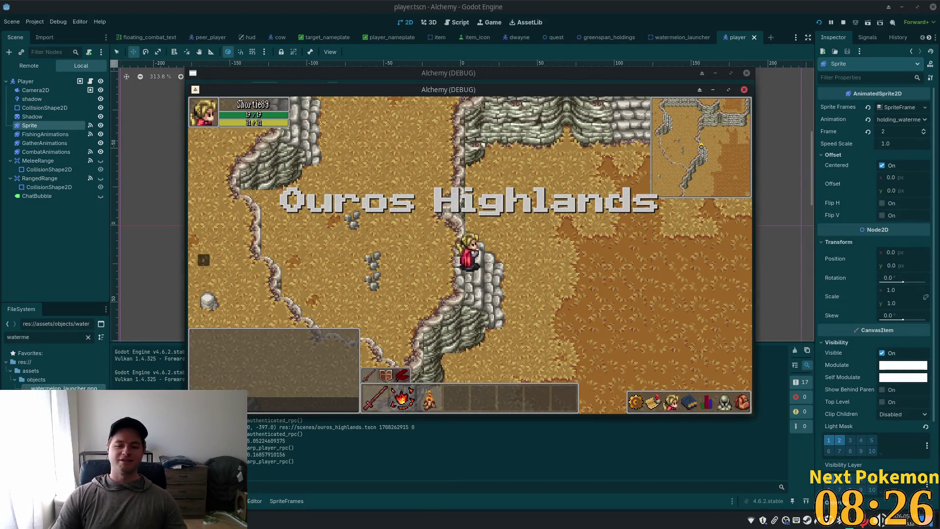
mouse_move(430, 85)
mouse_down()
mouse_move(450, 101)
mouse_move(625, 127)
mouse_move(591, 113)
mouse_up()
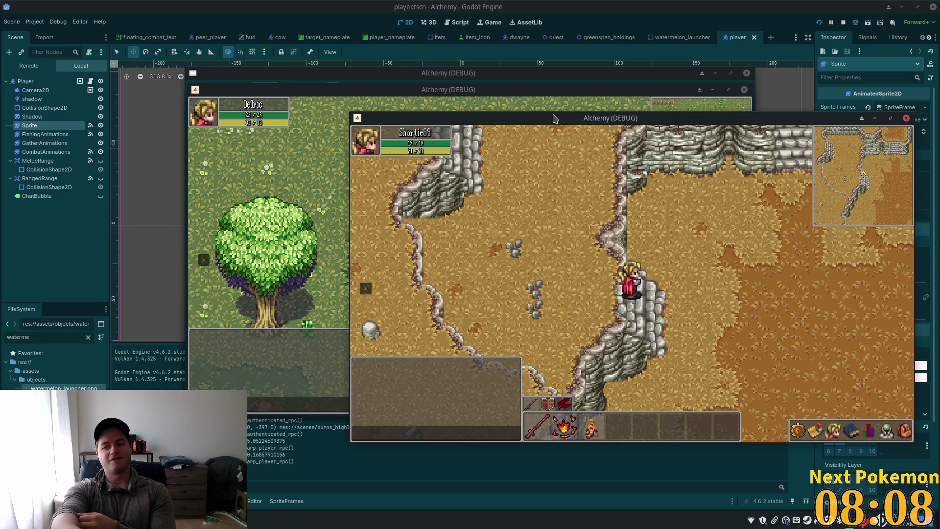
key(alt+Tab)
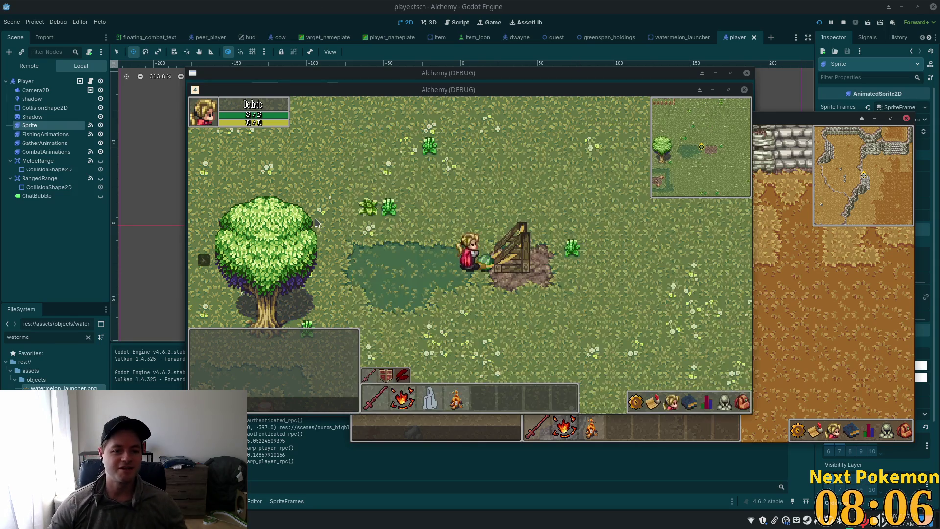
Grab the launcher band, walk left to stretch it, then walk back right to the launcher
click(496, 264)
key(a)
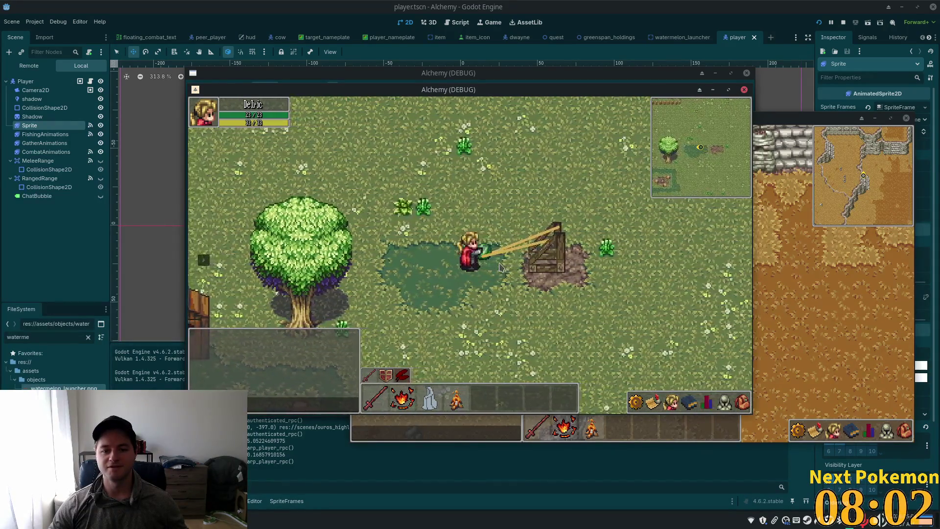
key(a)
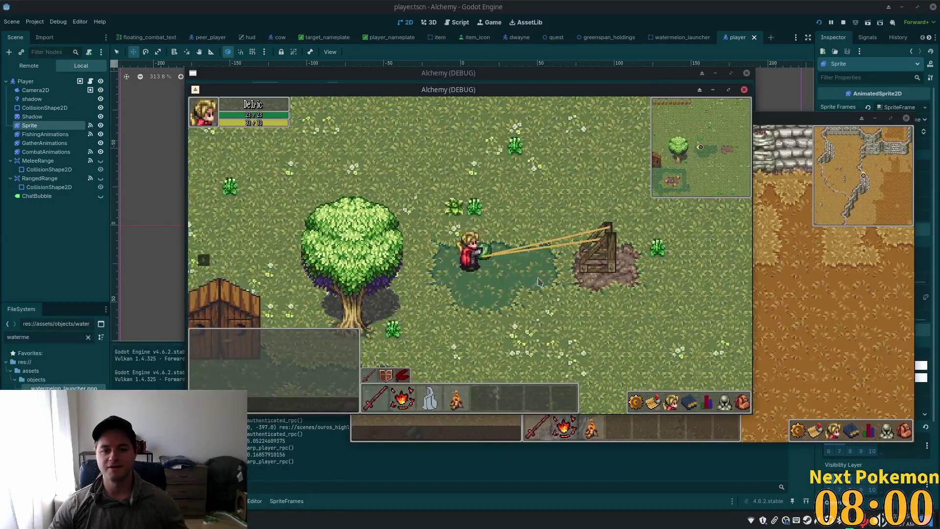
key(a)
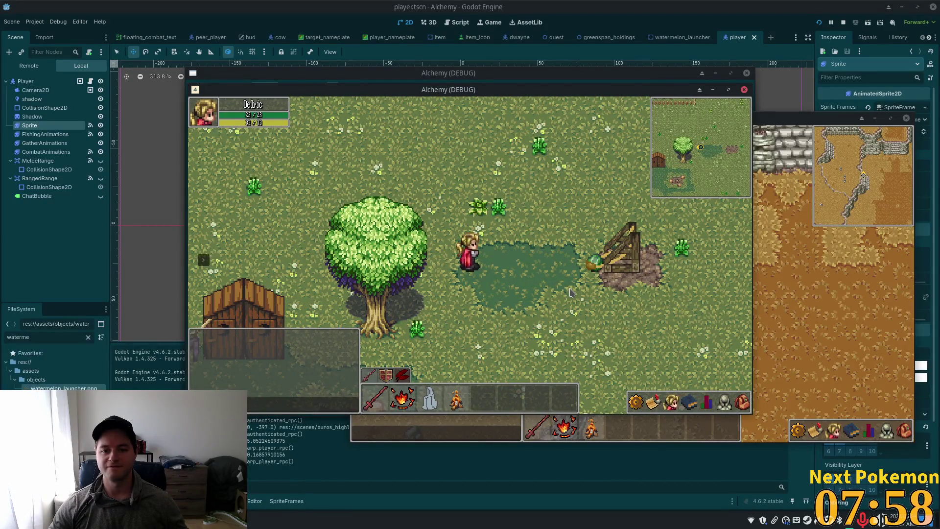
key(d)
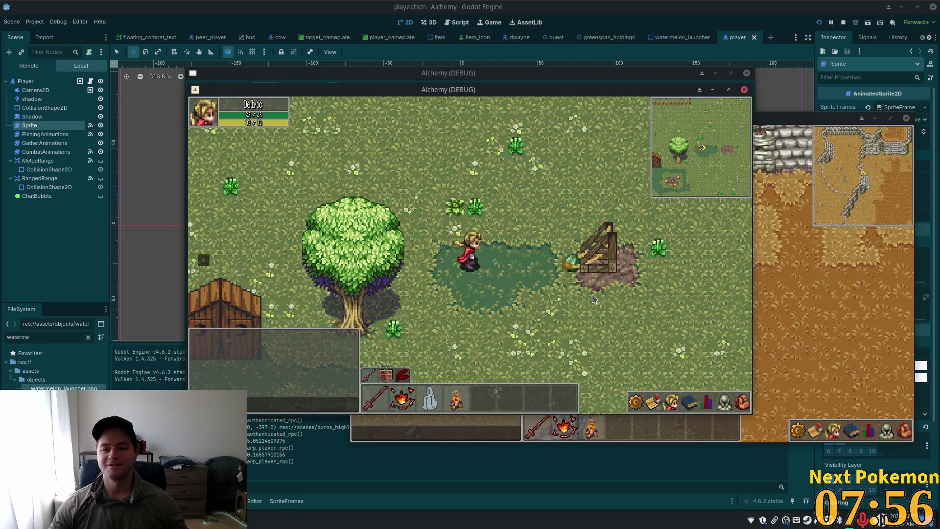
key(d)
key(d)
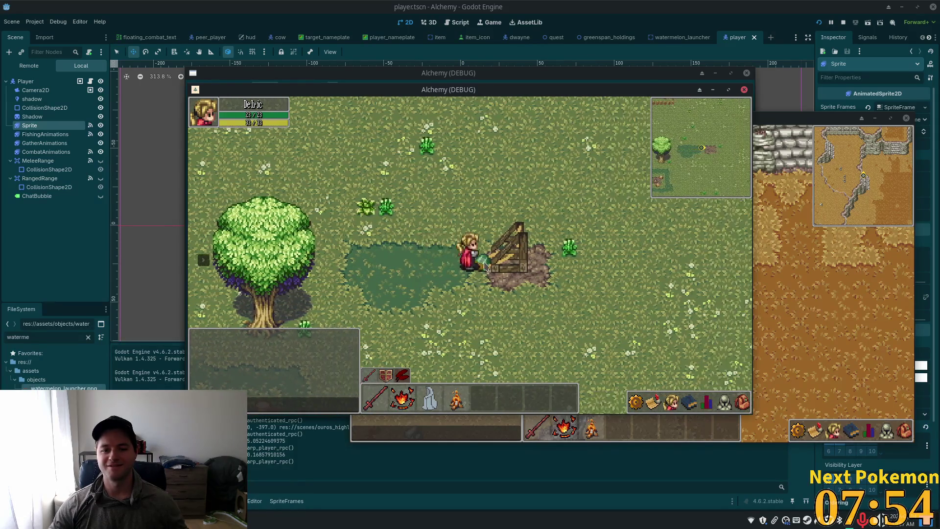
key(a)
key(d)
key(d)
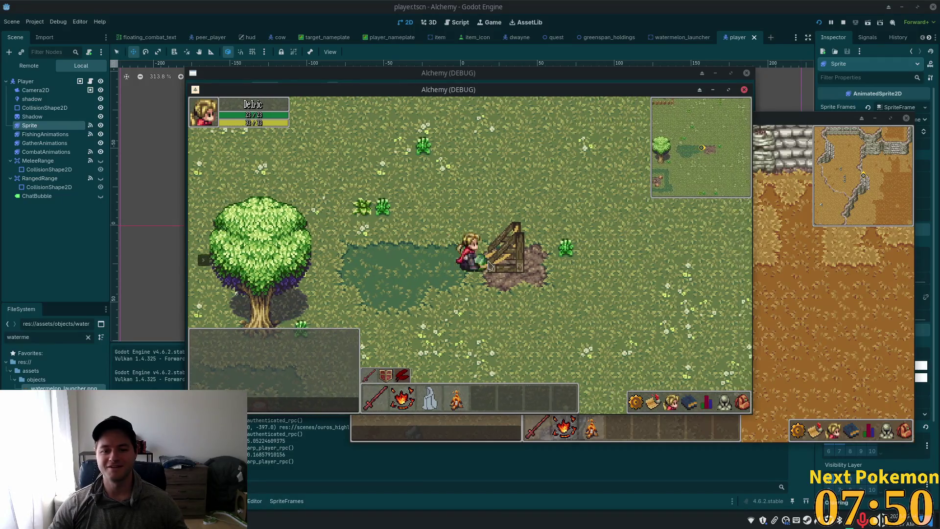
Pull the watermelon back again by walking left, release it, and turn to face the launcher
key(a)
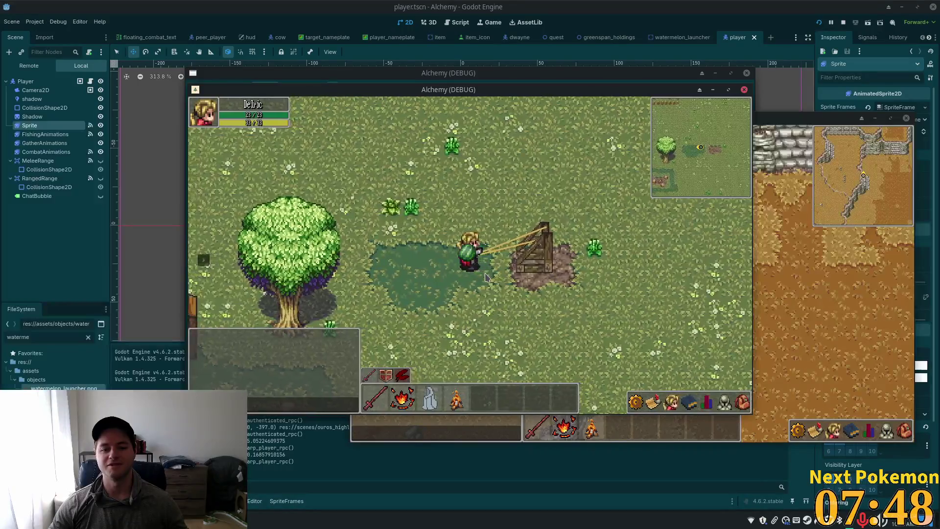
key(a)
key(a)
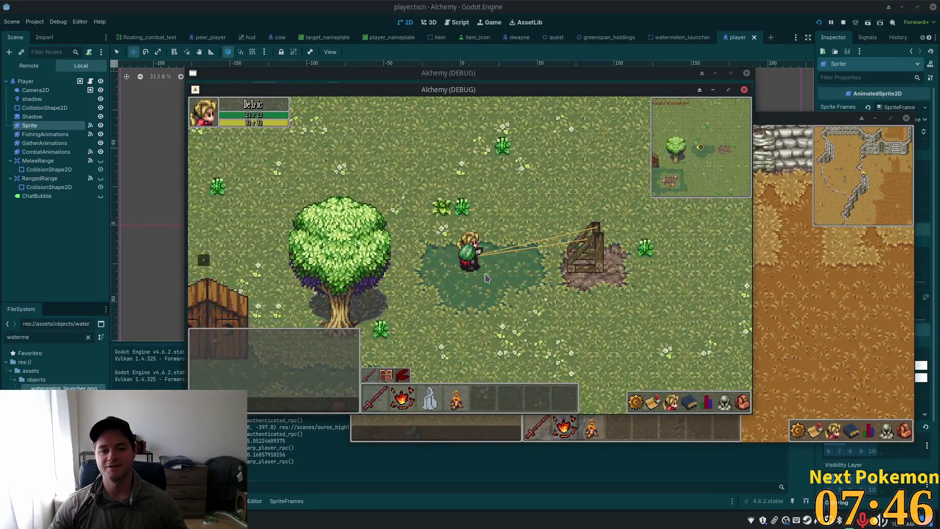
key(a)
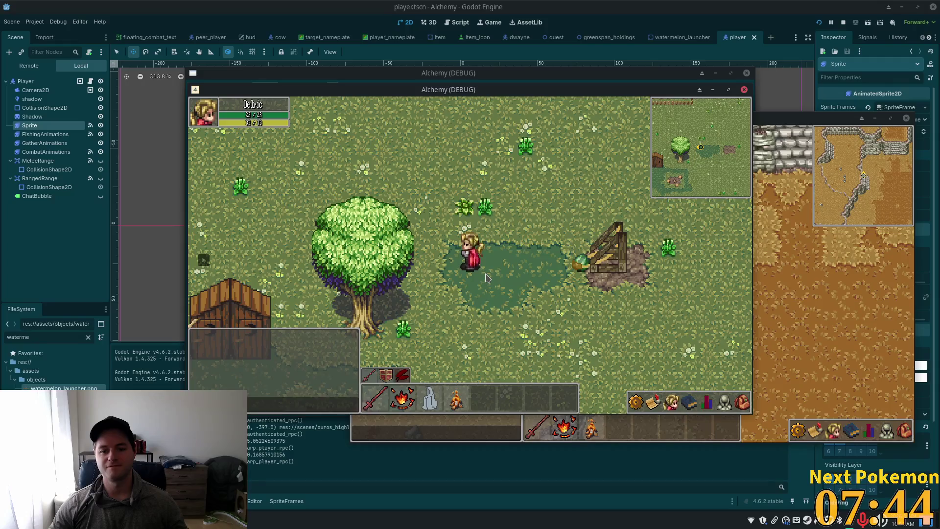
key(d)
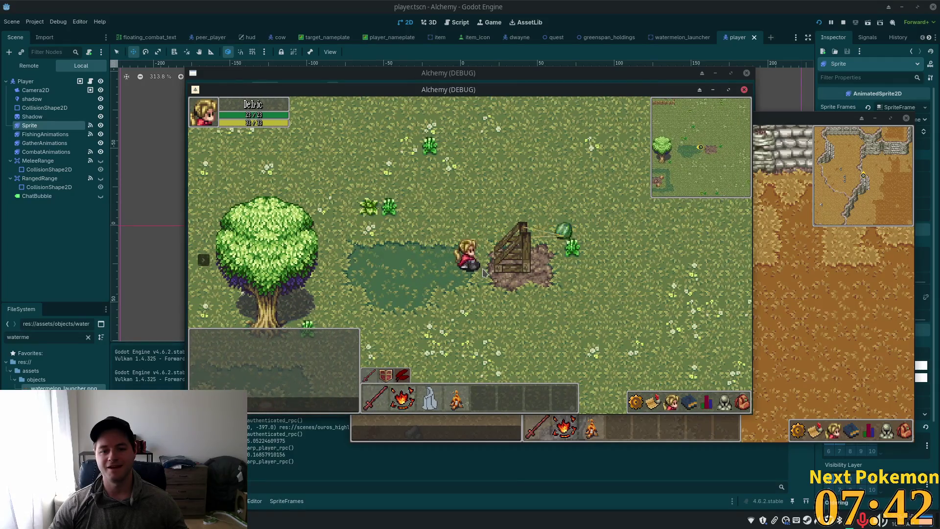
key(a)
key(d)
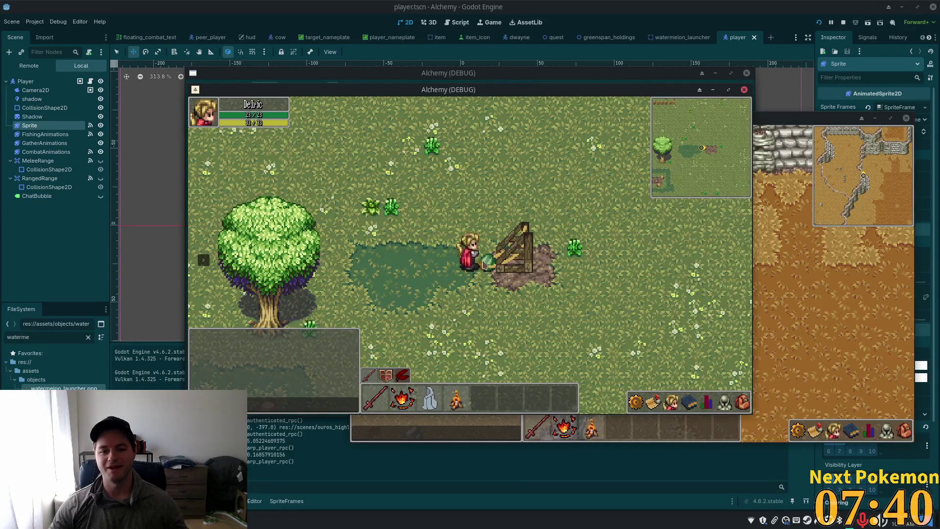
key(a)
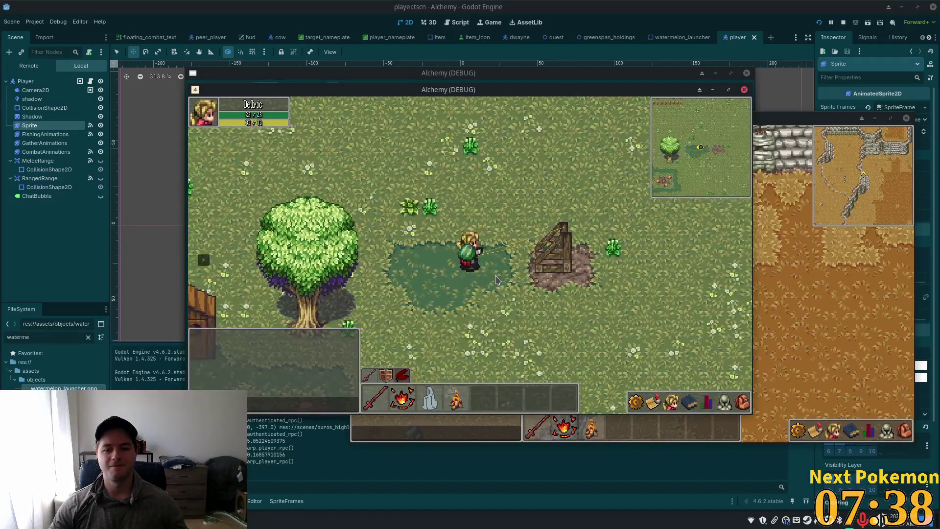
key(a)
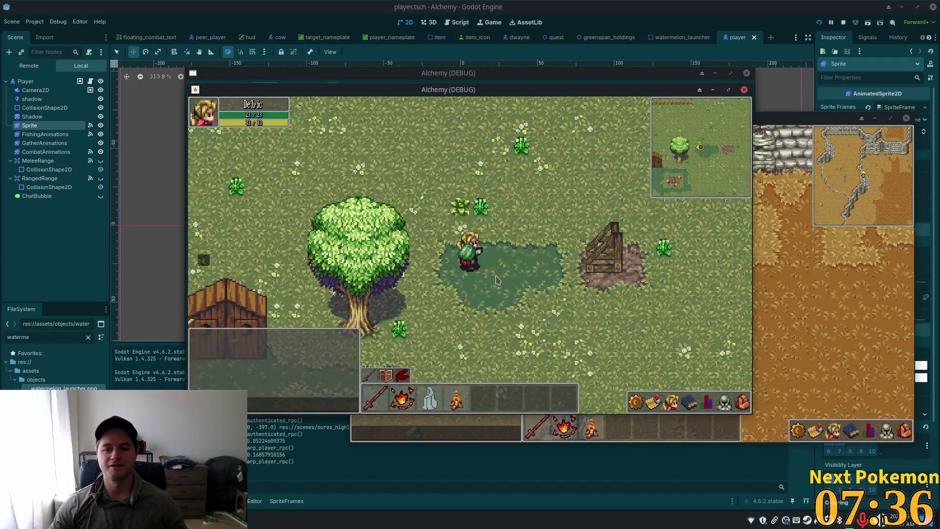
key(d)
key(d)
key(d)
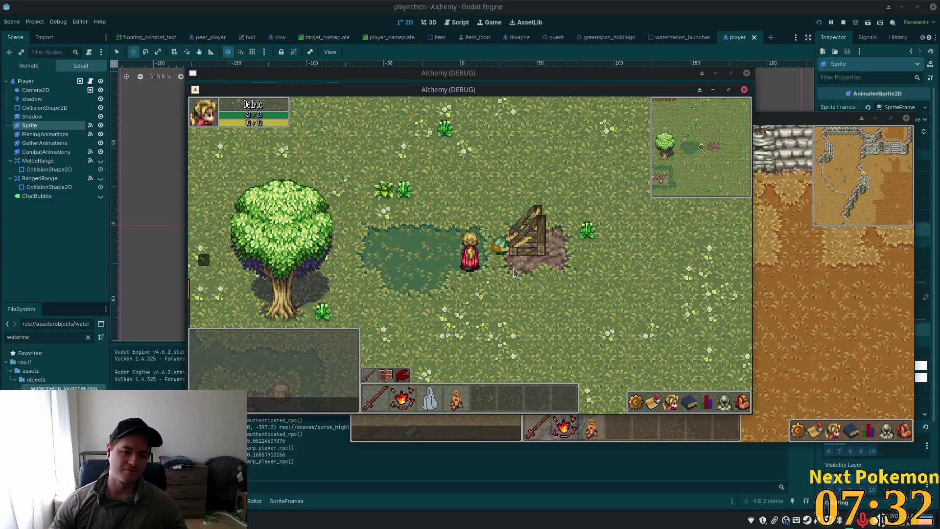
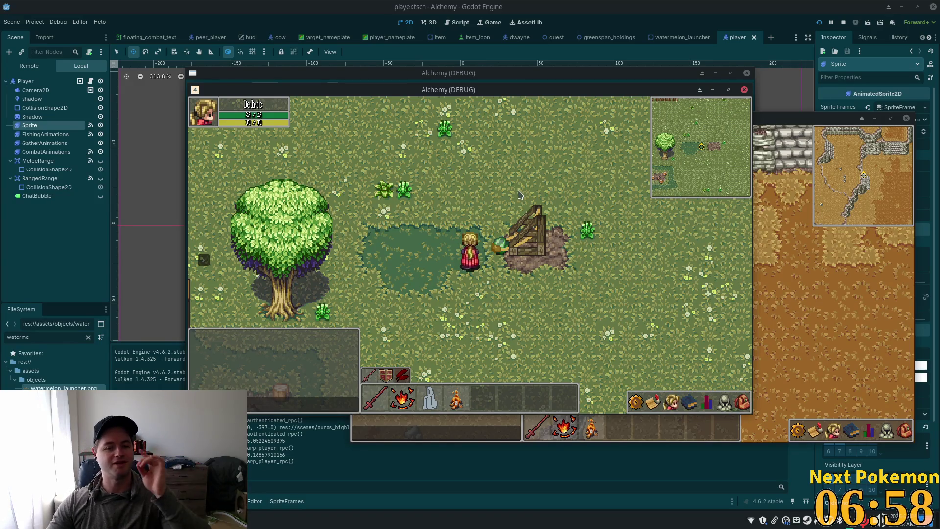
Stop the Alchemy game with F8 and return to watermelon_launcher.gd in Cursor
key(F8)
key(alt+Tab)
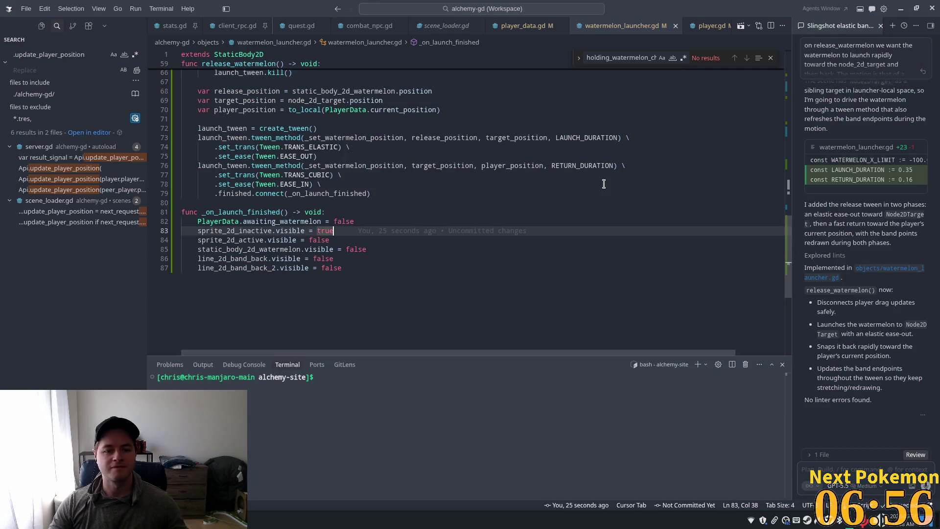
click(354, 222)
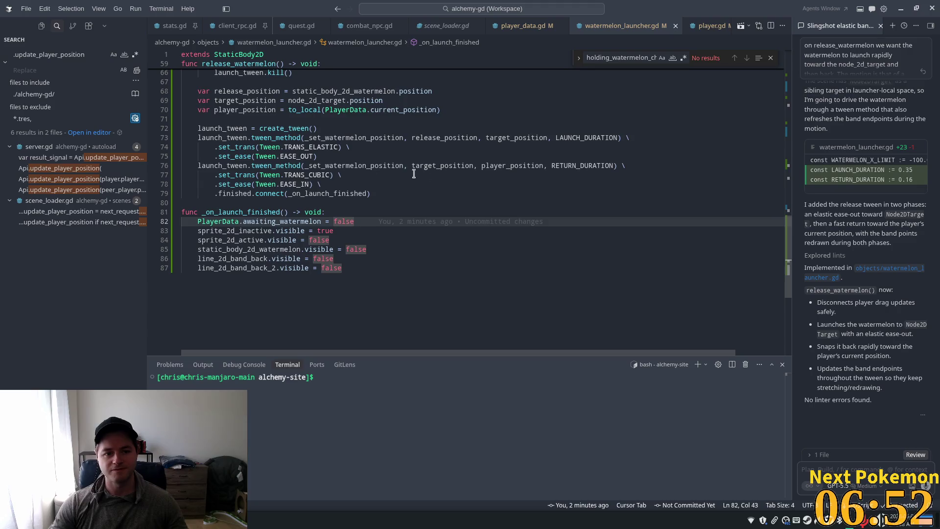
scroll(707, 160, up, 9)
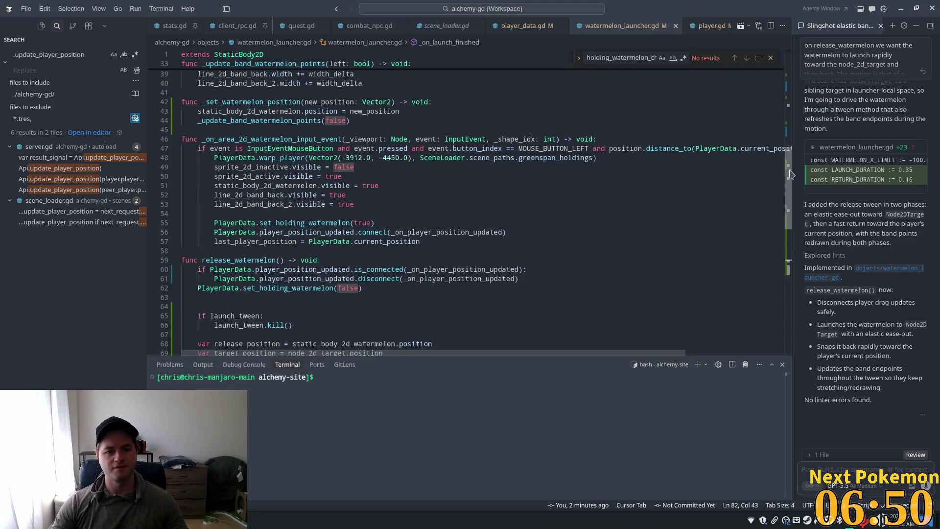
double_click(279, 139)
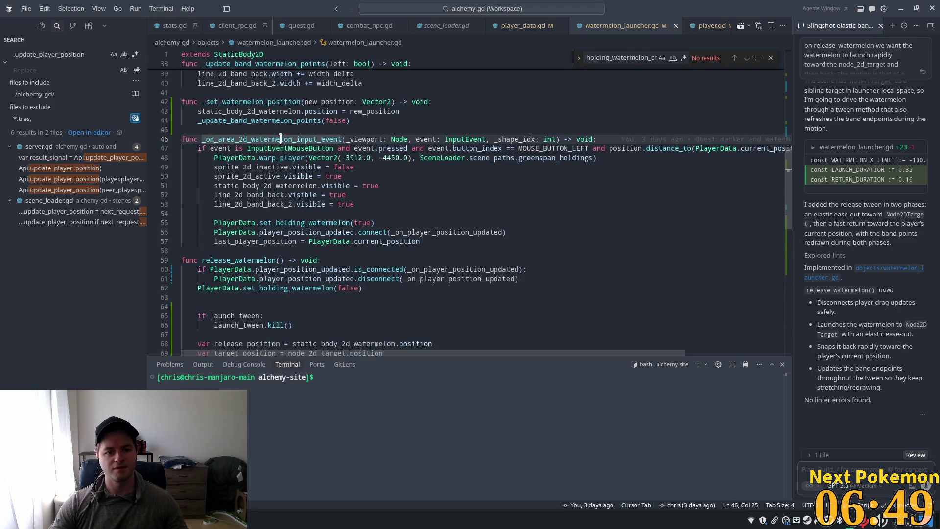
double_click(230, 260)
click(321, 256)
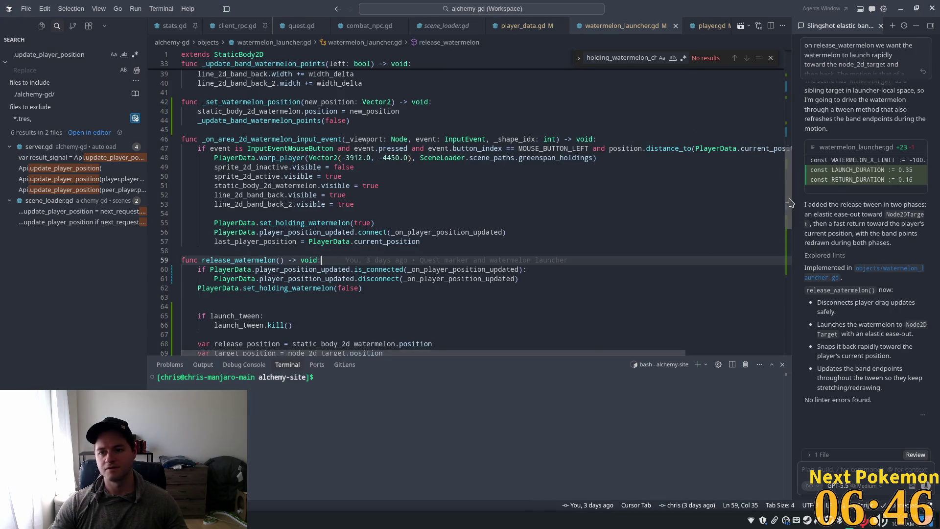
scroll(771, 72, up, 13)
click(329, 246)
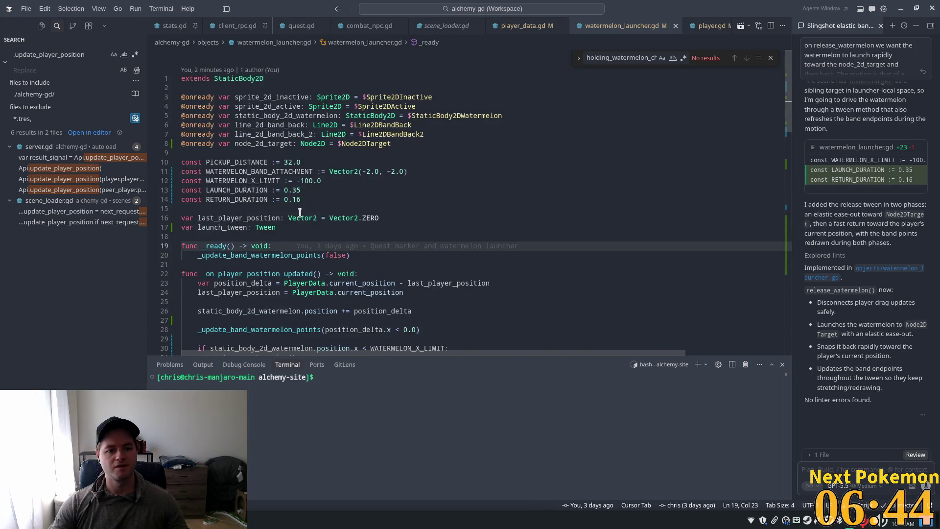
Draft a constant and then a variable declaration, and delete both unfinished lines
click(403, 199)
key(Return)
text(c)
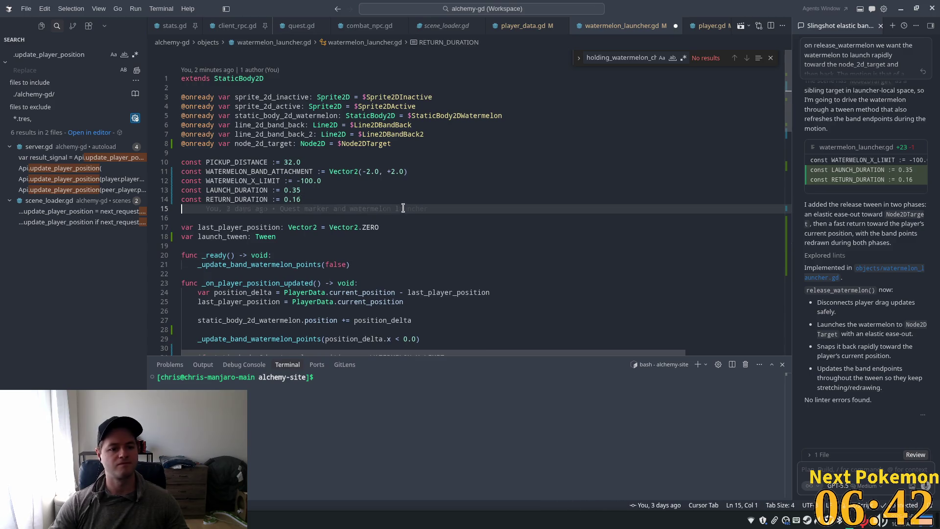
text(onst)
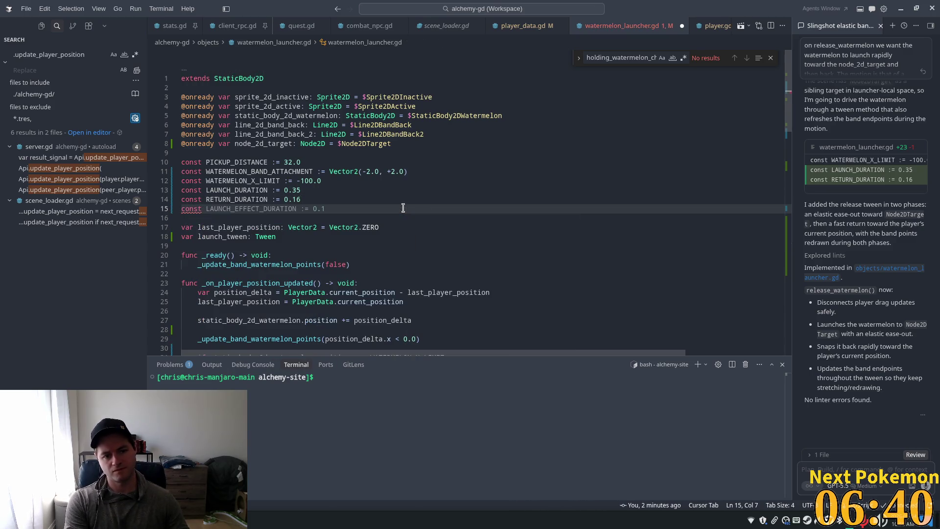
key(BackSpace)
key(BackSpace)
key(BackSpace)
key(Down)
key(Down)
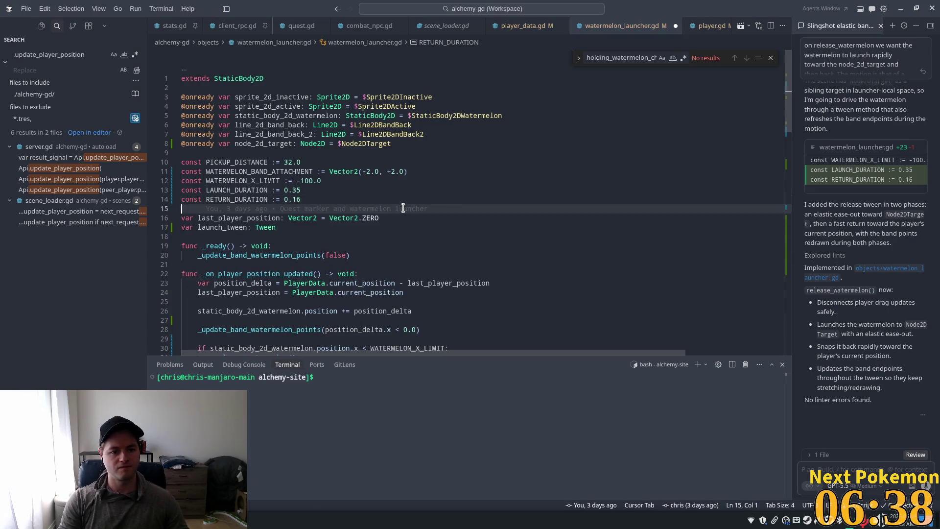
key(Down)
key(Return)
text(var )
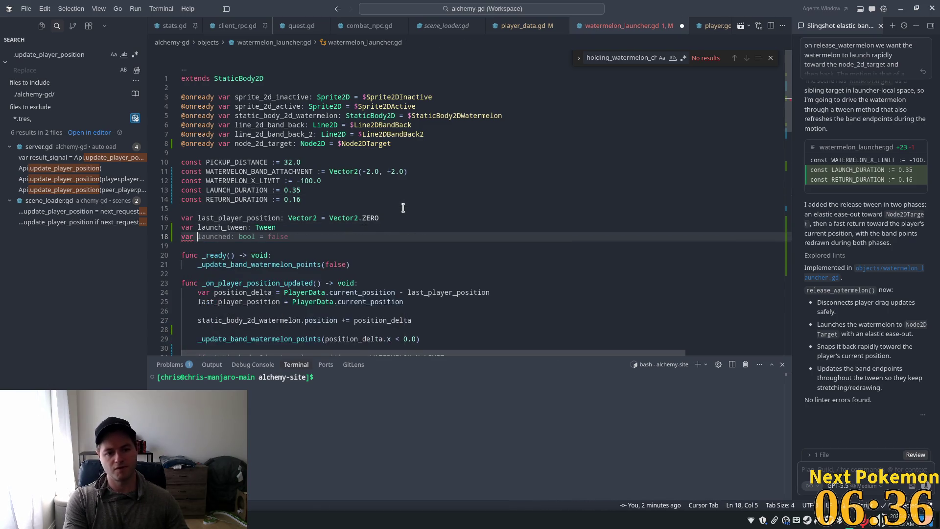
text(water)
key(BackSpace)
key(BackSpace)
key(BackSpace)
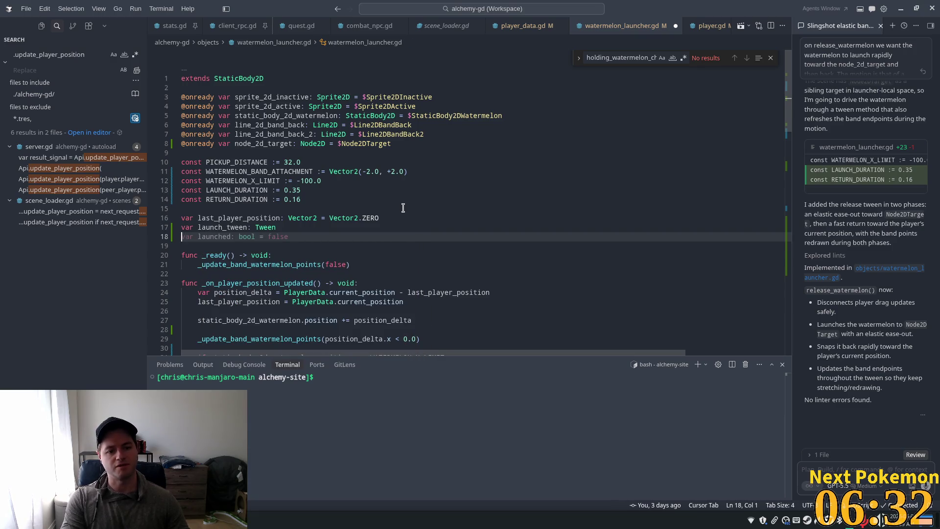
key(BackSpace)
Add const WATERMELON_ORIGINAL_POSITION = Vector2(-14, 5) below RETURN_DURATION
key(Up)
key(Up)
key(Up)
key(Return)
text(const)
key(BackSpace)
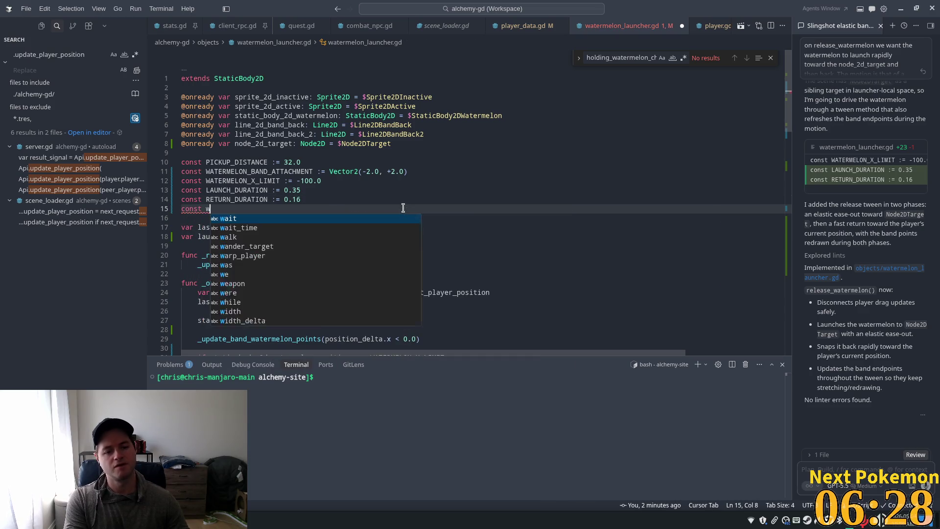
text(WATER)
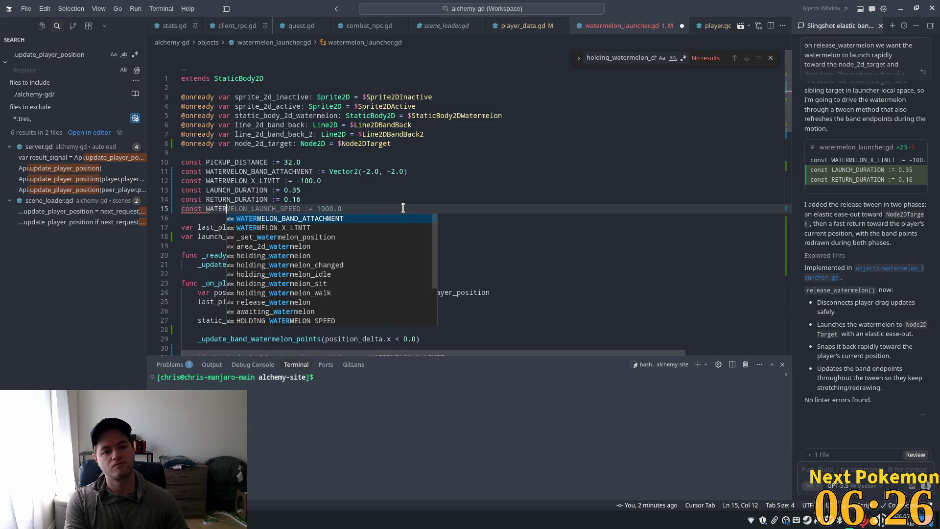
text(MELON_)
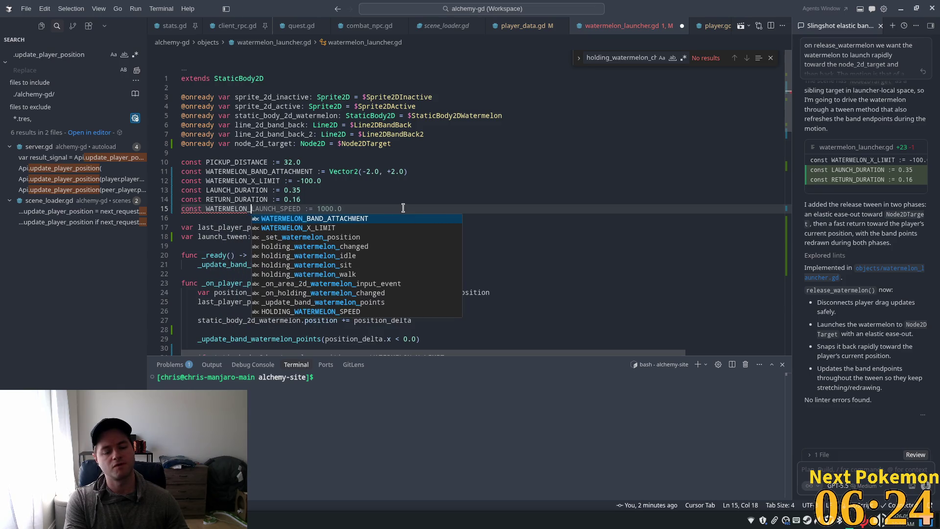
text(ORIGINA)
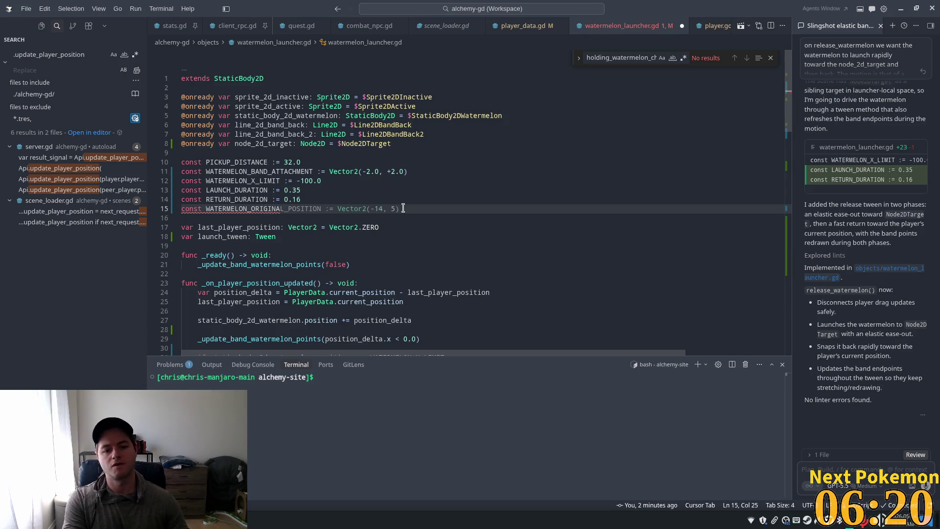
key(Tab)
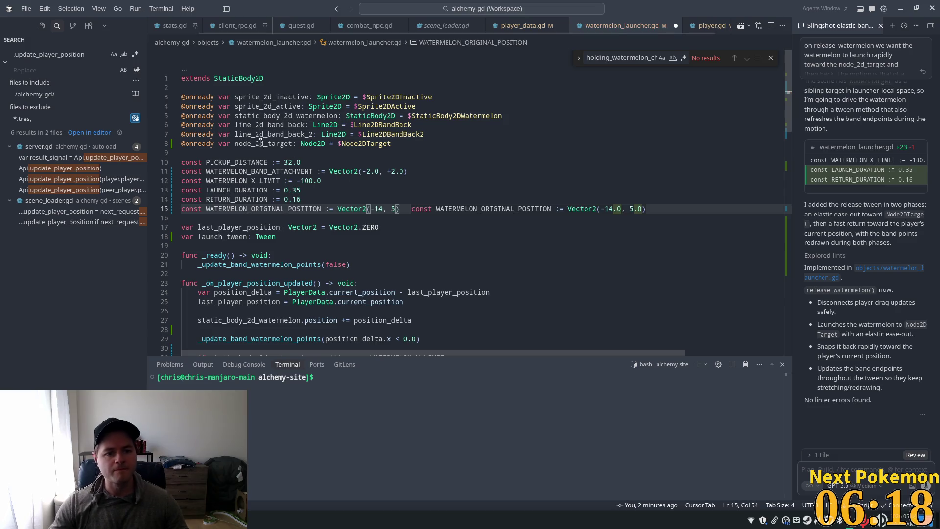
Replace the Vector2 value on line 15 with static_body_2d_watermelon.position
double_click(282, 116)
click(415, 210)
key(Tab)
drag(415, 209, 343, 209)
text(static_body_2d_watermelon)
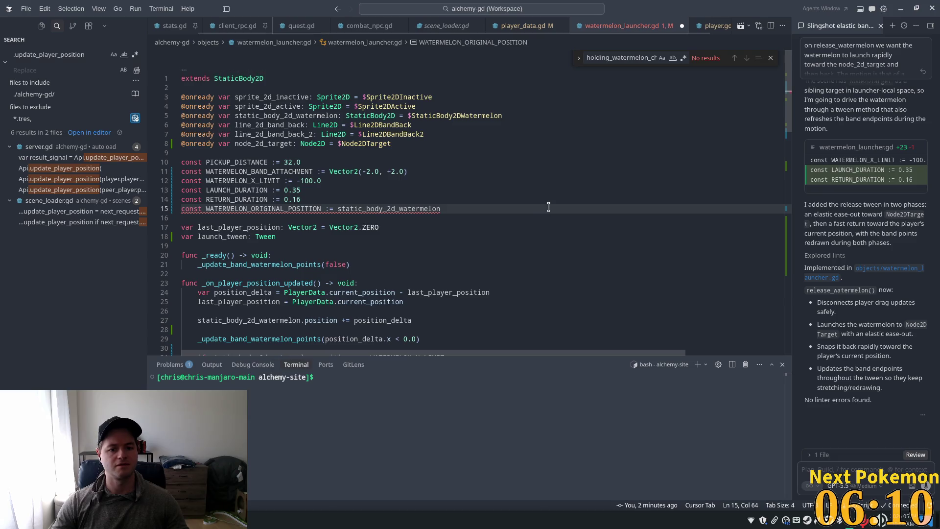
text(.positio)
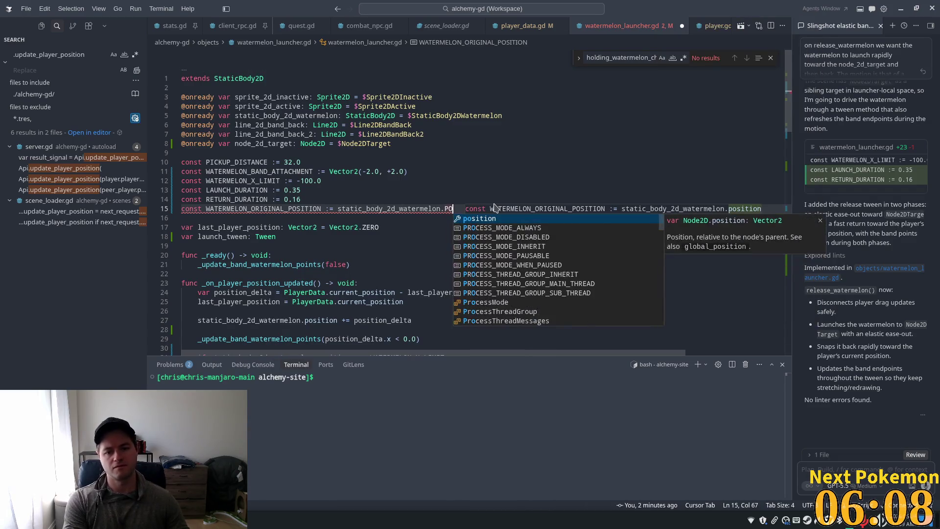
key(BackSpace)
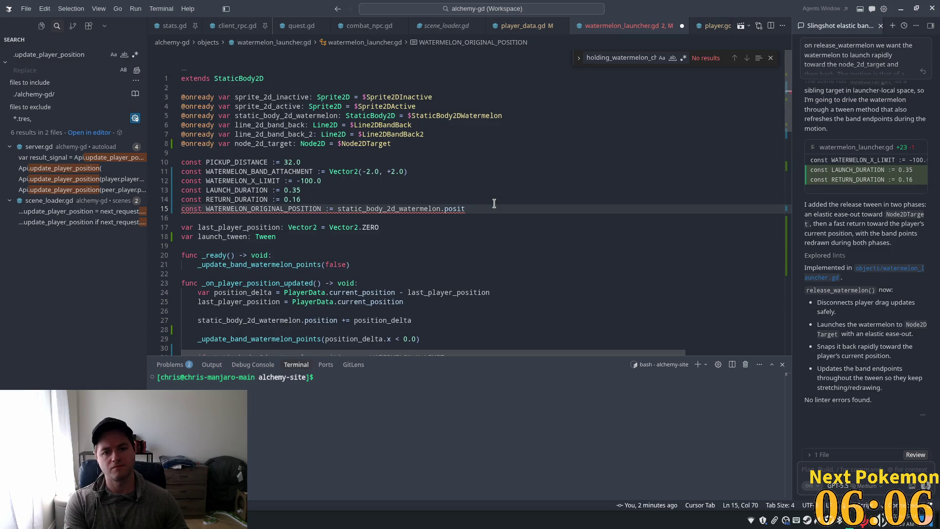
key(BackSpace)
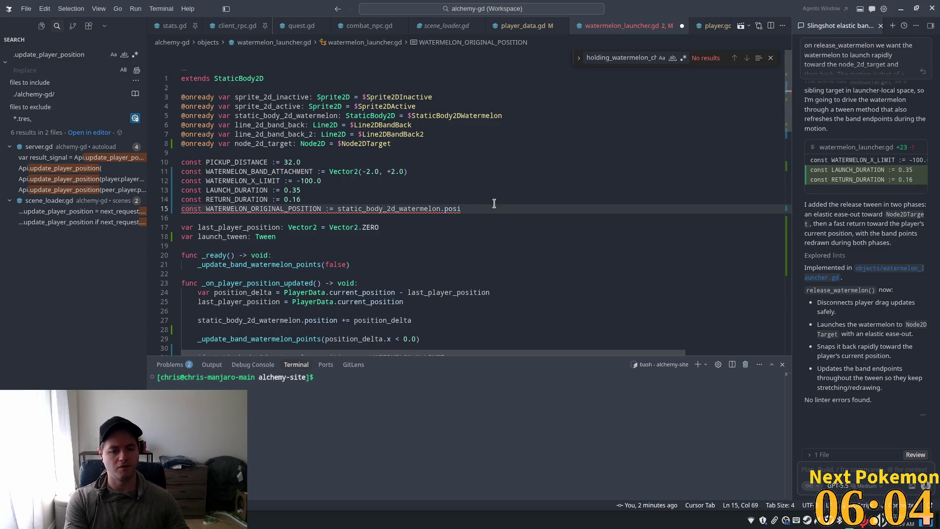
key(Tab)
key(Tab)
key(Tab)
Check the 'not a constant expression' error and delete the WATERMELON_ORIGINAL_POSITION line
click(345, 171)
click(362, 199)
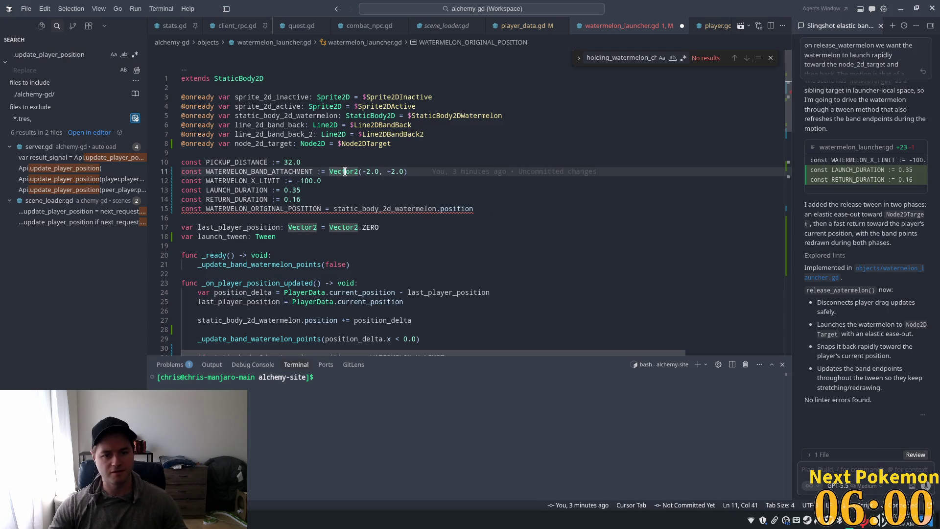
mouse_move(364, 214)
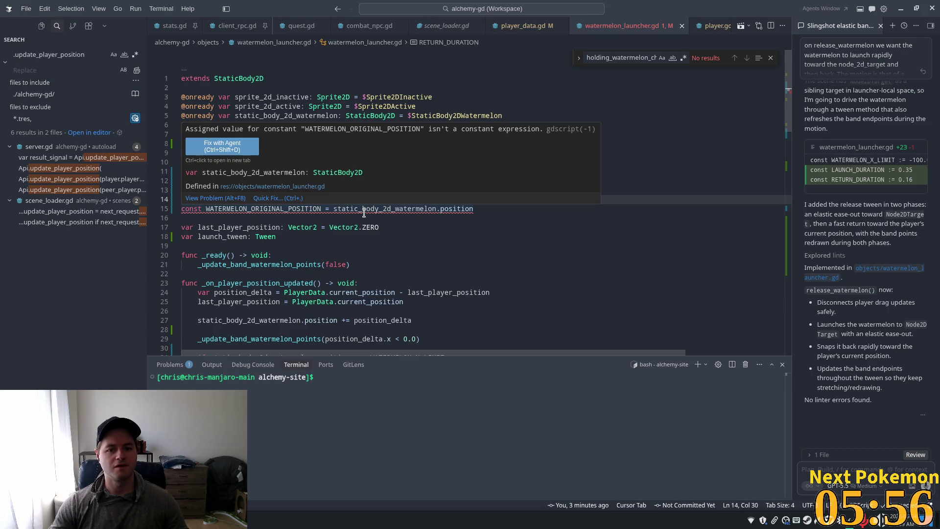
double_click(208, 208)
click(412, 209)
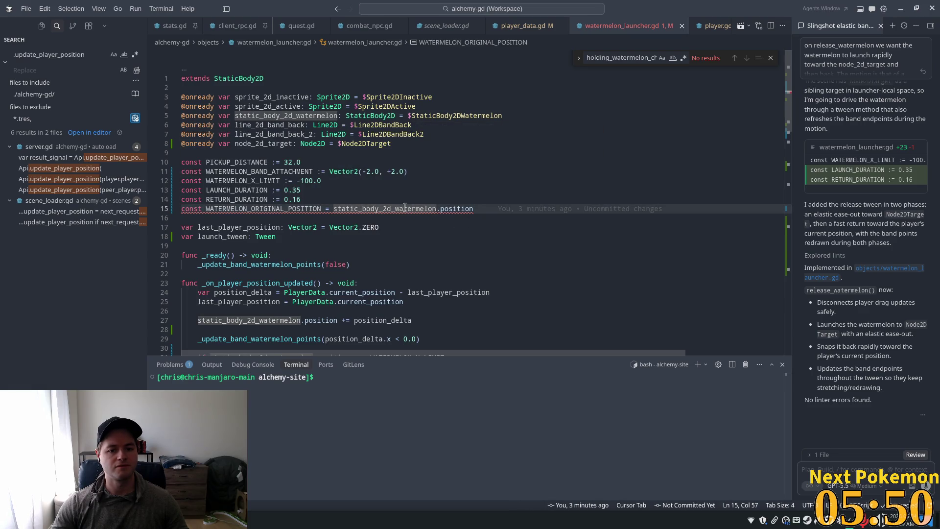
click(607, 212)
drag(473, 208, 181, 209)
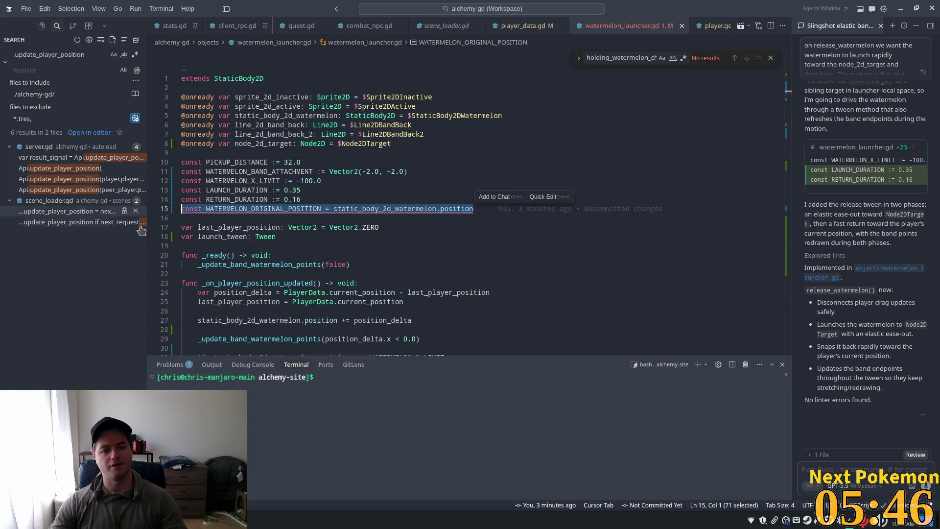
key(BackSpace)
Re-add WATERMELON_ORIGINAL_POSITION := Vector2(...) below RETURN_DURATION with the suggested value, and save
click(288, 228)
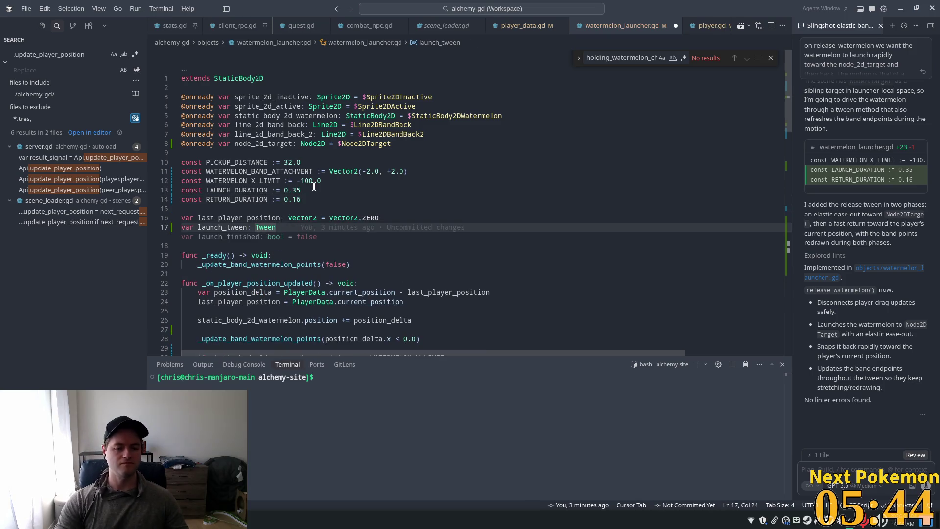
key(Return)
text(var)
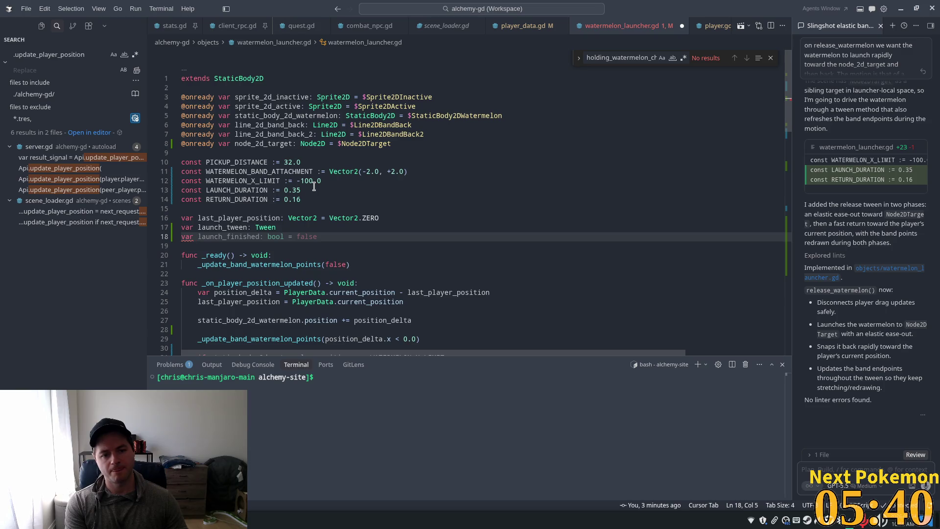
key(BackSpace)
key(BackSpace)
key(BackSpace)
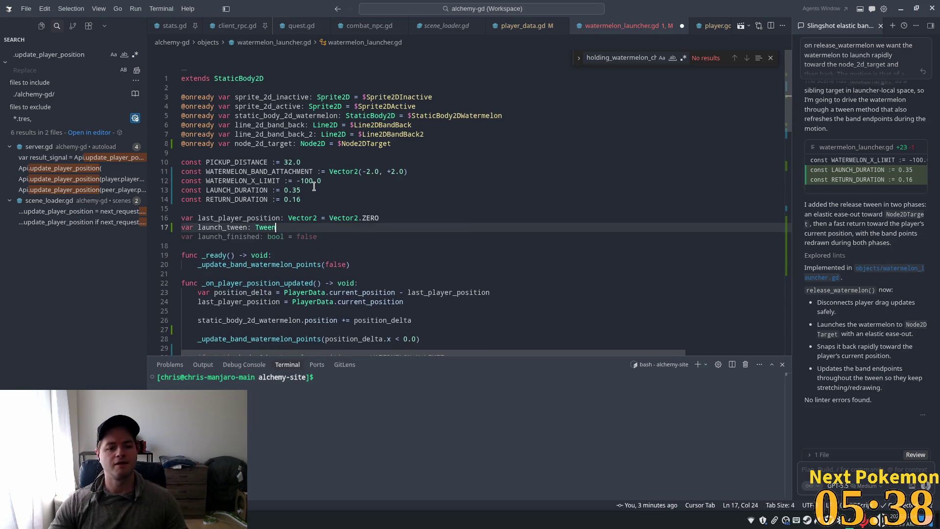
click(331, 196)
key(Return)
text(con)
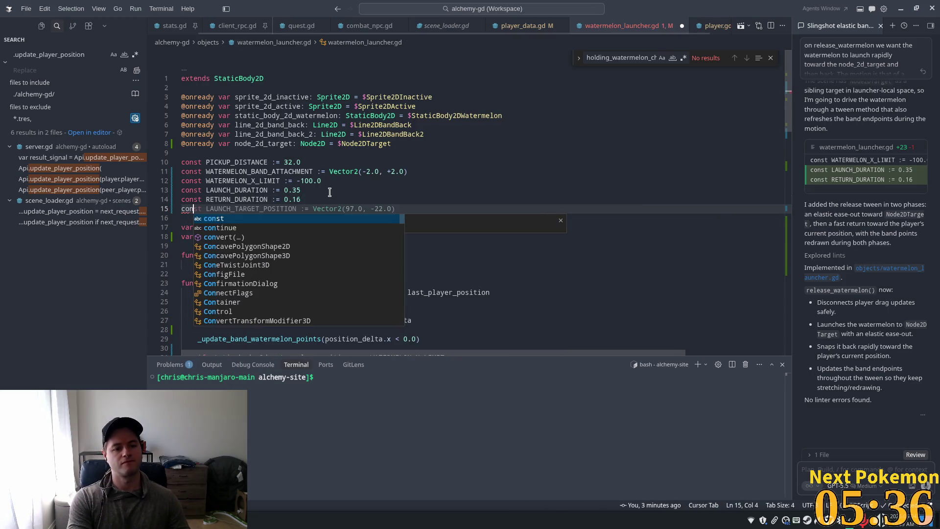
text(st W)
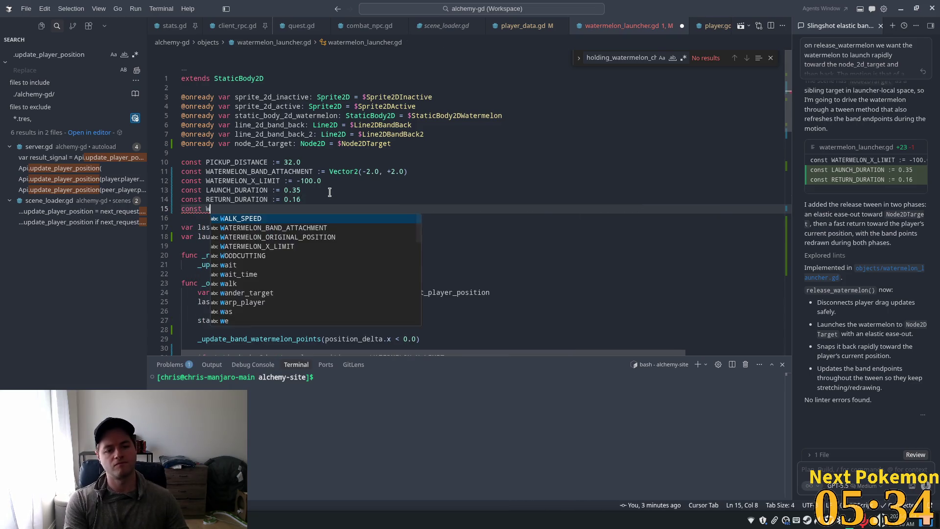
text(ATERM)
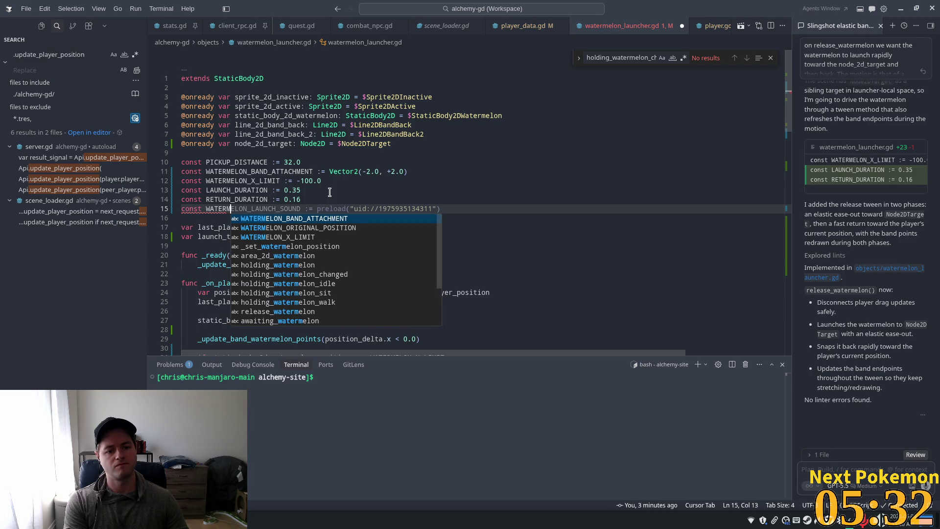
text(ELON_ORIGINAL)
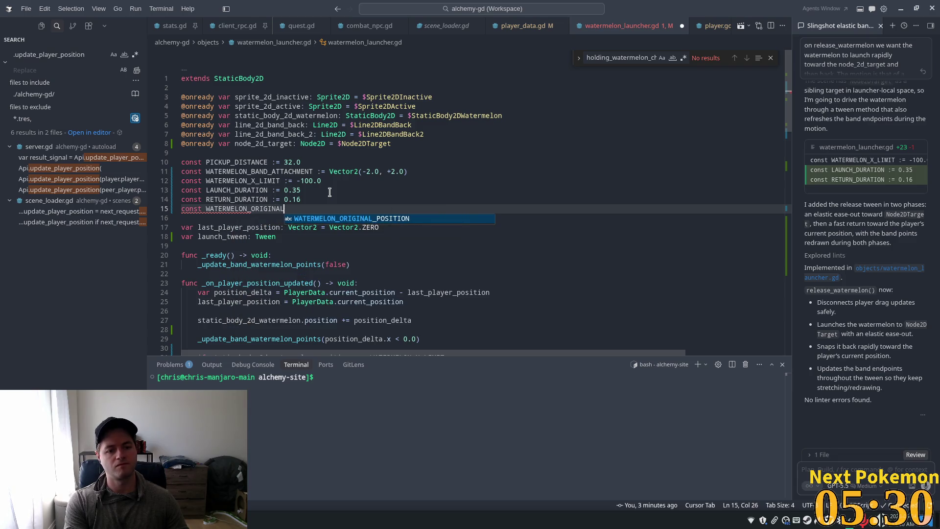
text(_POSITIO)
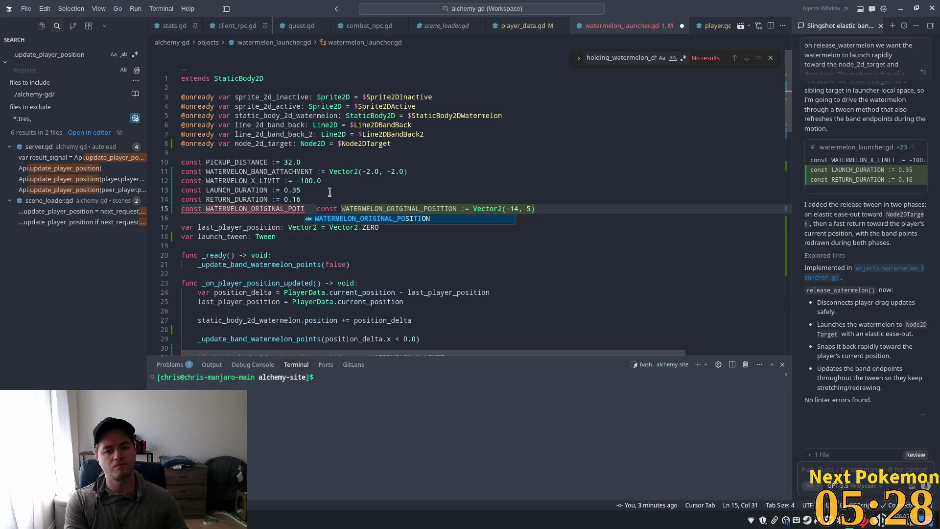
text(N)
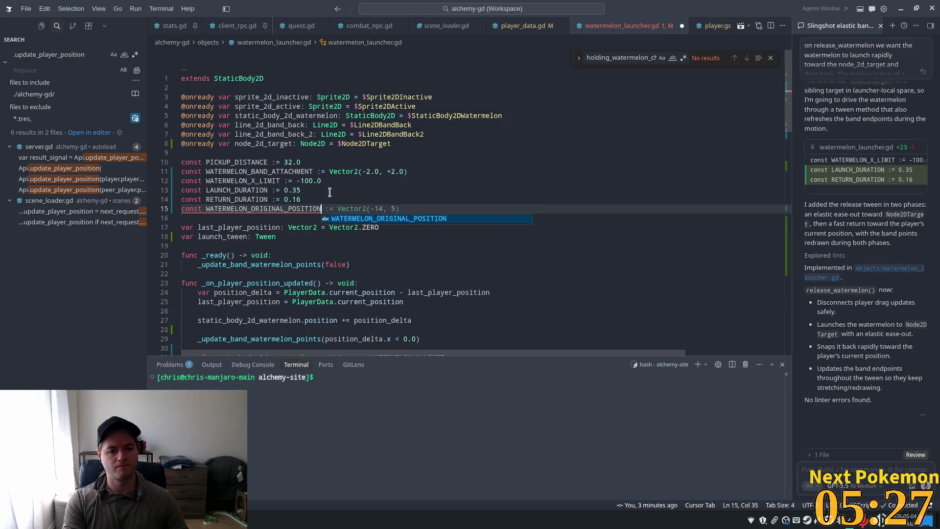
text( := )
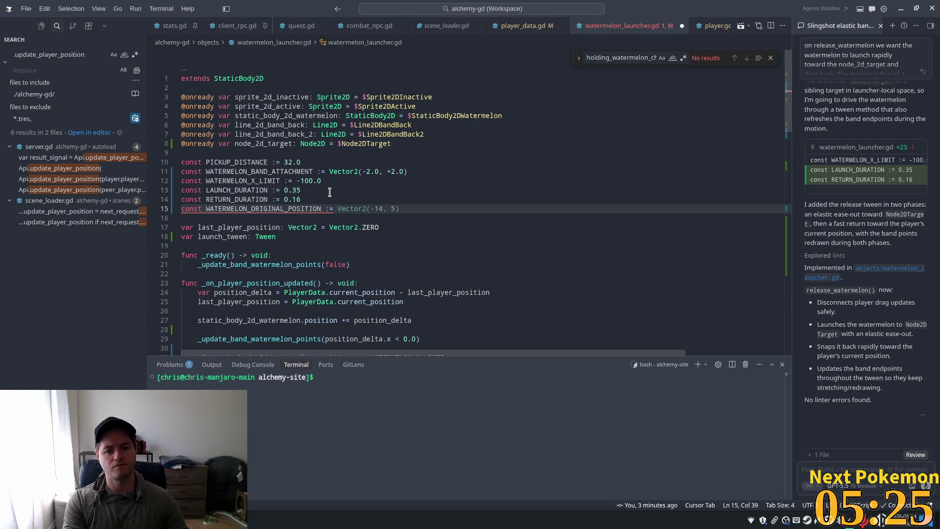
text(Vector2)
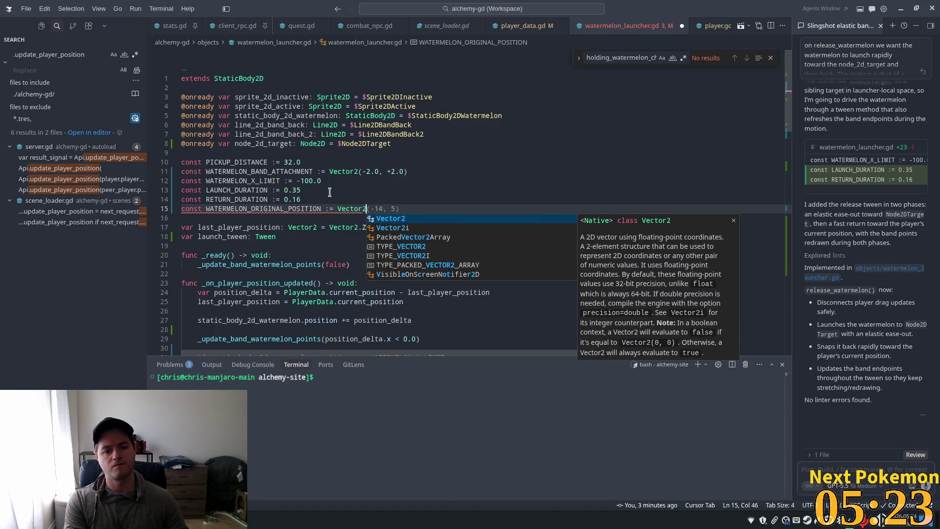
text(()
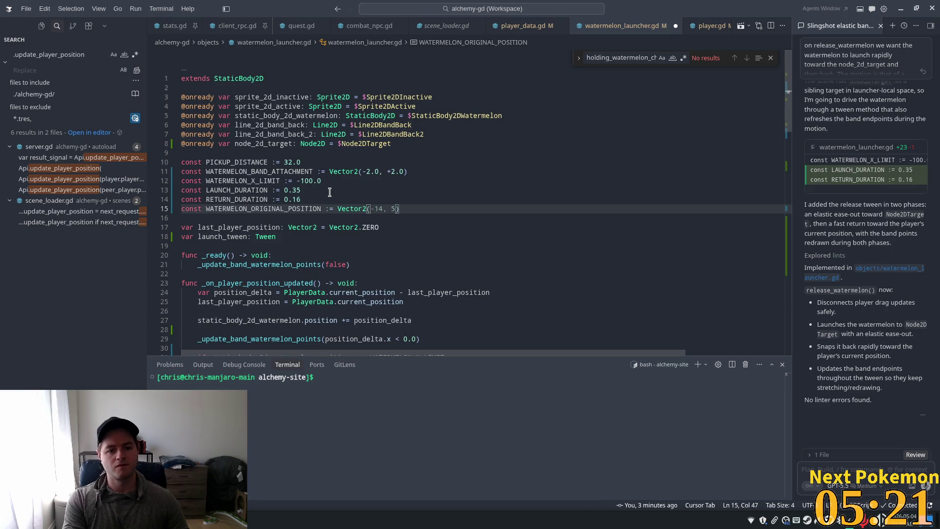
key(Tab)
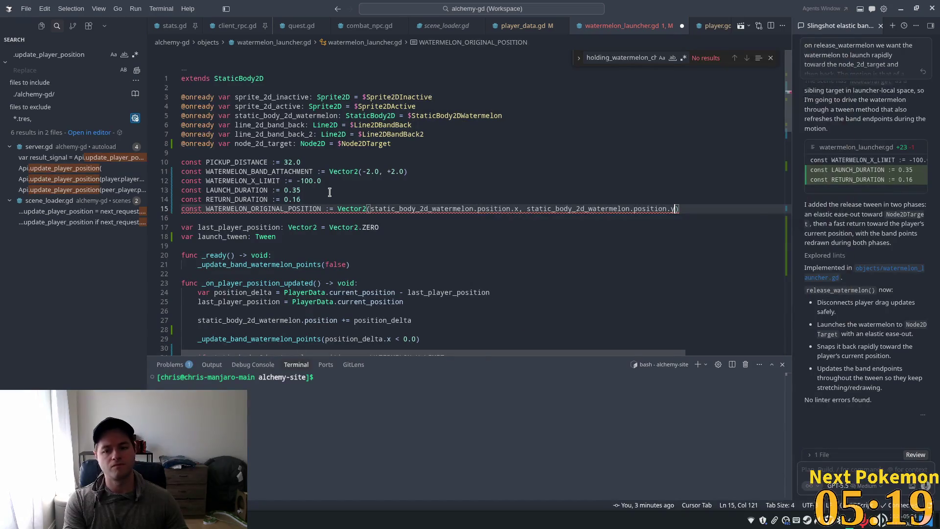
key(ctrl+s)
Remove the WATERMELON_ORIGINAL_POSITION constant line again
key(Up)
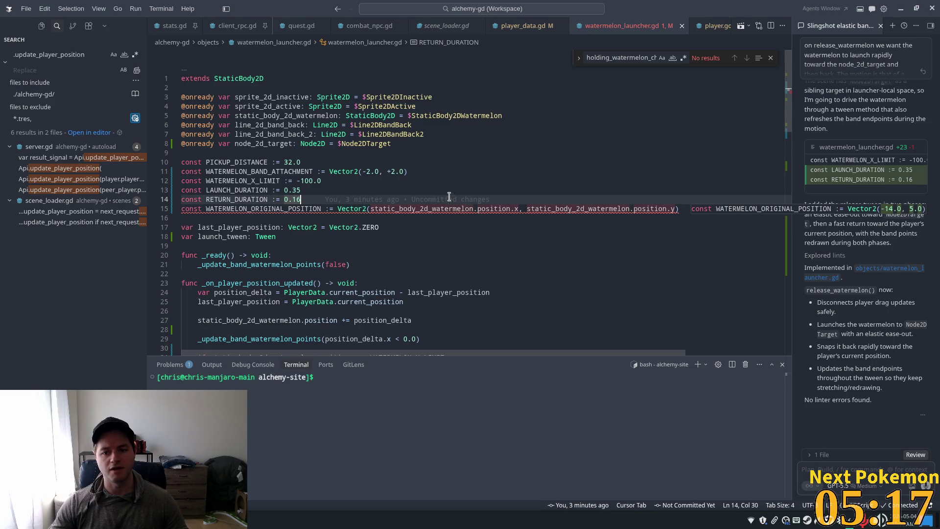
mouse_move(352, 209)
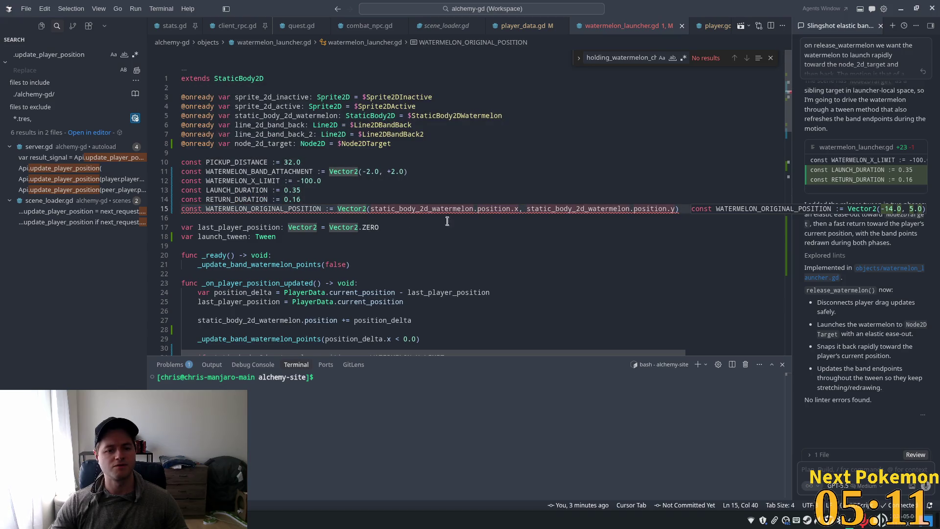
key(Up)
key(Up)
key(Up)
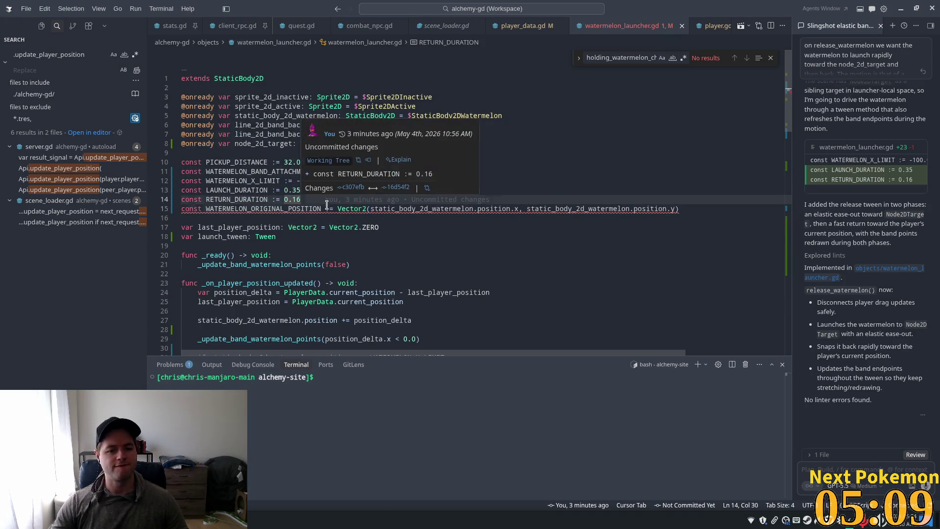
click(326, 209)
mouse_move(411, 207)
key(Delete)
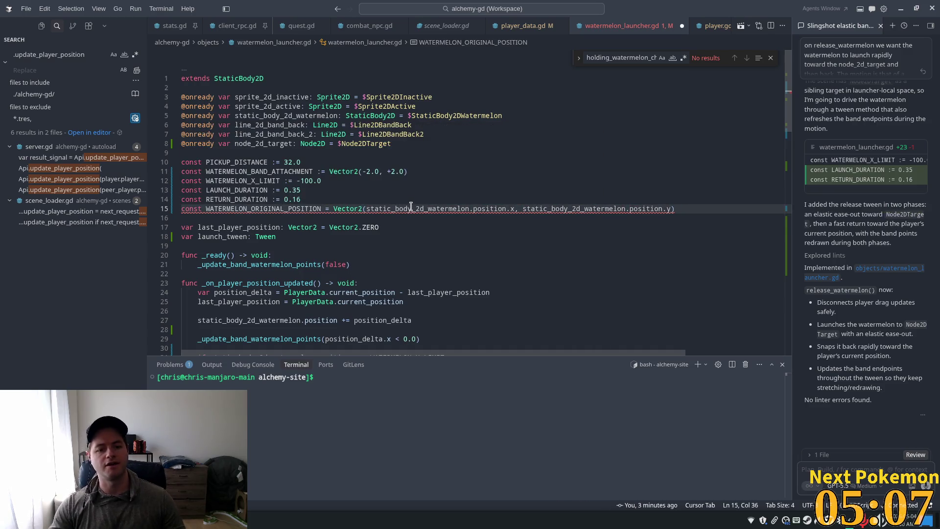
click(412, 206)
drag(678, 209, 331, 208)
key(BackSpace)
key(shift+Home)
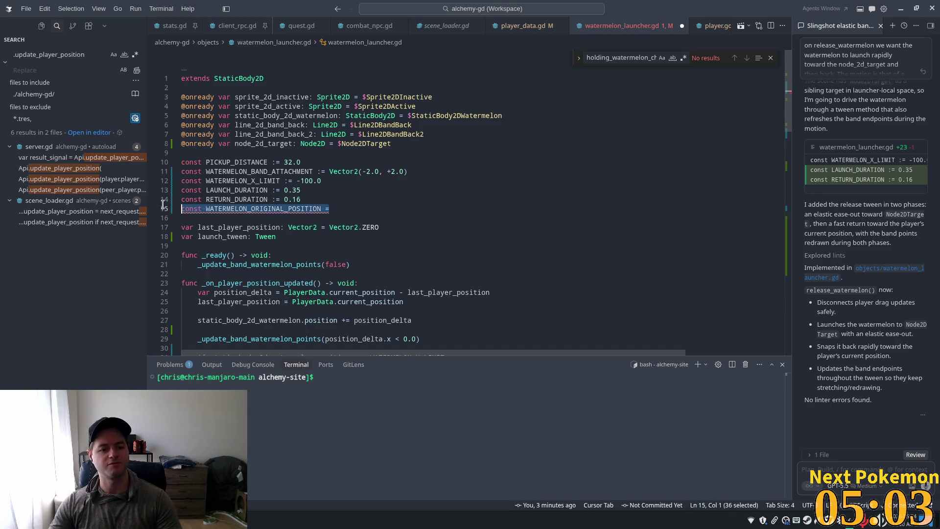
key(BackSpace)
key(BackSpace)
Declare var watermelon_original_position: Vector2 = Vector2.ZERO below launch_tween
key(Down)
key(Down)
key(Down)
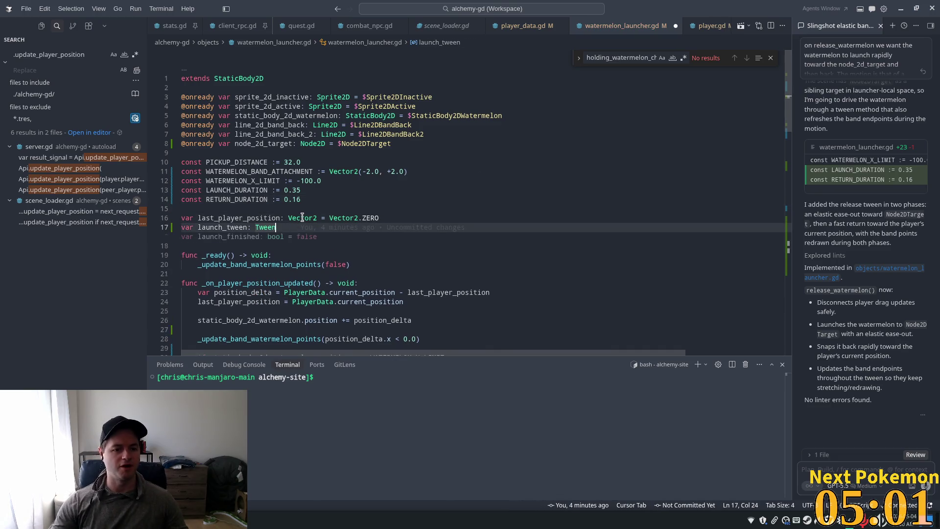
text(var)
key(BackSpace)
key(BackSpace)
key(BackSpace)
key(Return)
text(va)
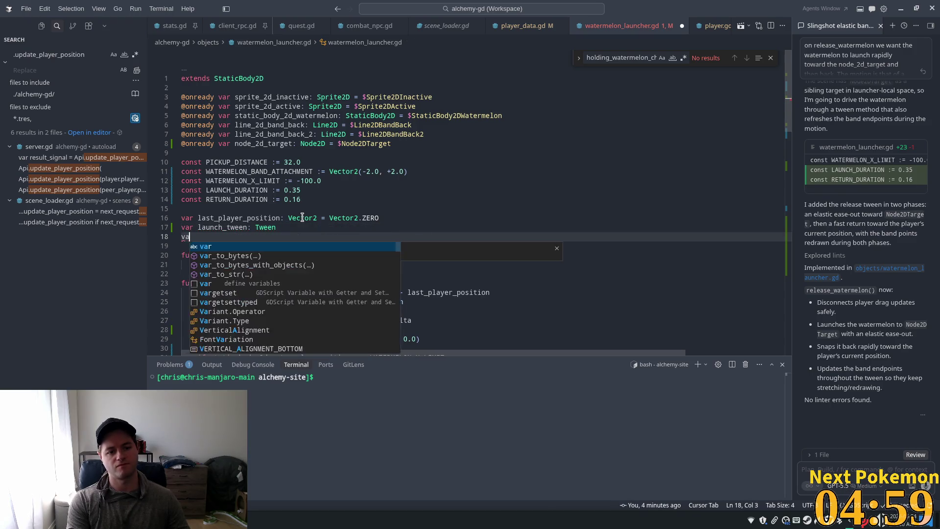
text(r w)
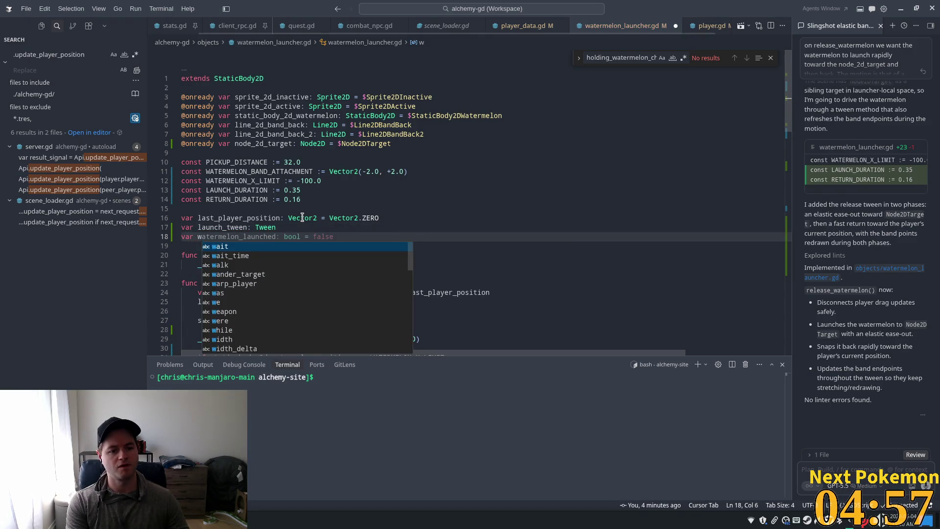
key(BackSpace)
key(BackSpace)
text(wa)
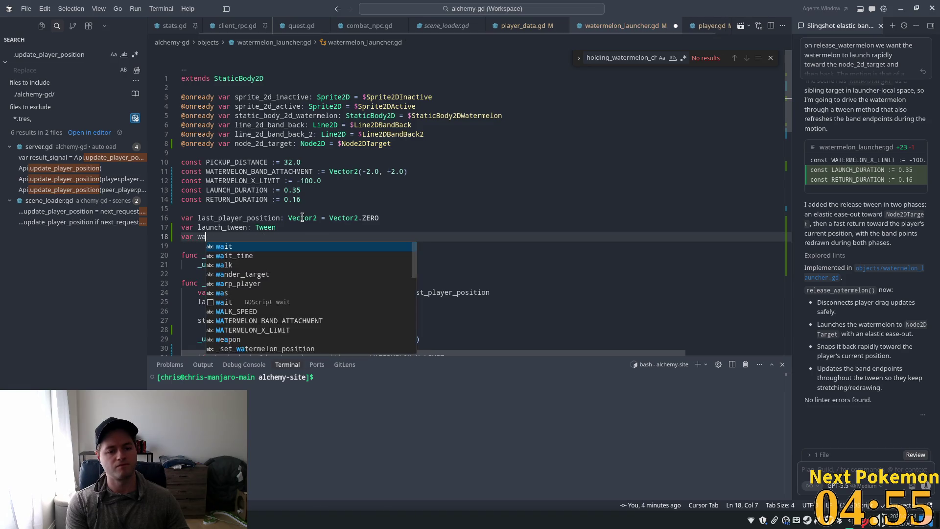
text(termelon_)
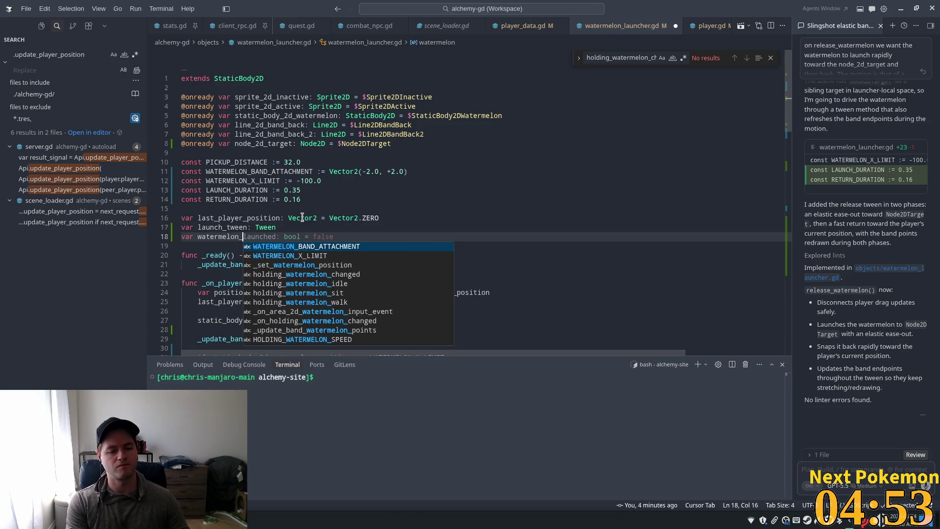
text(original)
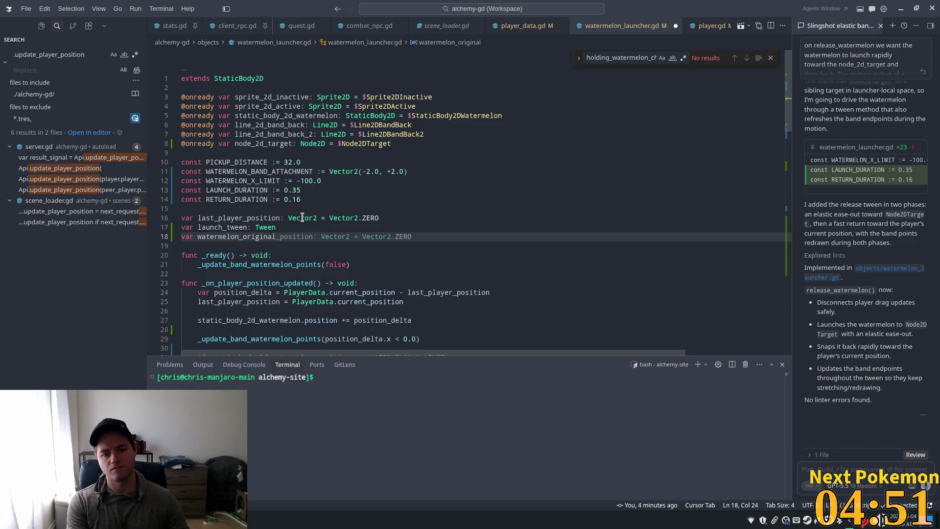
key(Tab)
In _ready, assign static_body_2d_watermelon.position to watermelon_original_position and save
scroll(327, 218, down, 2)
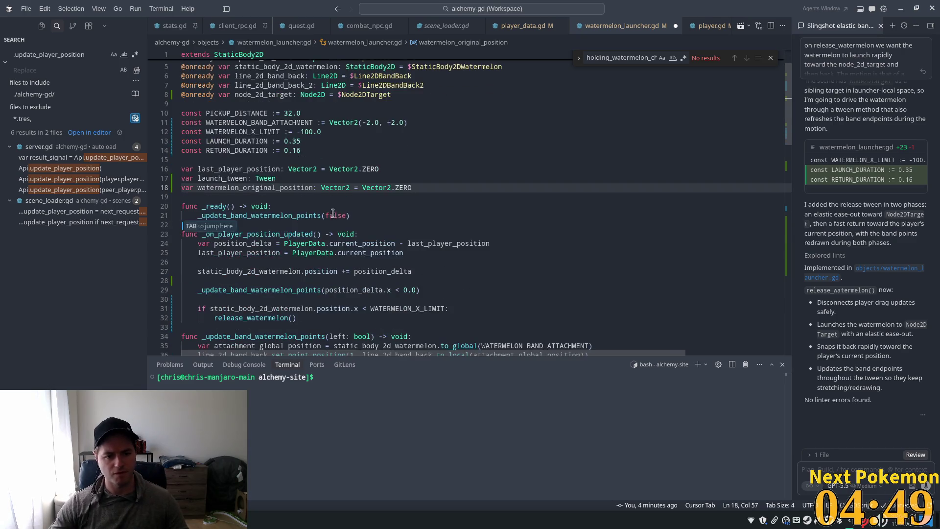
key(Tab)
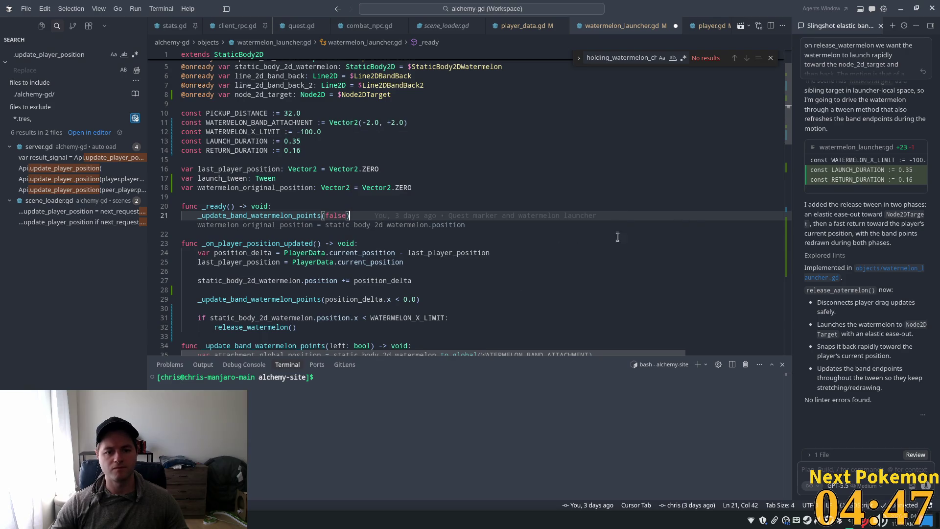
key(Tab)
key(ctrl+s)
key(Up)
key(Up)
key(Up)
click(485, 206)
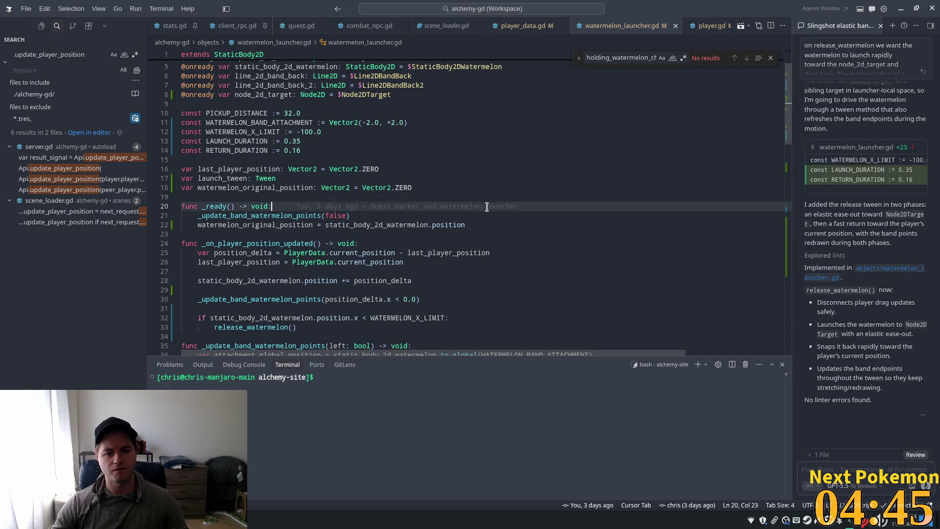
scroll(486, 206, down, 2)
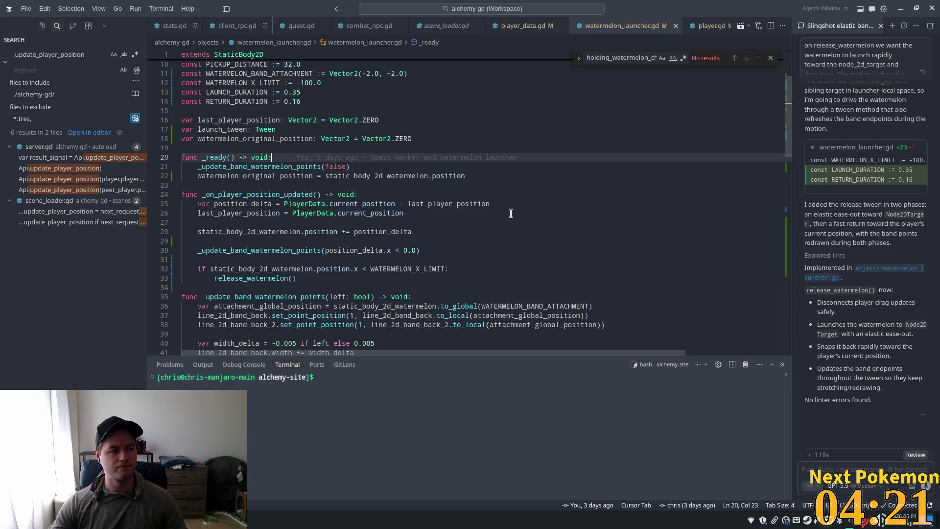
click(446, 214)
scroll(477, 210, down, 3)
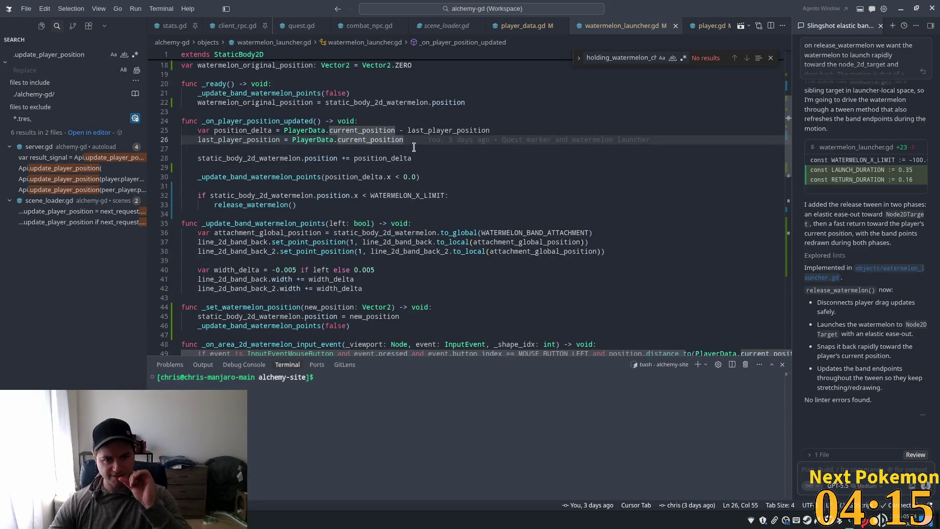
click(429, 158)
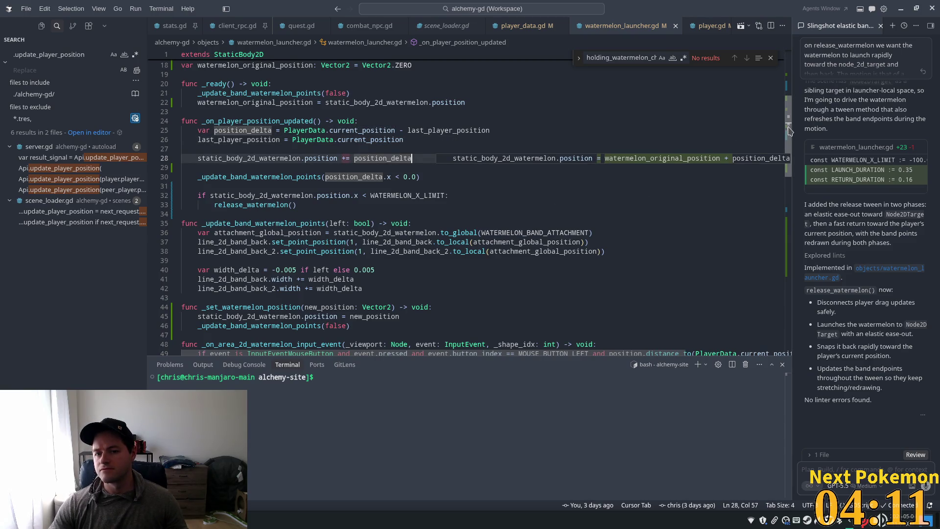
scroll(435, 165, down, 15)
scroll(404, 165, up, 2)
Make _on_launch_finished reset the watermelon body to watermelon_original_position, then go to Godot
mouse_move(785, 272)
mouse_down()
mouse_move(785, 210)
mouse_move(785, 235)
mouse_up()
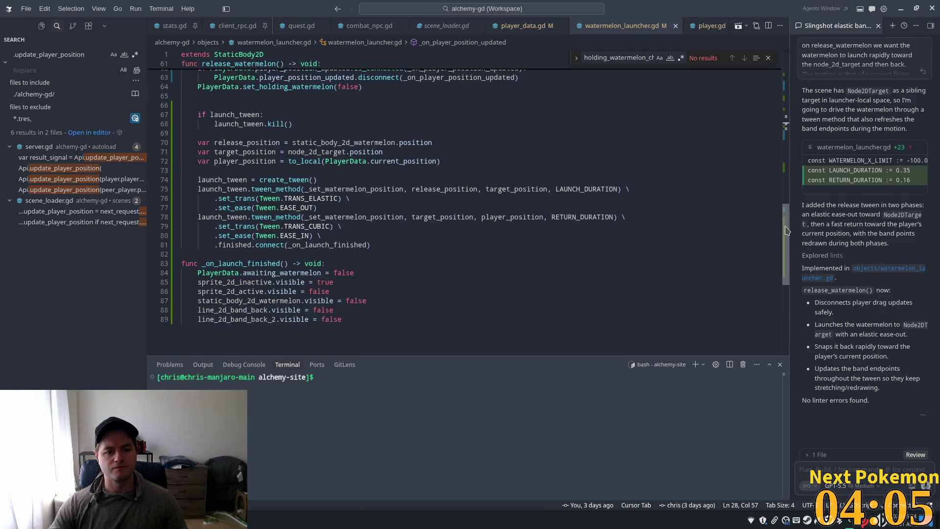
click(324, 307)
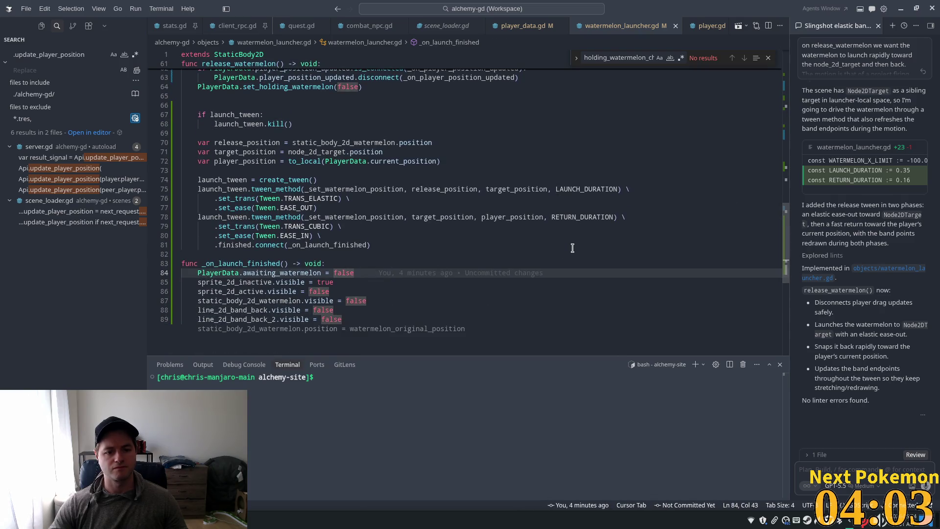
key(Tab)
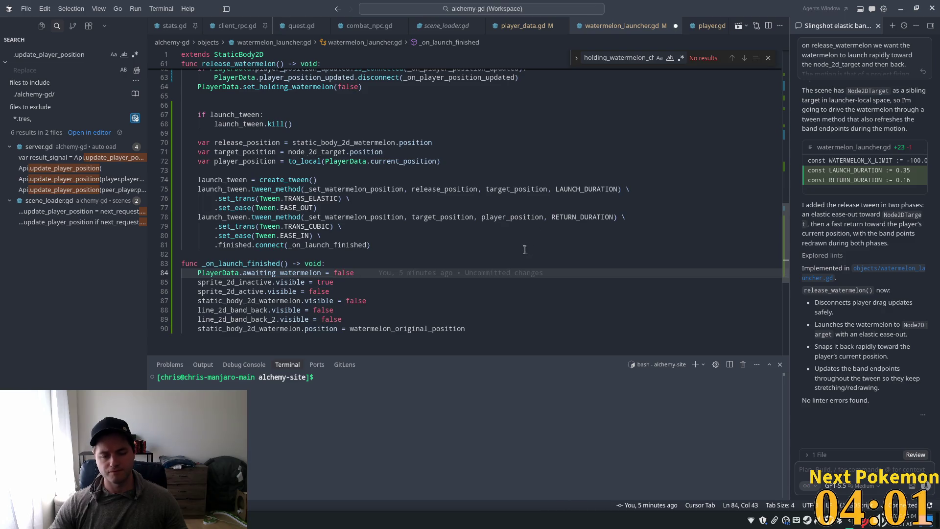
click(400, 232)
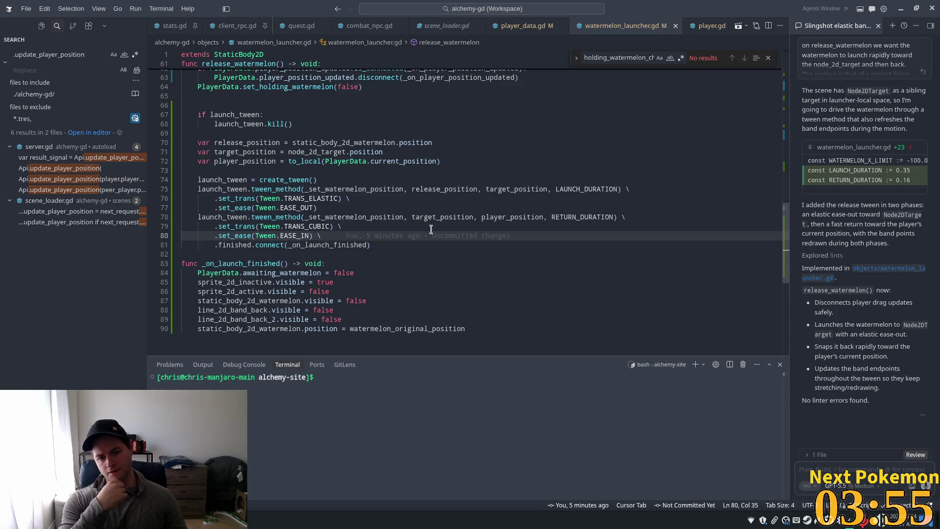
click(470, 328)
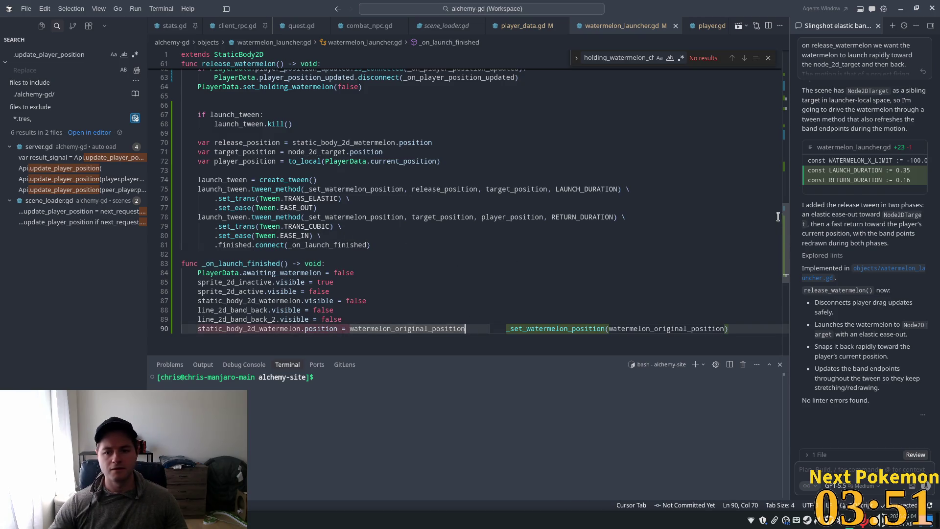
click(674, 191)
key(alt+Tab)
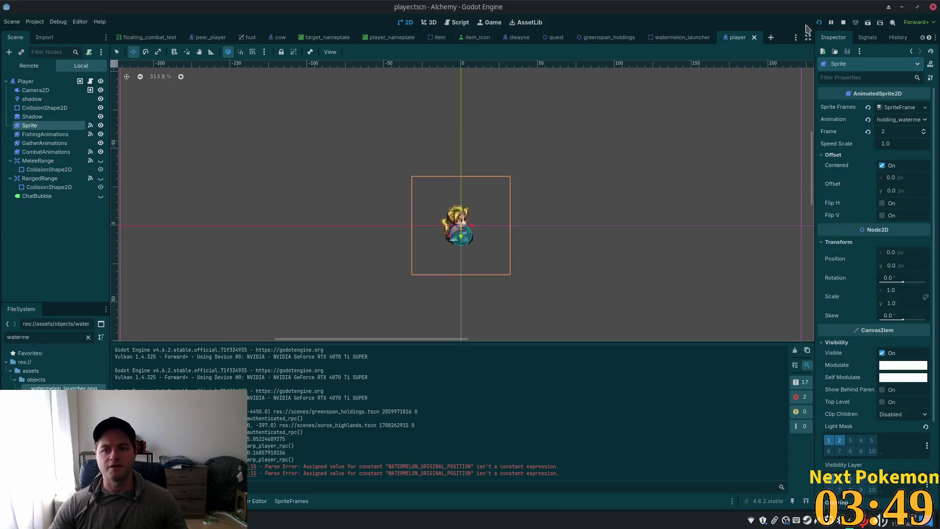
Run the game and walk the character left, then back right to the launcher
click(819, 22)
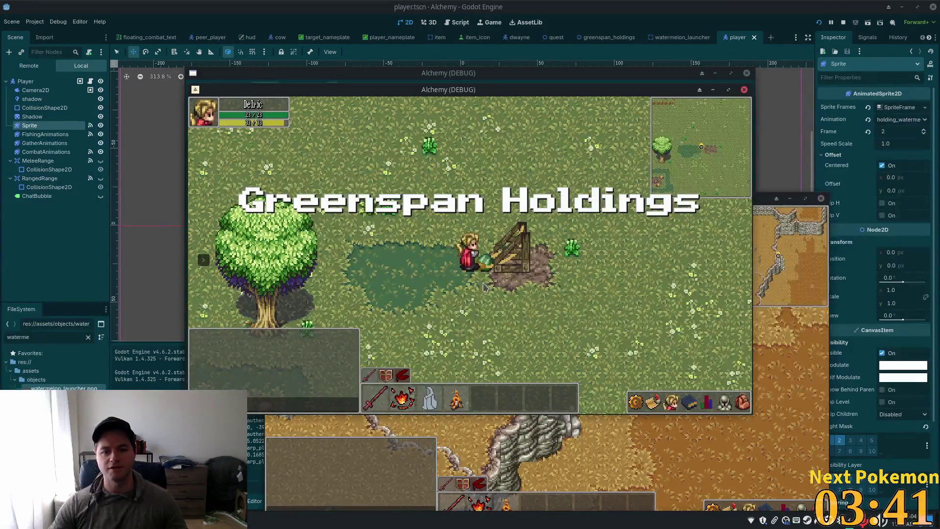
key(a)
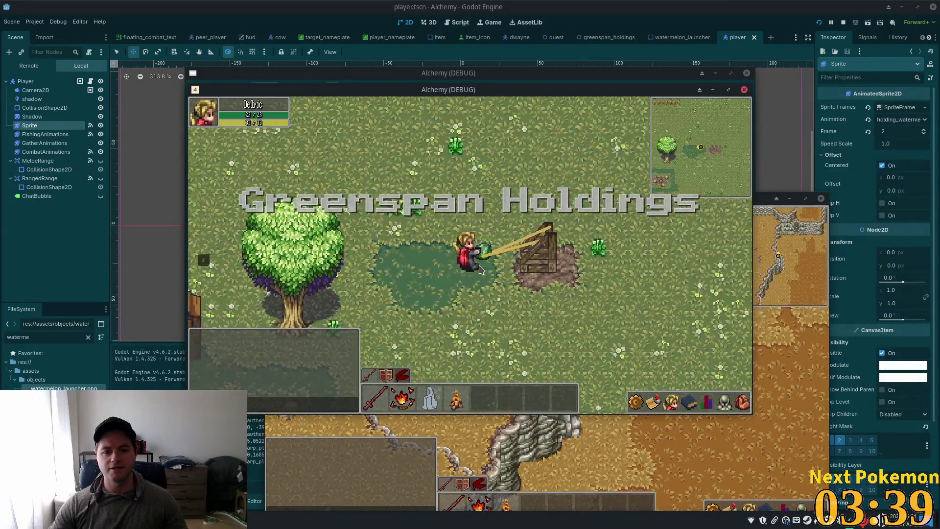
key(a)
key(a)
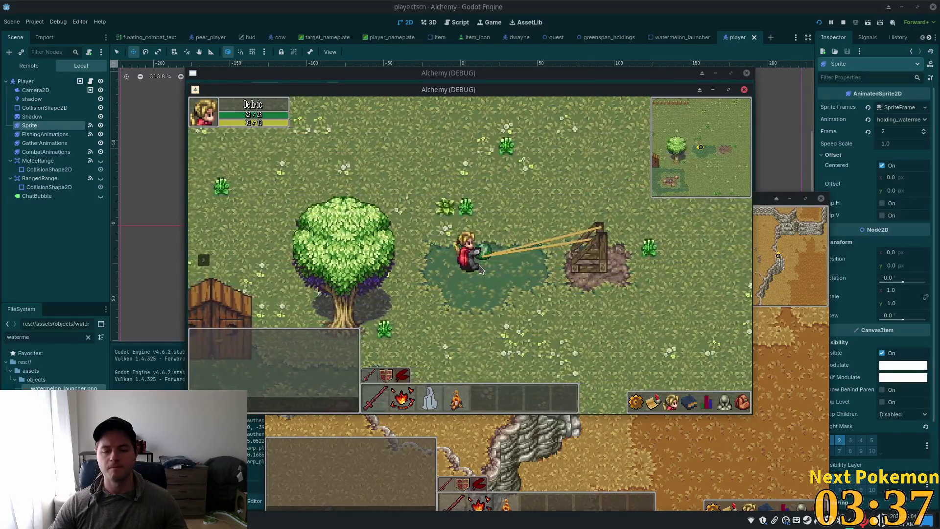
key(a)
key(a)
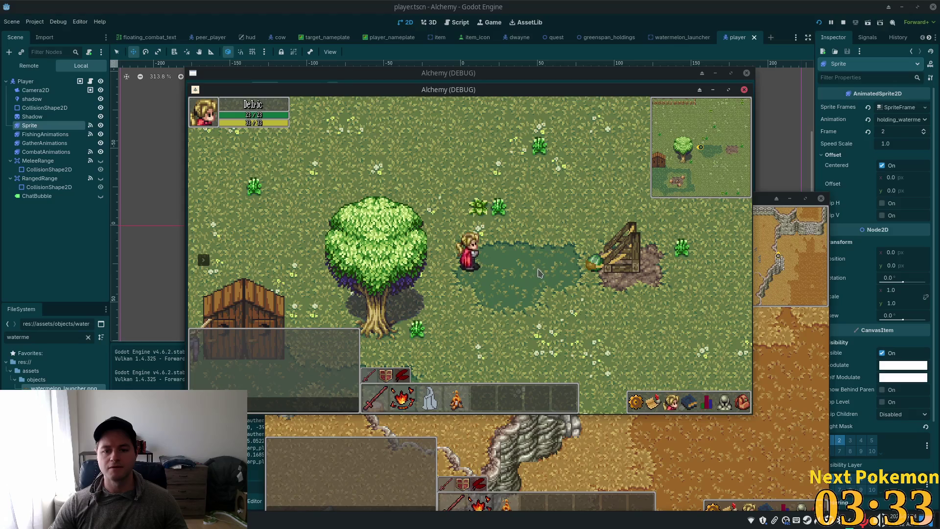
key(d)
key(d)
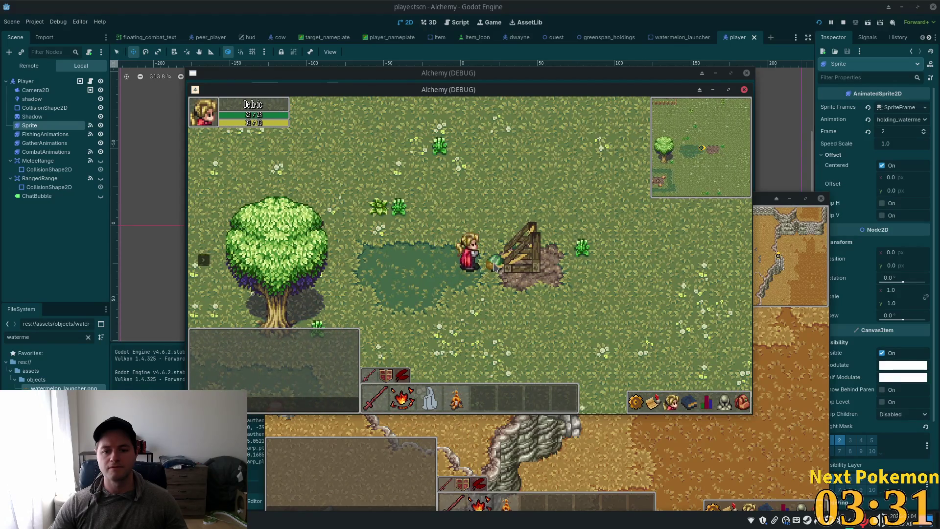
key(d)
Grab the watermelon, pull it left until it launches, then stop the game and return to Cursor
click(474, 269)
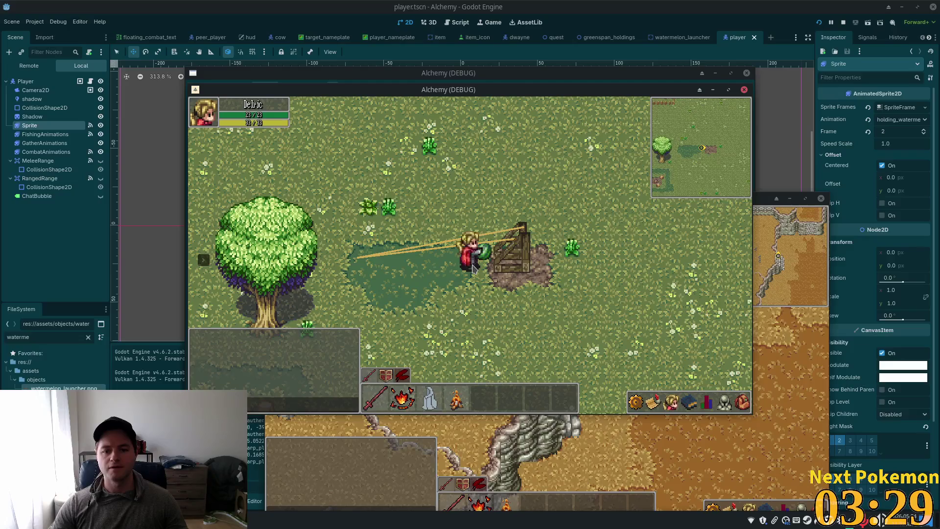
key(a)
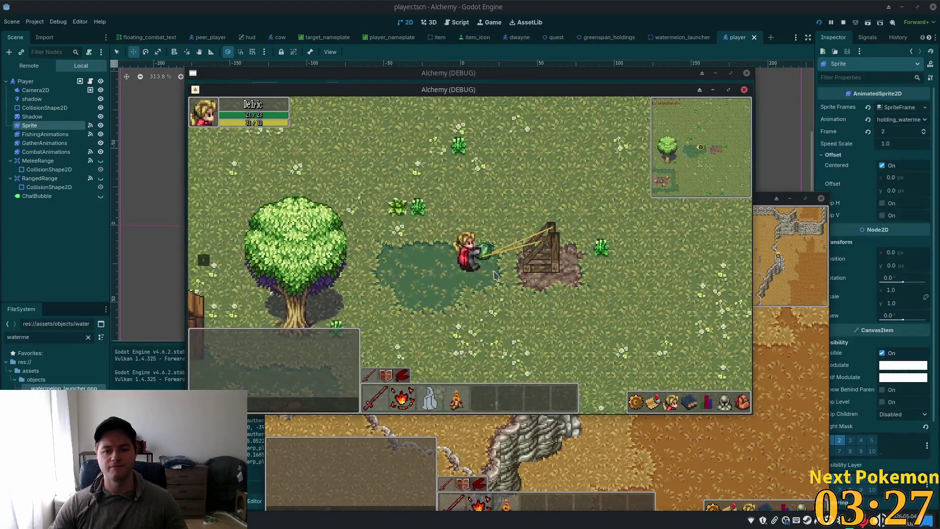
key(a)
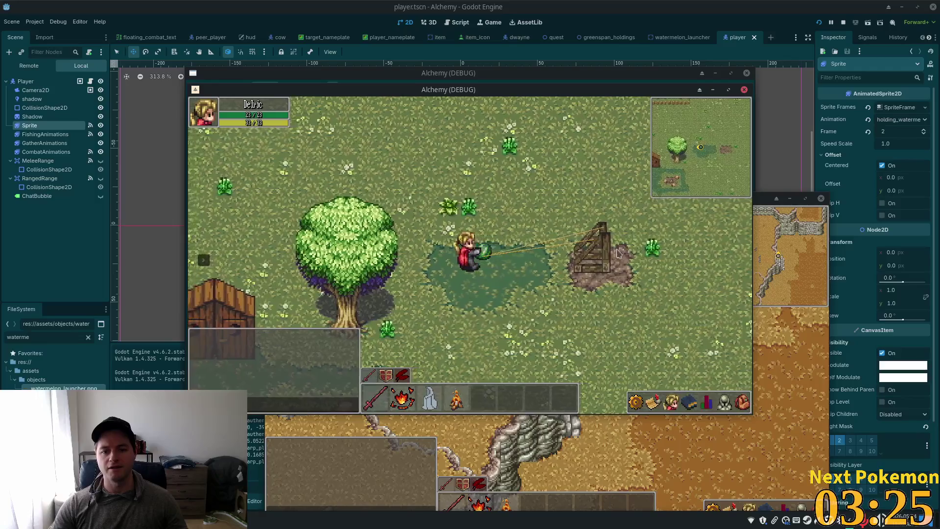
key(a)
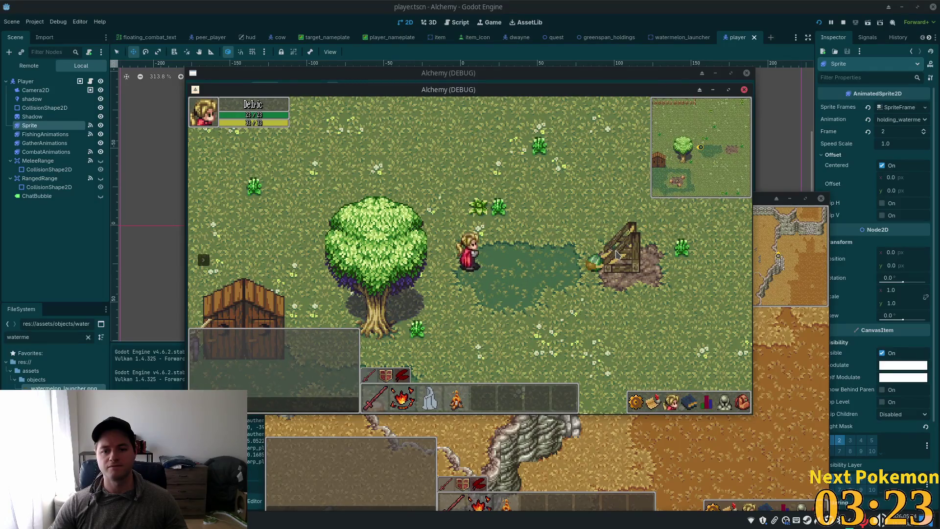
key(d)
key(F8)
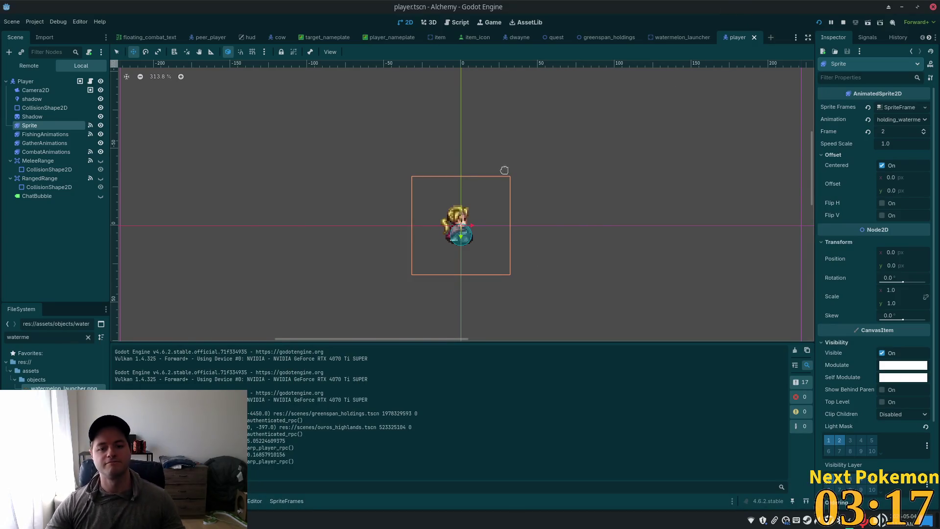
key(alt+Tab)
click(389, 256)
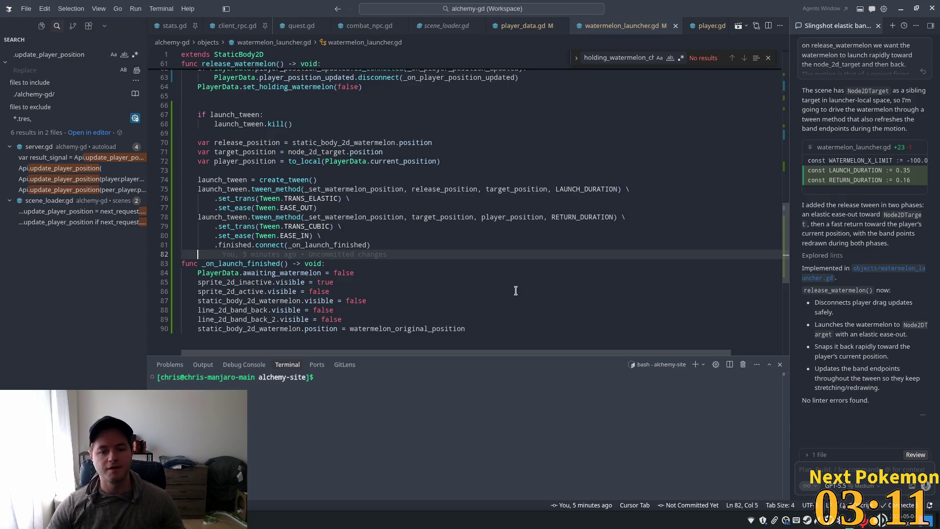
Add the suggested band refresh call at the end of _on_launch_finished
scroll(516, 291, down, 1)
key(ctrl+End)
key(Return)
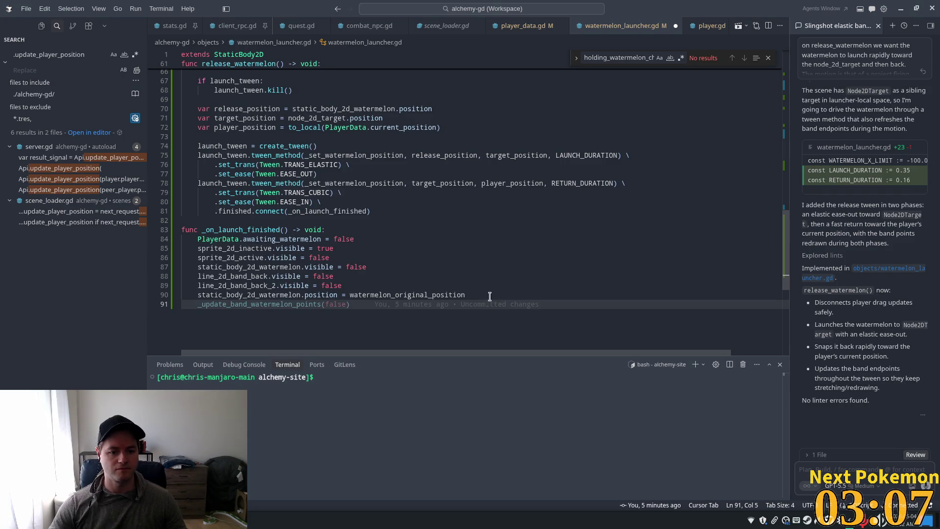
click(314, 312)
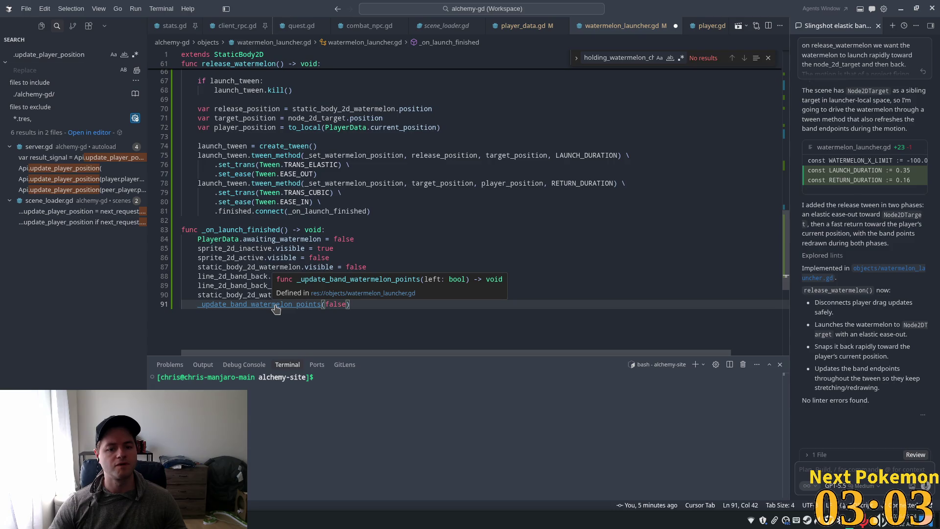
Review _update_band_watermelon_points and how width_delta is computed and used
ctrl+click(275, 307)
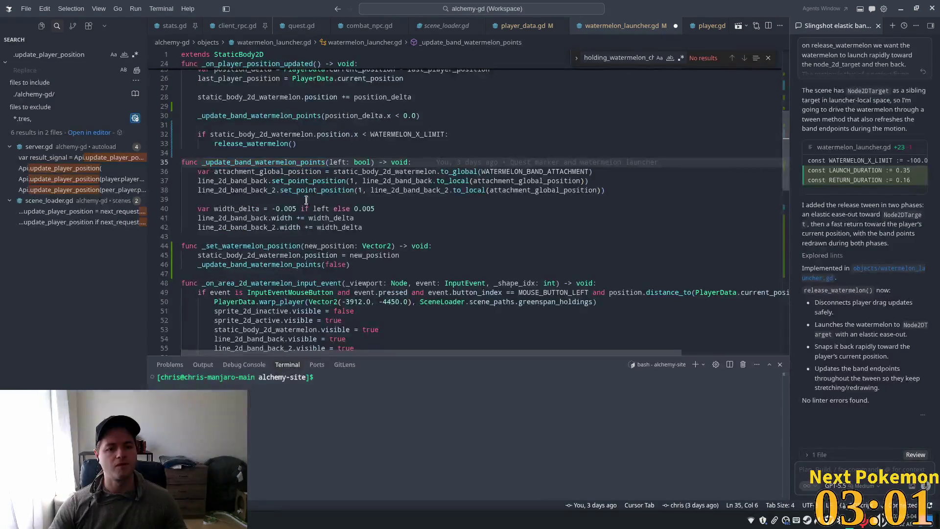
double_click(337, 161)
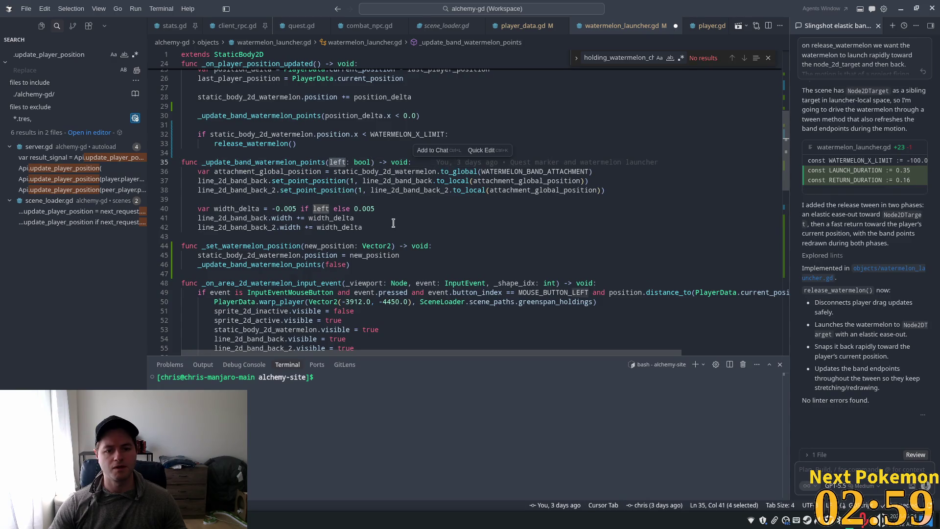
click(265, 196)
click(258, 207)
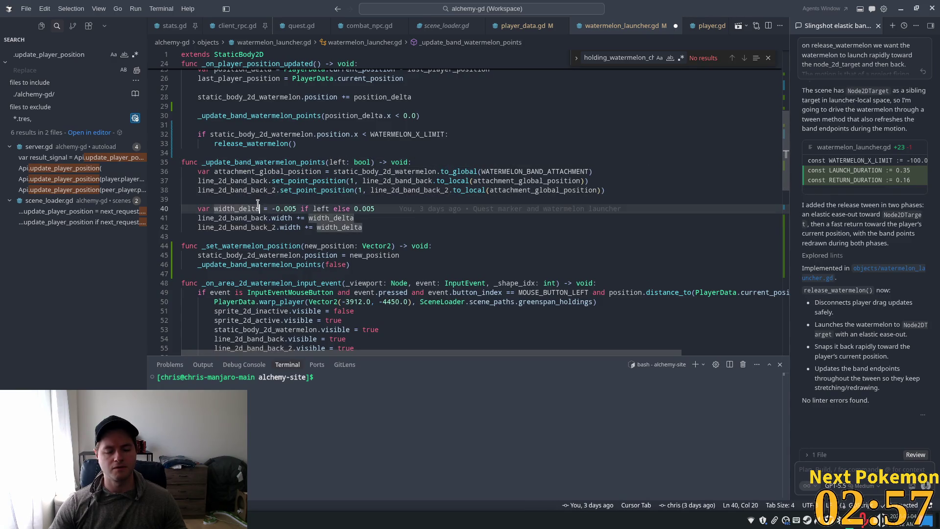
scroll(352, 182, down, 4)
scroll(258, 155, up, 2)
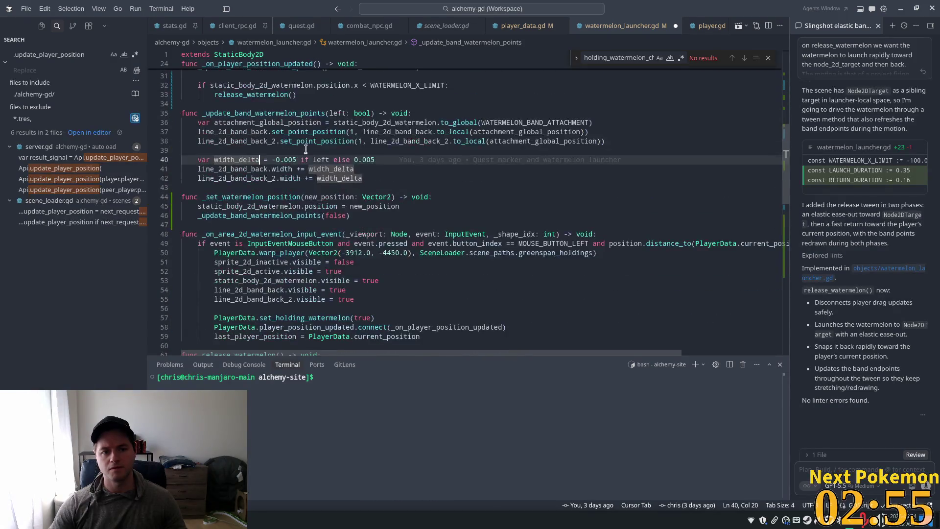
double_click(230, 155)
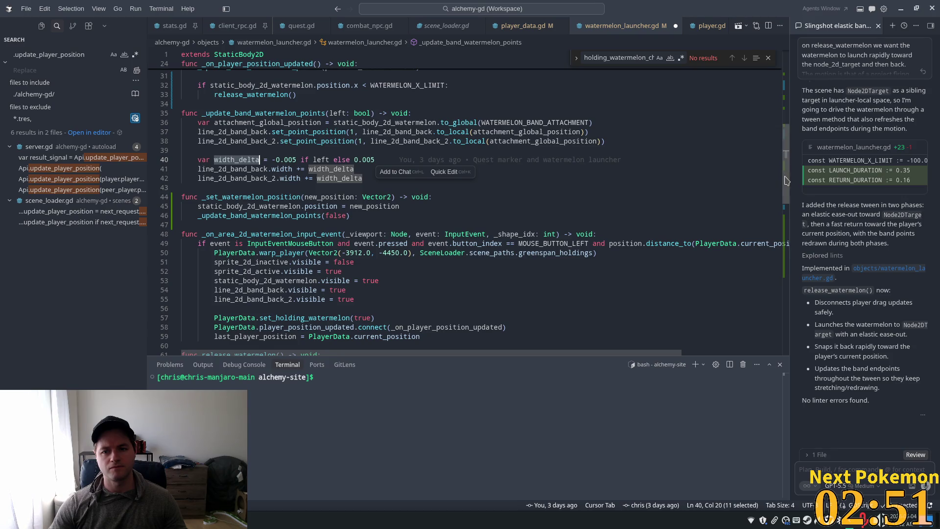
scroll(786, 180, up, 10)
Declare band_back_original_width and band_back_2_original_width member variables
click(455, 215)
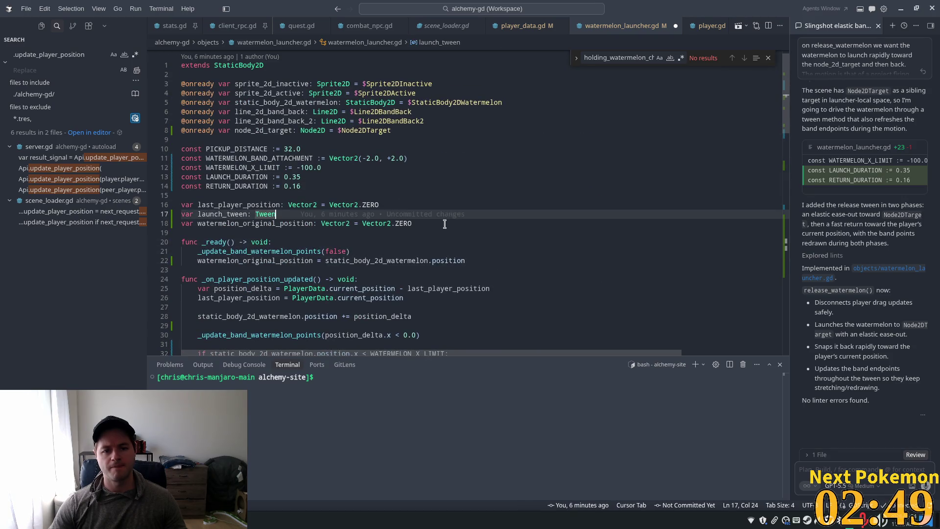
click(445, 224)
key(Return)
text(var )
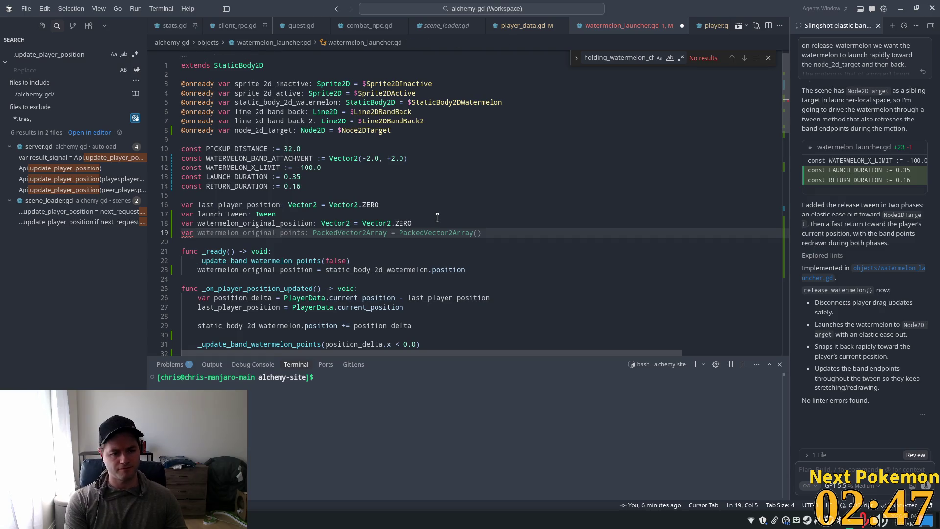
text(band)
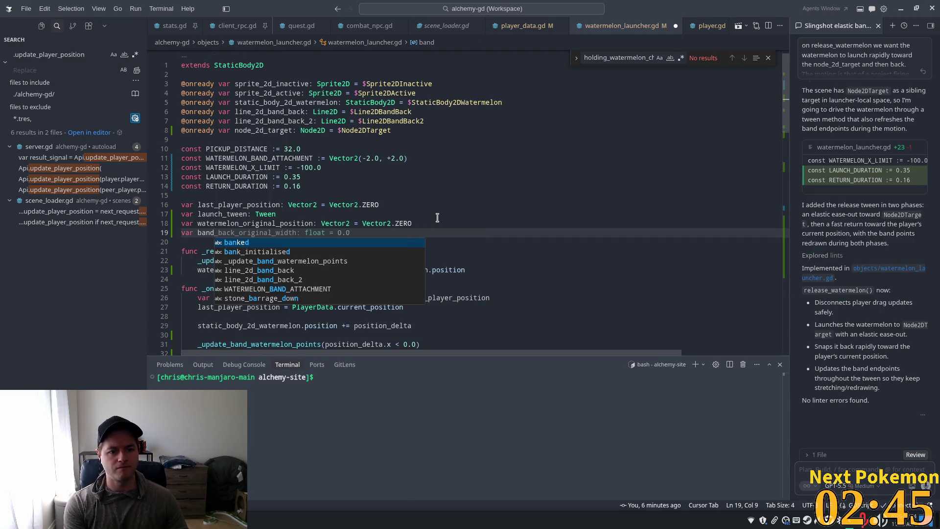
key(Tab)
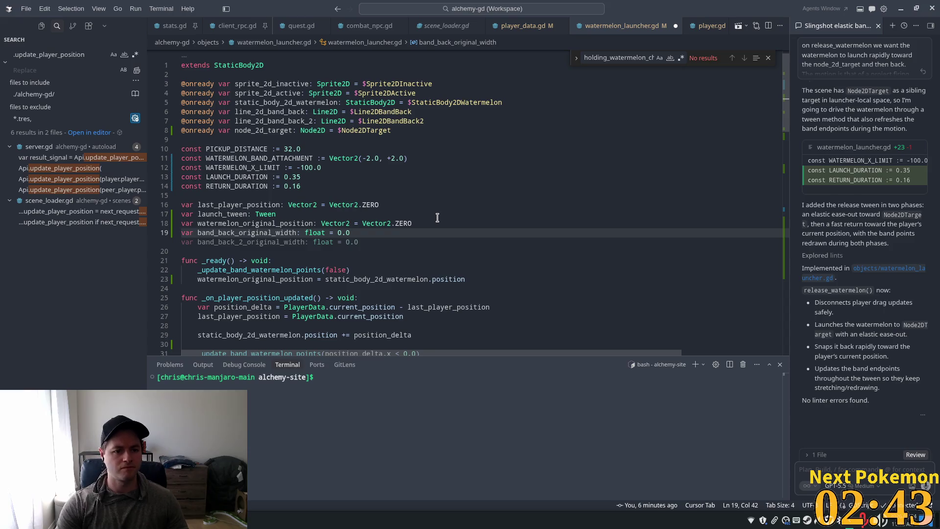
key(Tab)
Store both band lines' original widths in _ready
click(470, 280)
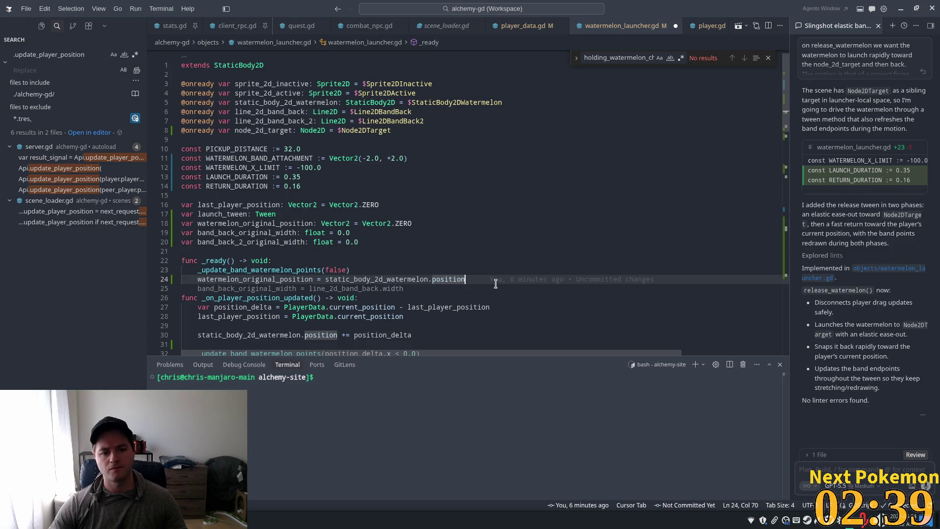
key(Return)
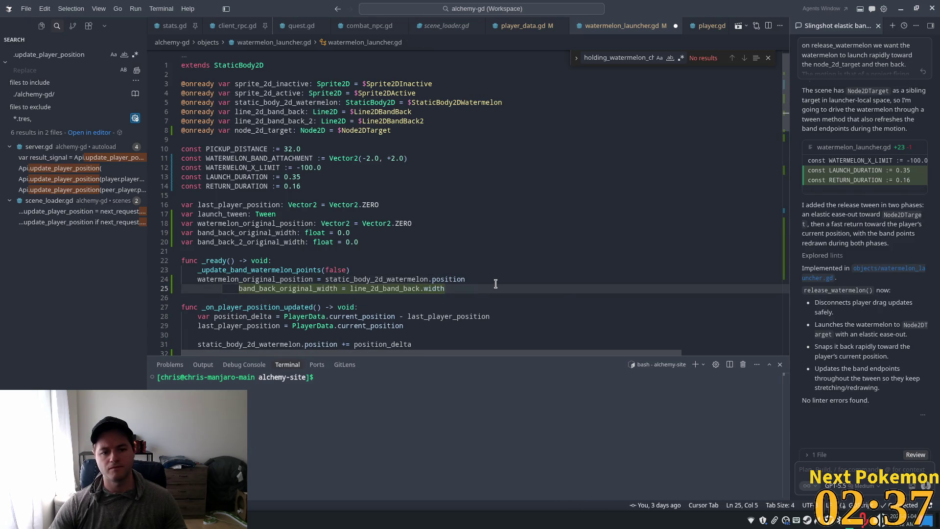
key(Tab)
click(448, 260)
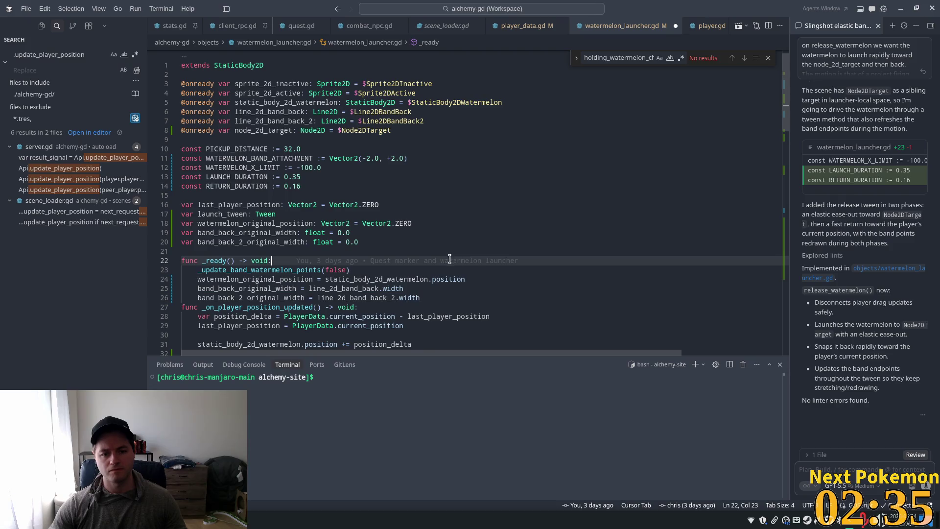
scroll(522, 209, down, 15)
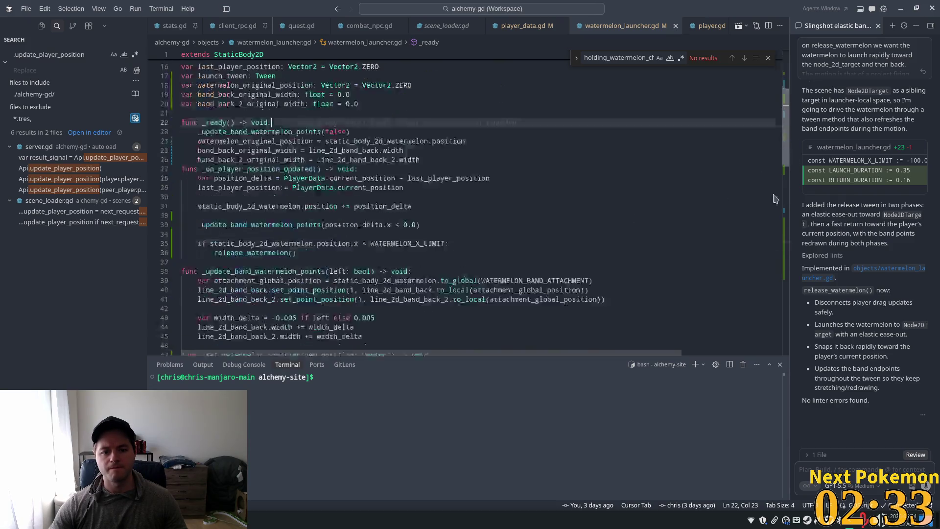
scroll(522, 209, up, 4)
Reset line_2d_band_back and band_back_2 widths to their originals in _on_launch_finished
click(377, 227)
key(Return)
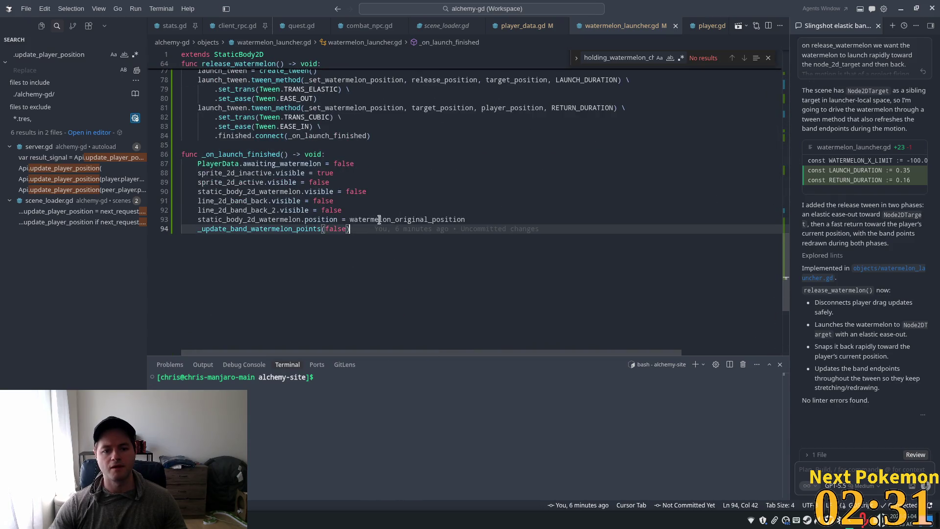
text(line_2d_band_back.width = band_back_original_width)
key(Tab)
click(433, 201)
click(457, 238)
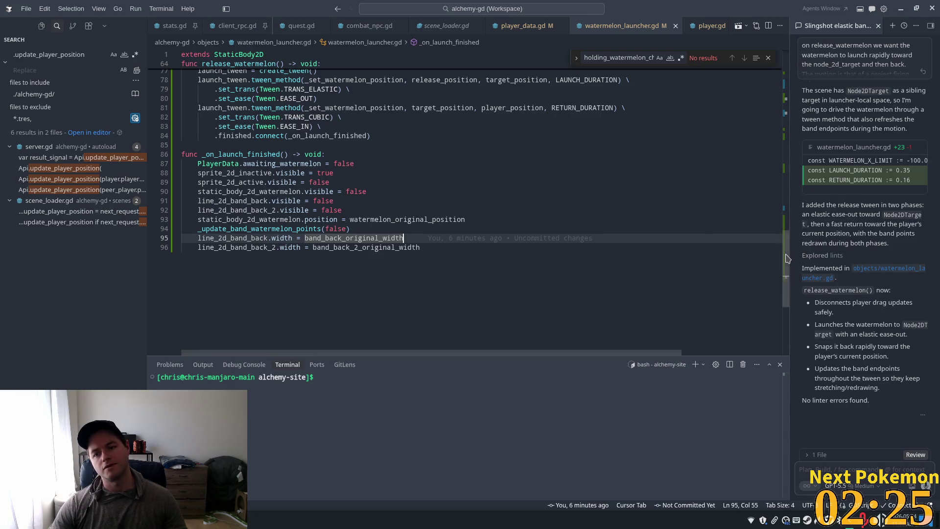
scroll(636, 147, up, 20)
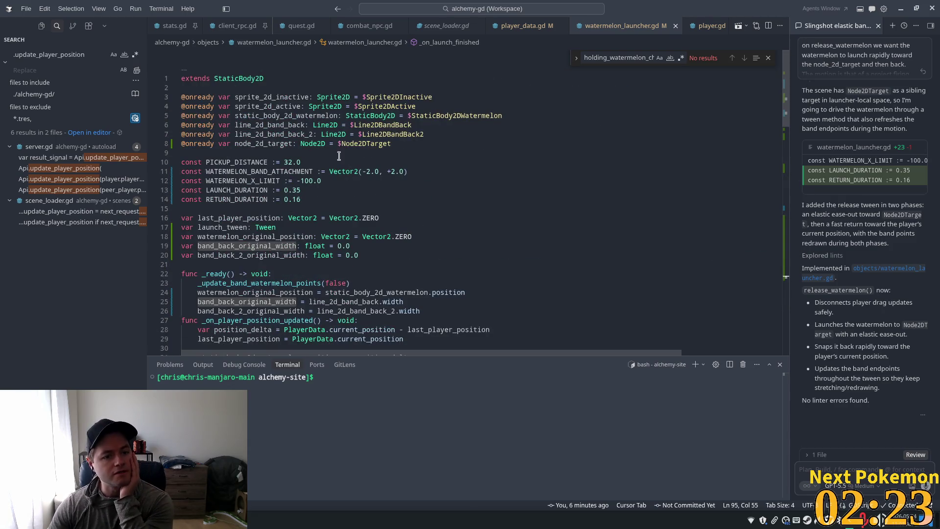
double_click(288, 171)
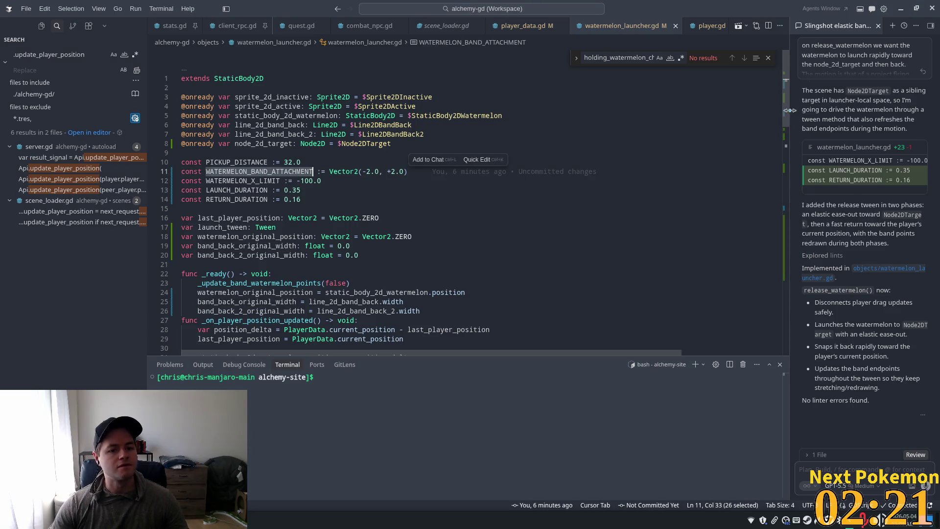
scroll(447, 316, down, 20)
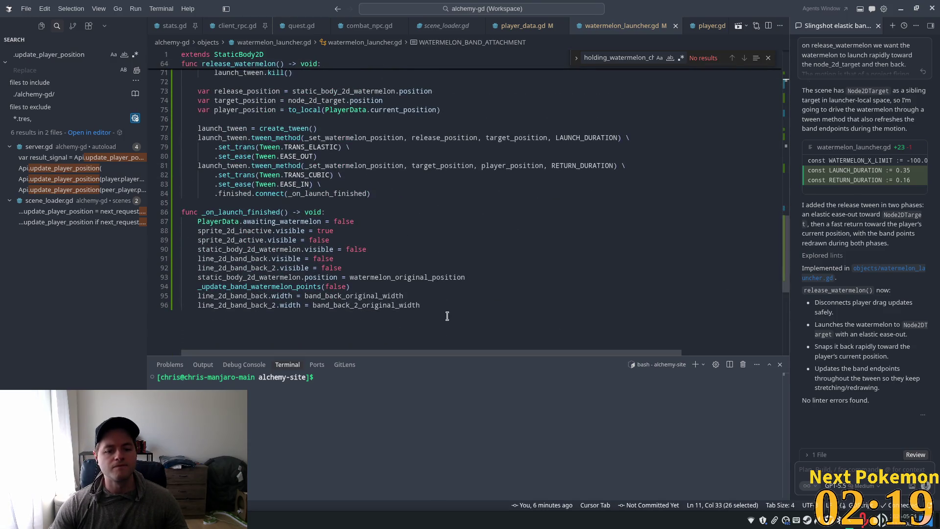
Try adding a band modulate.a = 1.0 opacity reset line, then delete it again
click(437, 303)
key(Return)
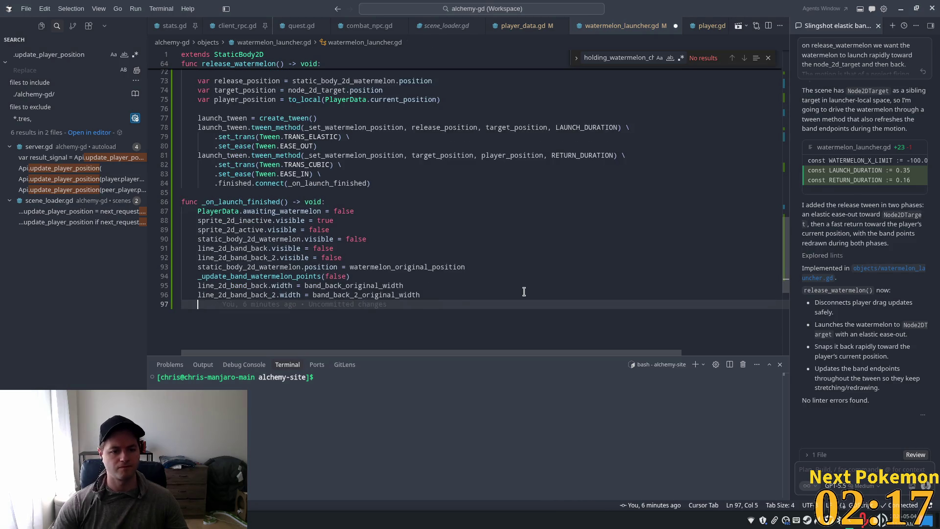
text(line)
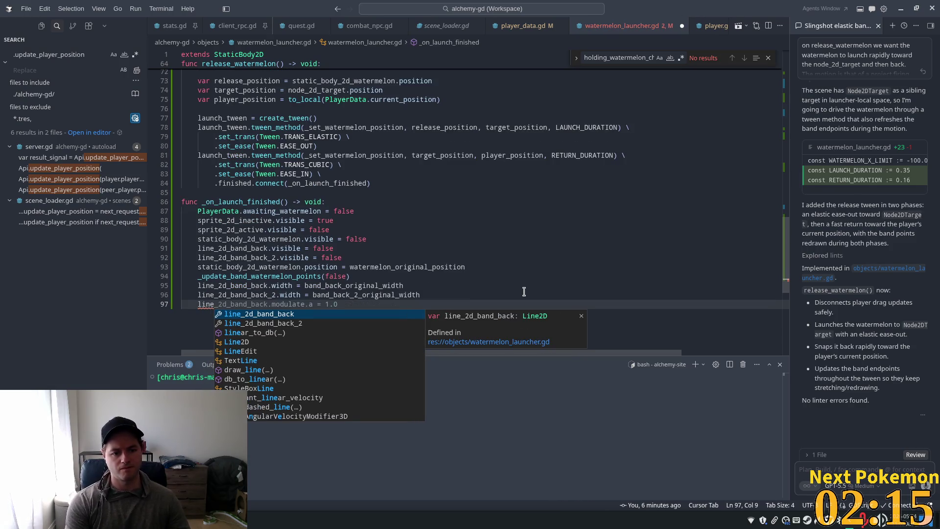
text(_2d)
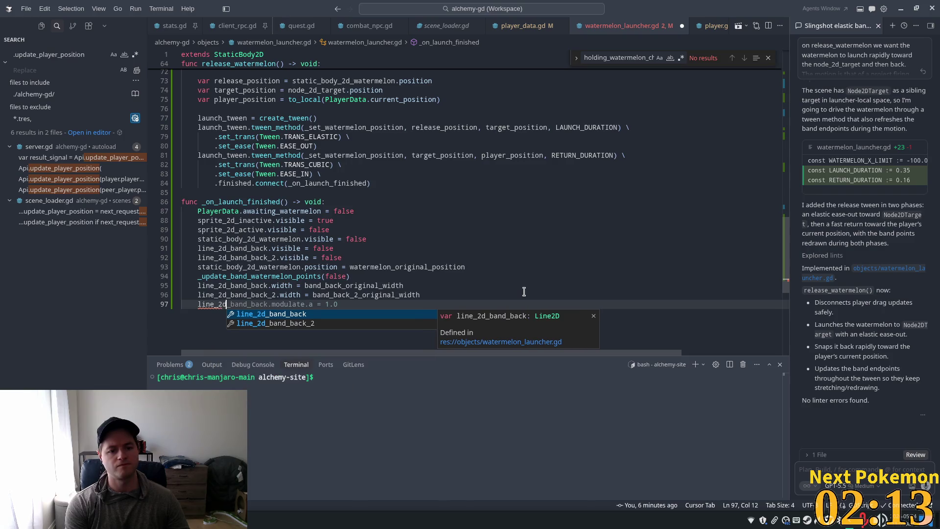
key(Tab)
key(ctrl+shift+Left)
key(ctrl+shift+Left)
key(ctrl+shift+Left)
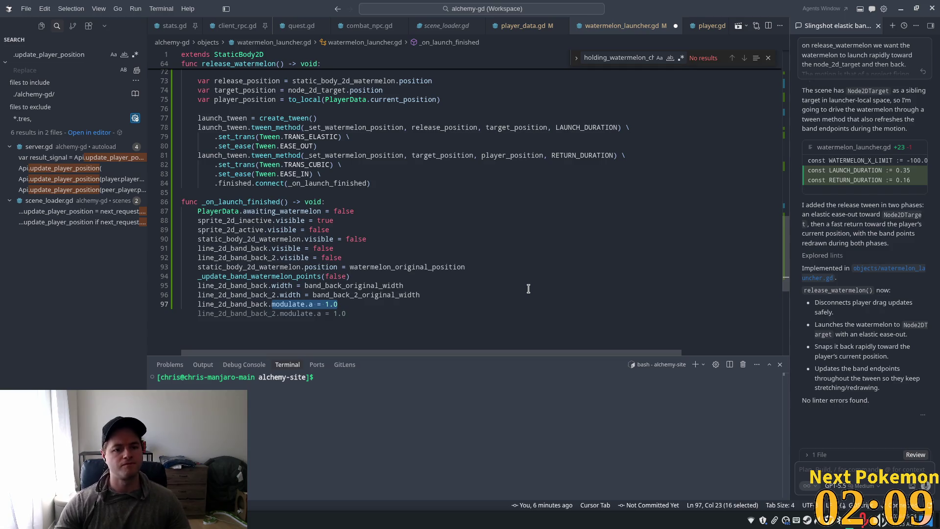
scroll(671, 206, up, 3)
scroll(724, 199, up, 15)
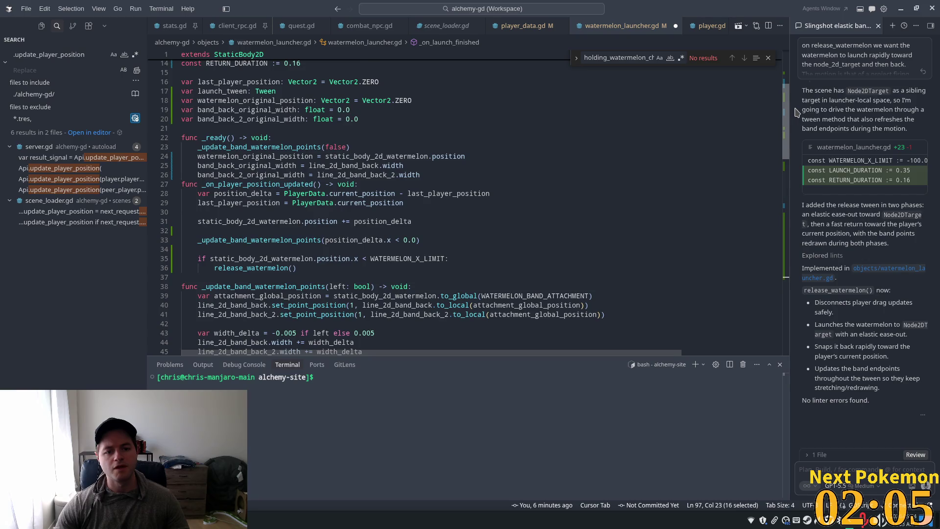
scroll(465, 206, down, 15)
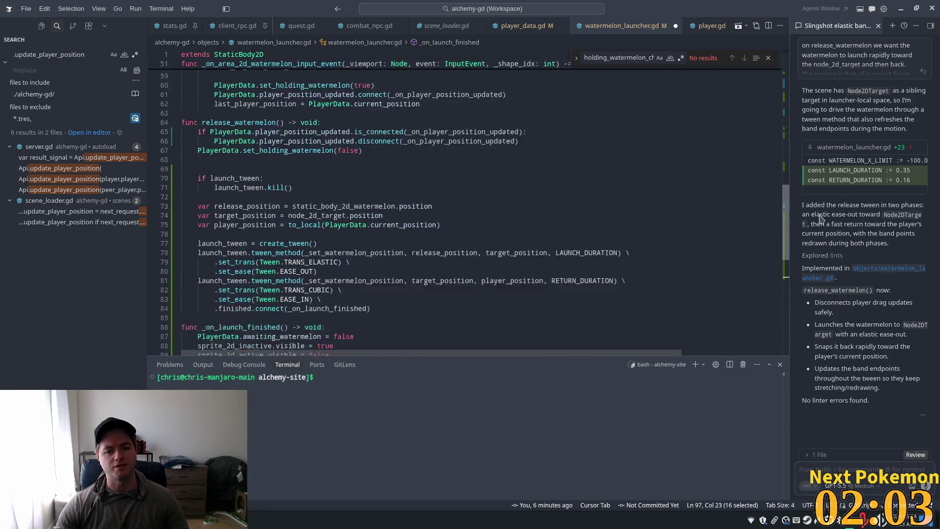
click(289, 303)
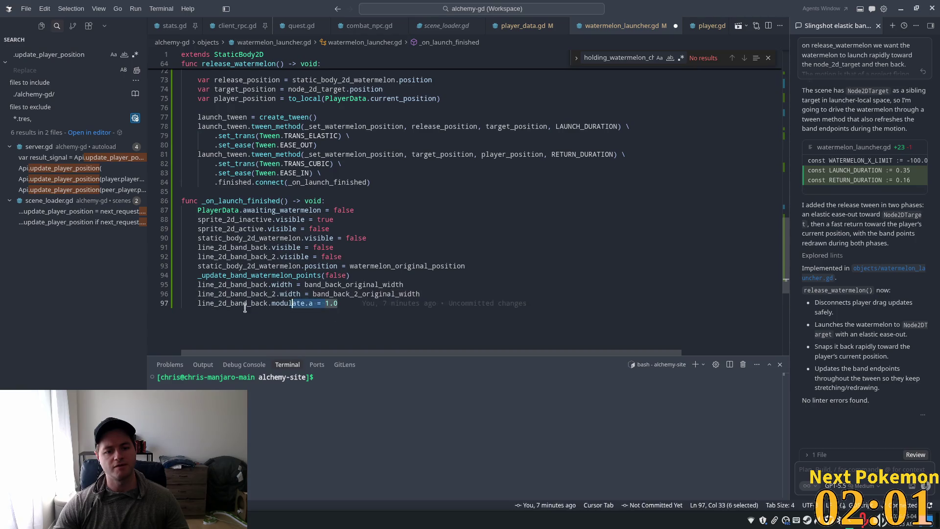
drag(338, 303, 162, 300)
key(BackSpace)
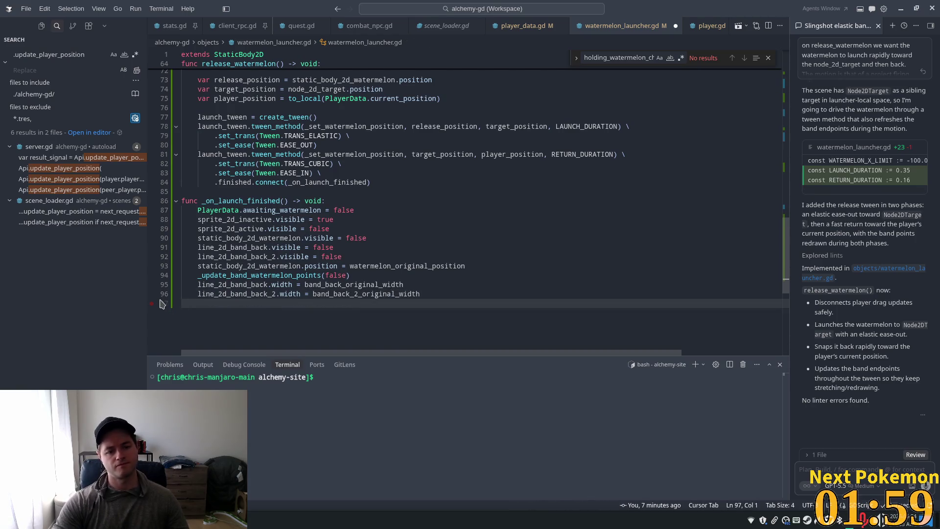
Move both band width resets above the band-point refresh, add blank spacer lines, and save
click(421, 294)
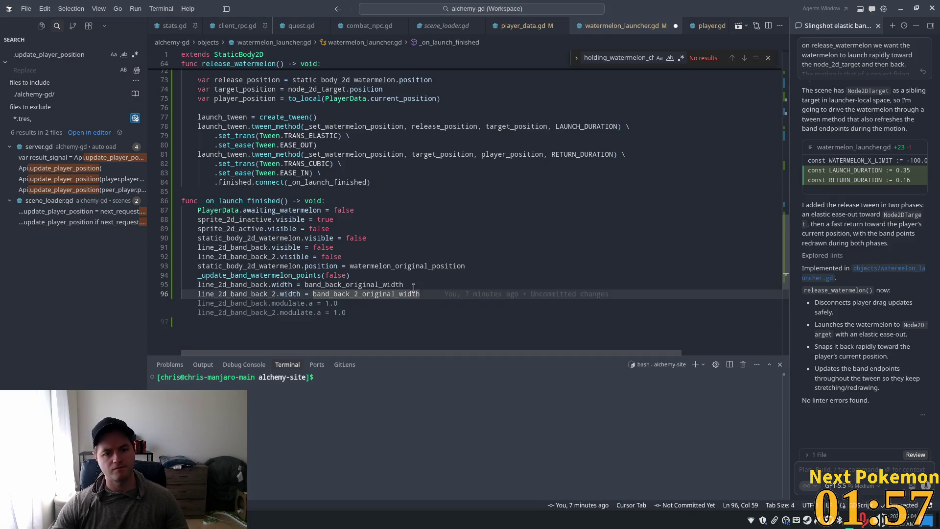
drag(421, 294, 410, 283)
key(alt+Up)
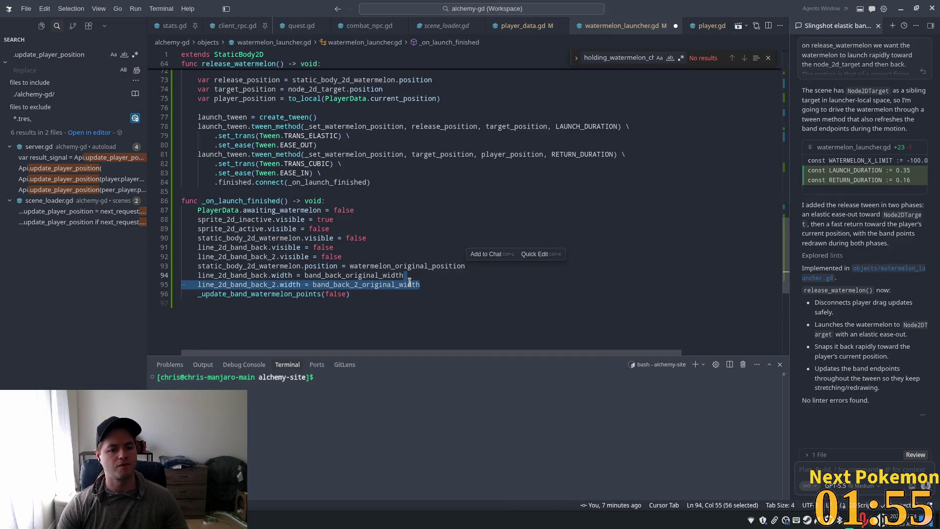
click(429, 284)
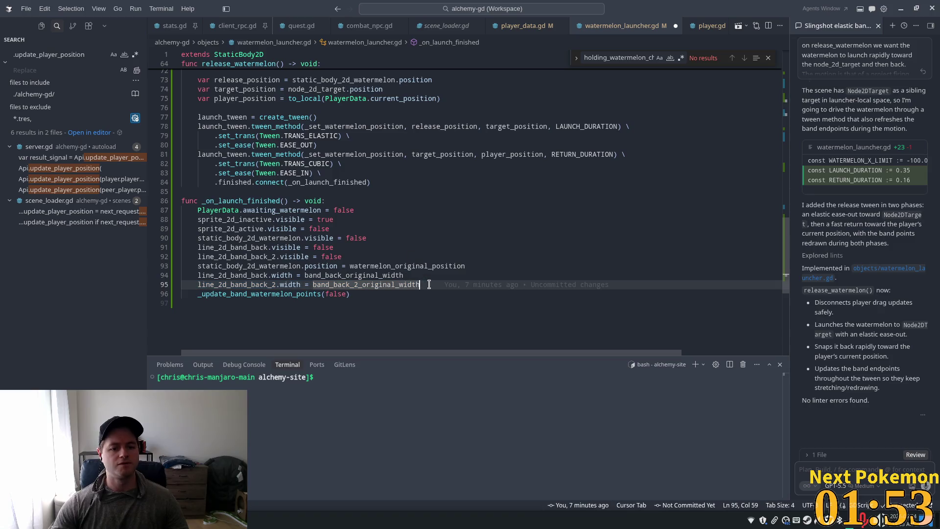
key(Return)
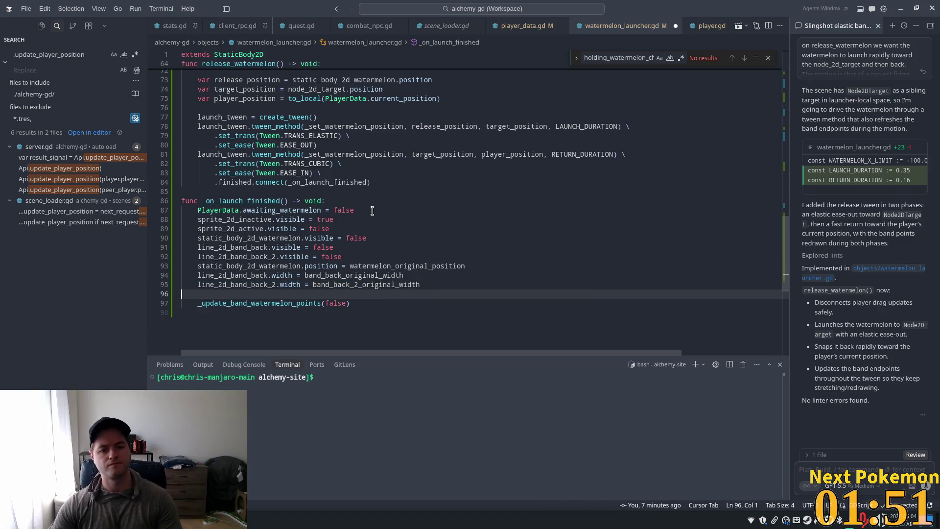
click(373, 211)
key(Return)
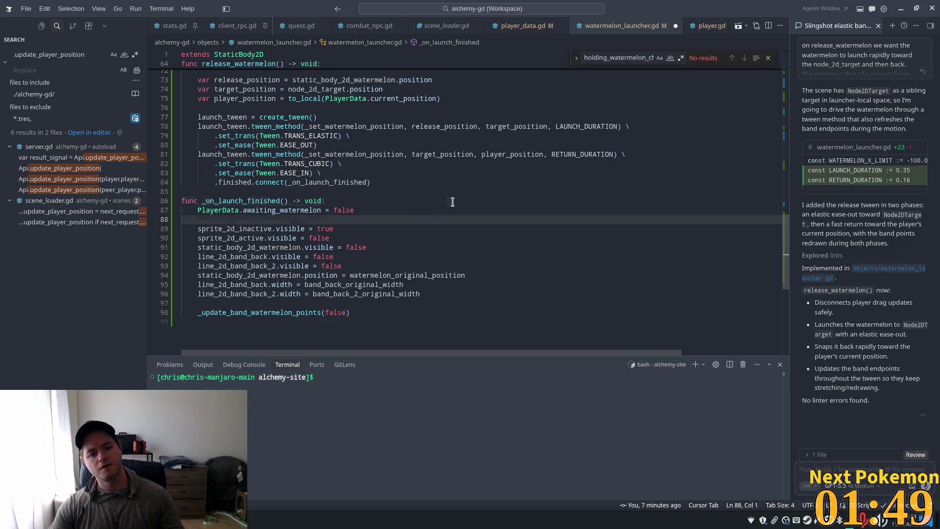
click(452, 201)
key(ctrl+s)
key(alt+Tab)
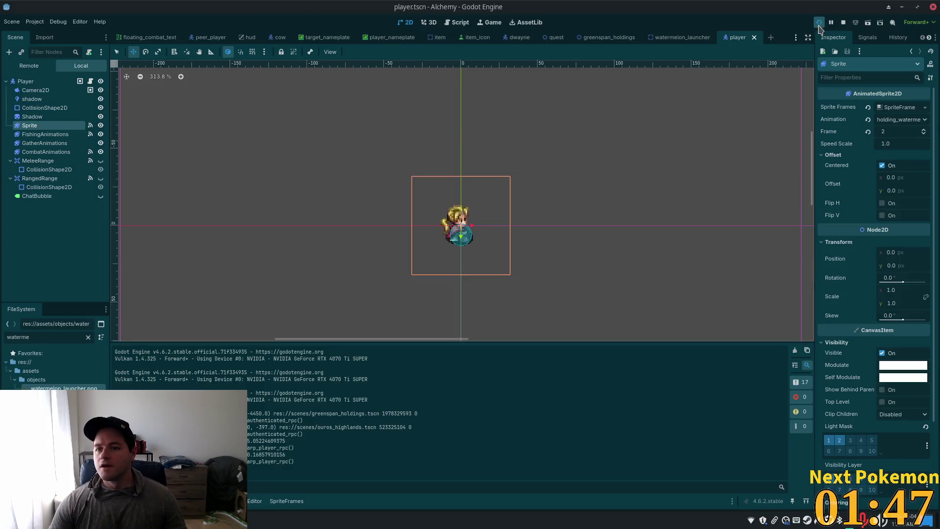
Run the game, walk to the launcher, and pull the watermelon back to fire it
click(819, 24)
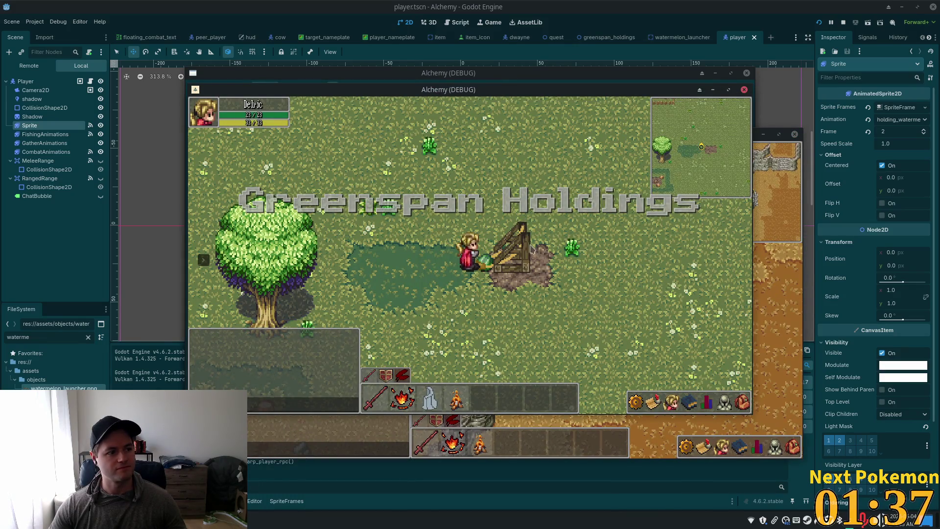
click(477, 264)
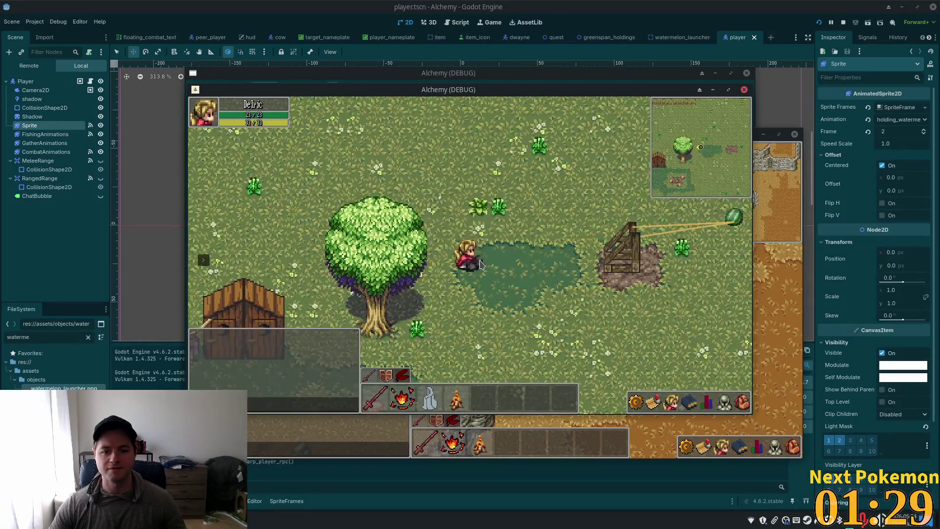
click(518, 265)
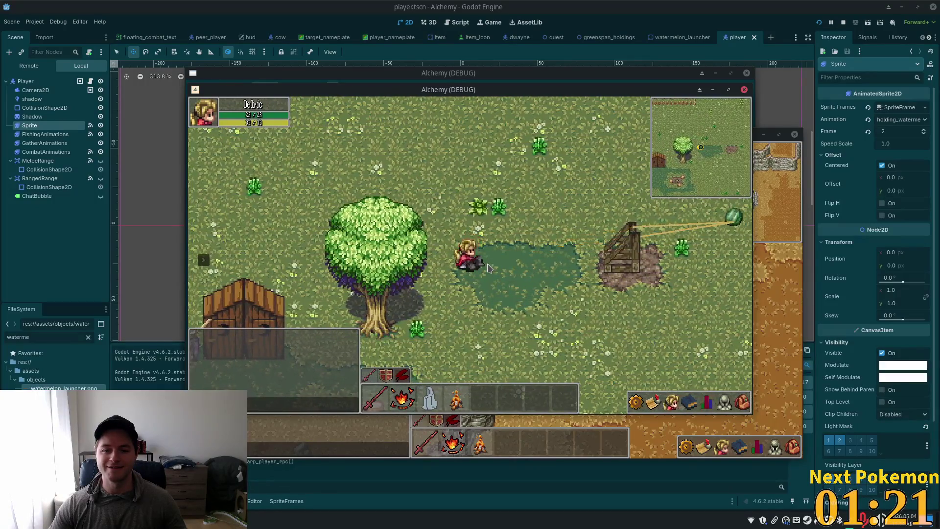
key(d)
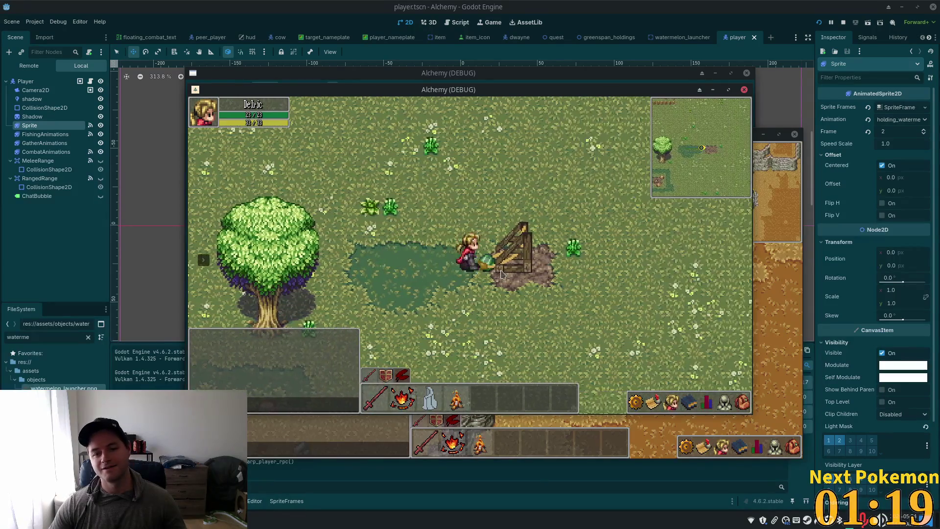
key(a)
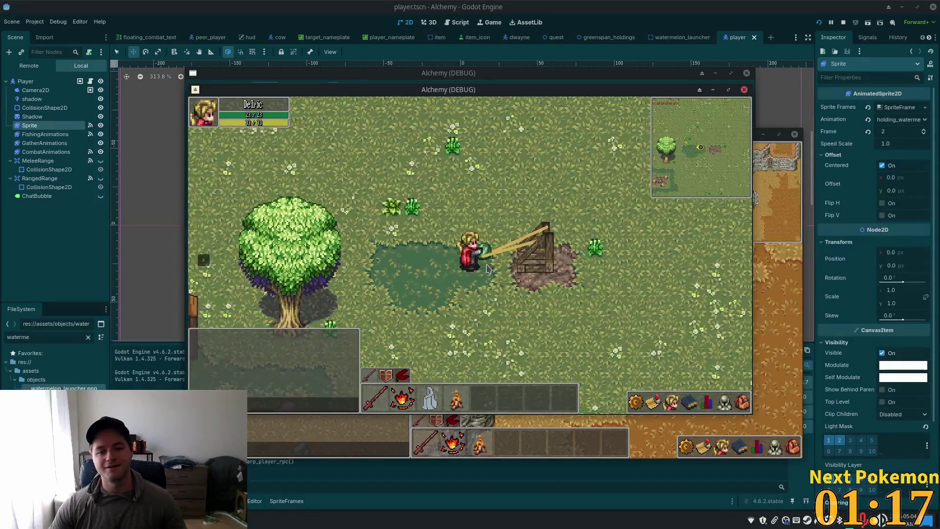
key(a)
key(a)
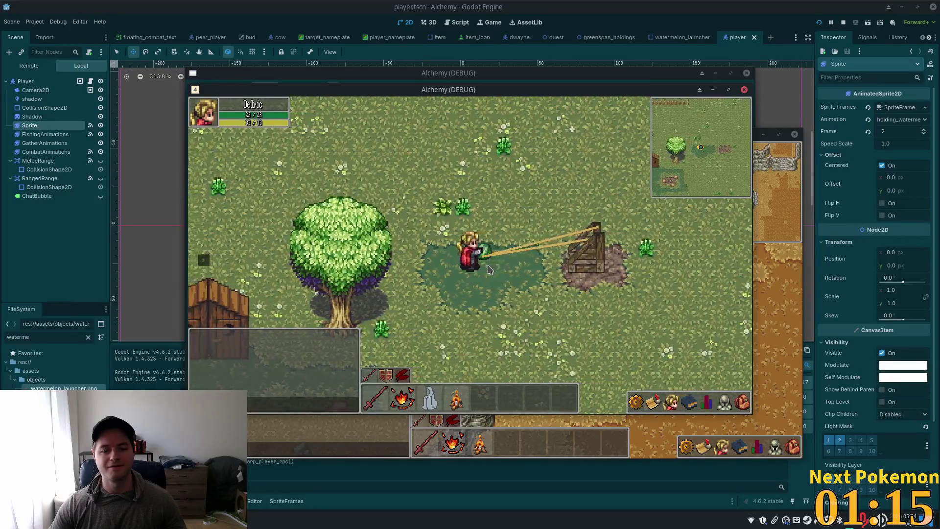
key(a)
key(a)
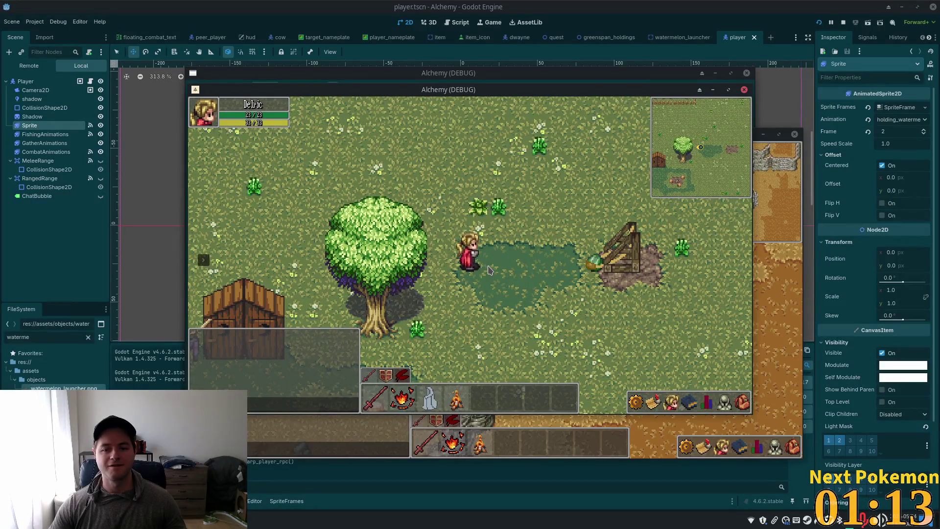
Load the watermelon again and stretch the band for a second launch
key(d)
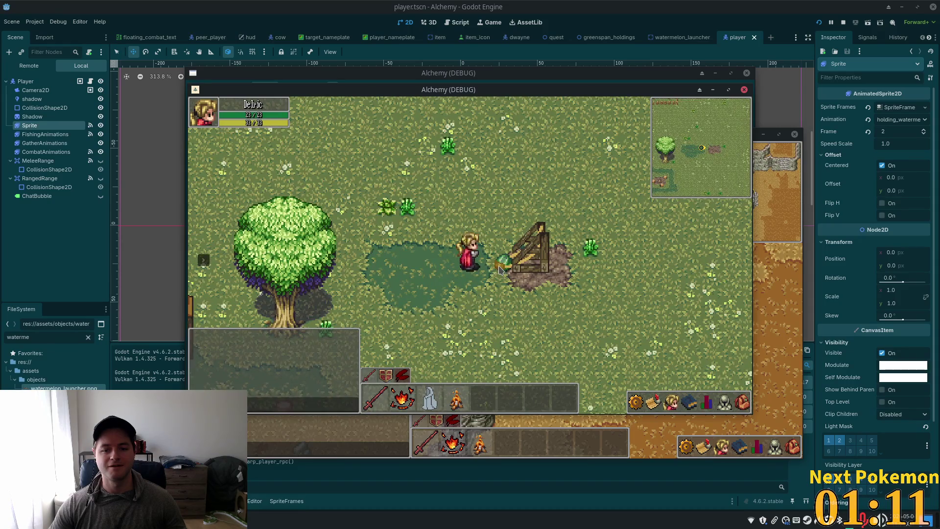
key(d)
key(a)
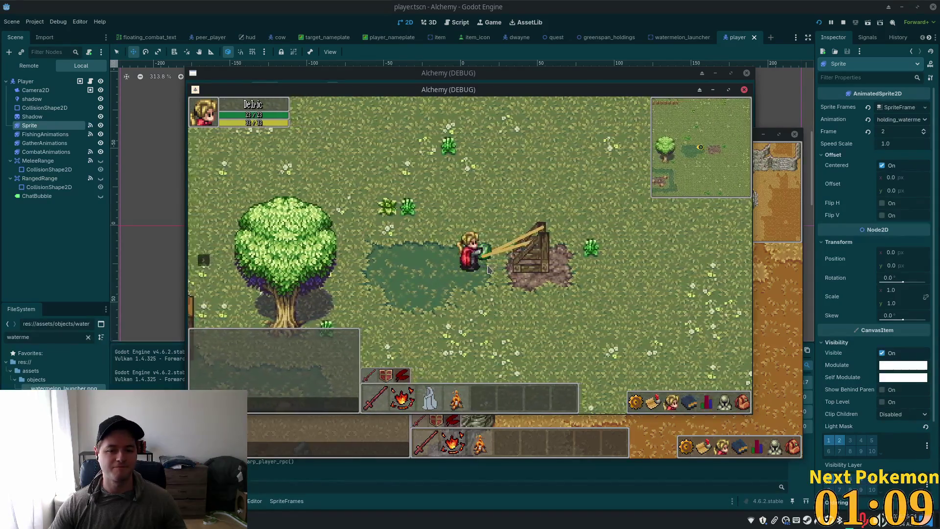
key(a)
key(a)
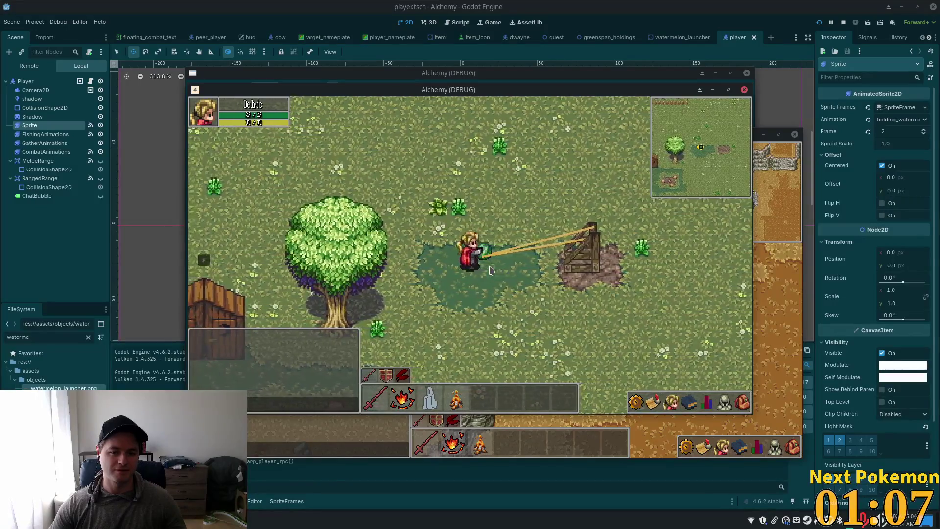
key(a)
key(a)
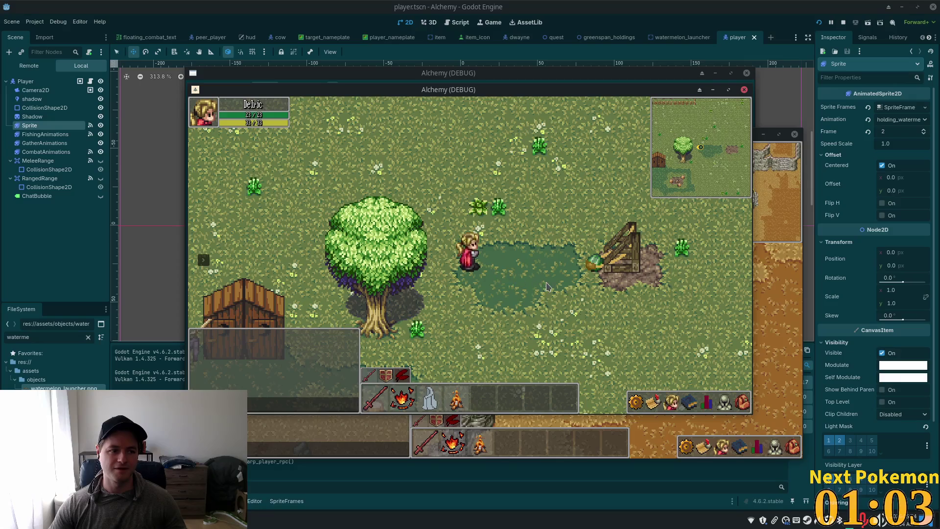
Reload the sling, pull it back for a third shot, and close the game with F8
key(d)
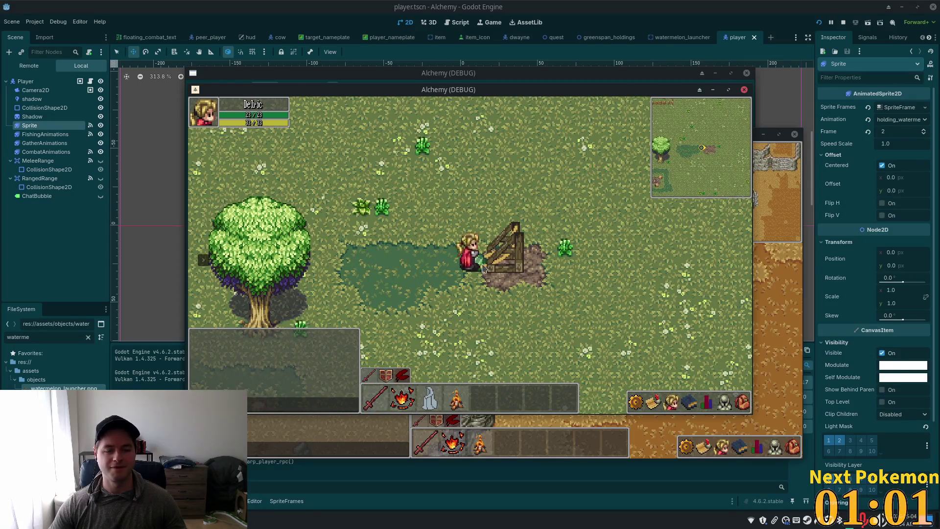
key(d)
key(a)
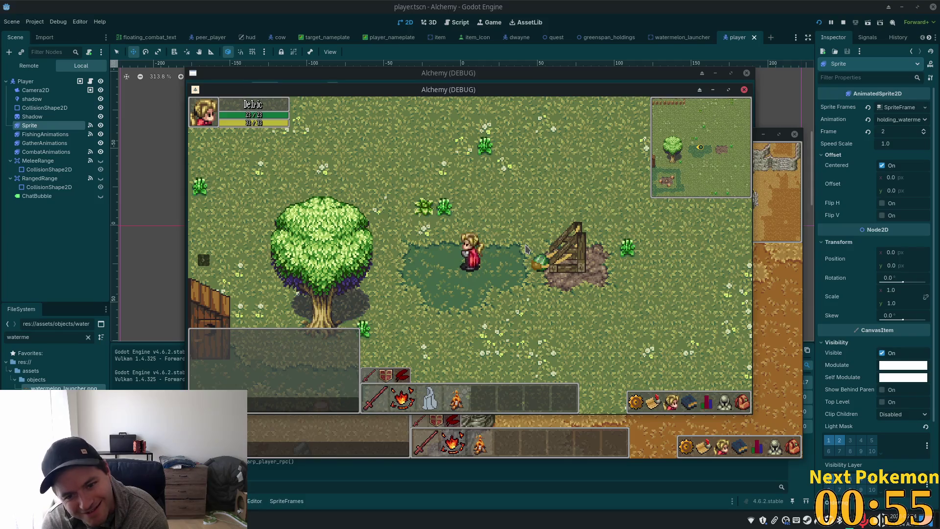
key(d)
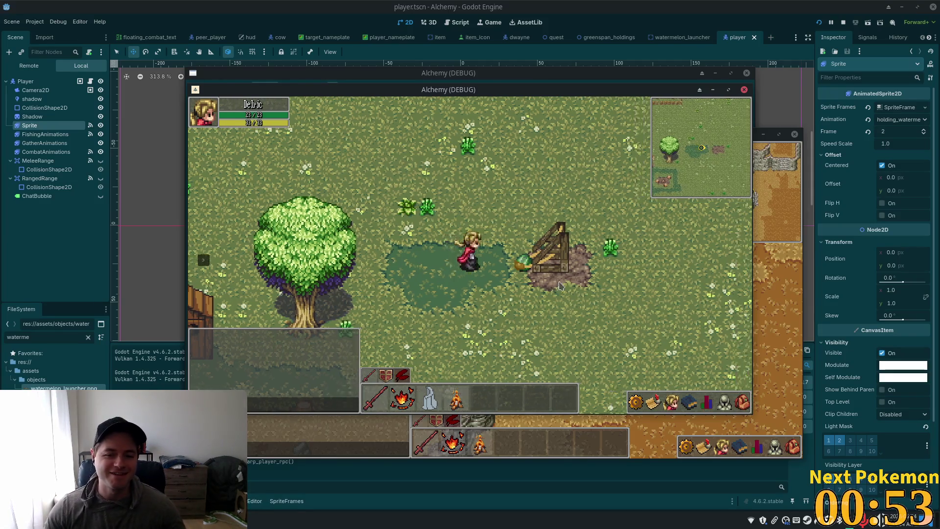
key(d)
key(a)
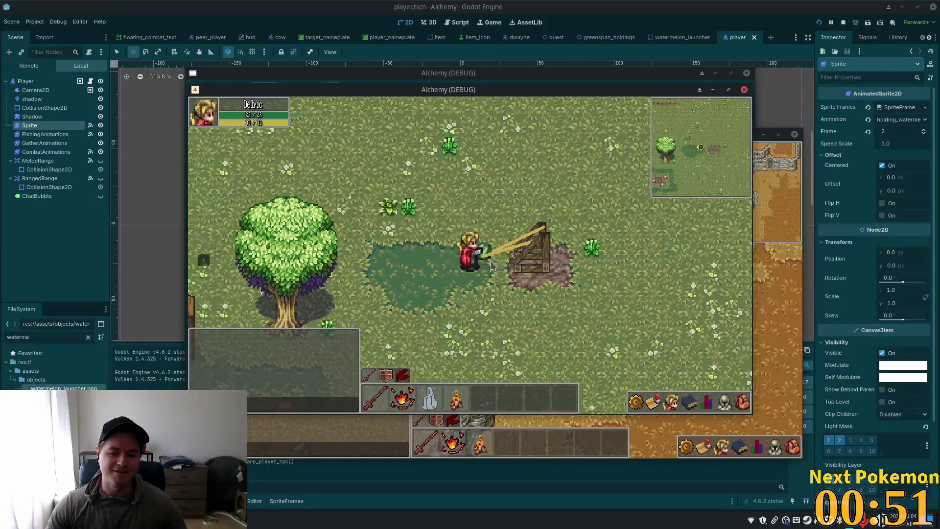
key(a)
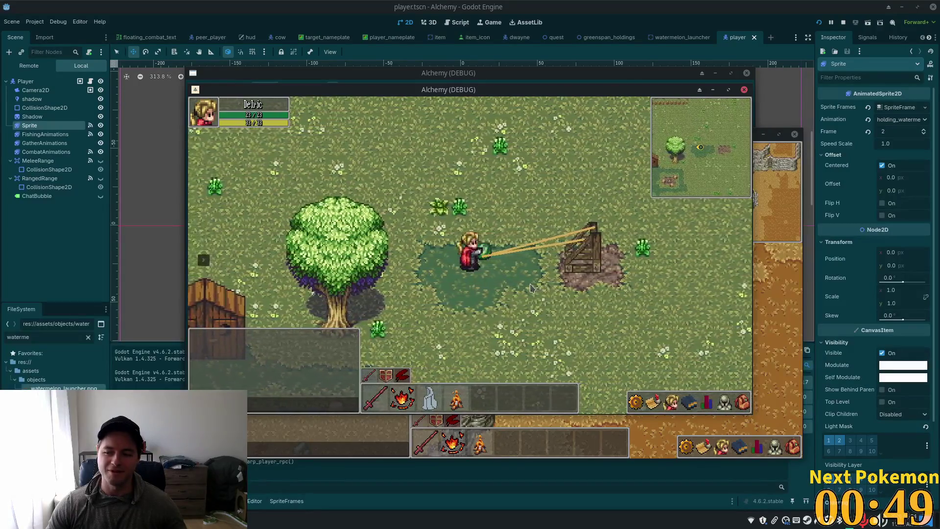
key(a)
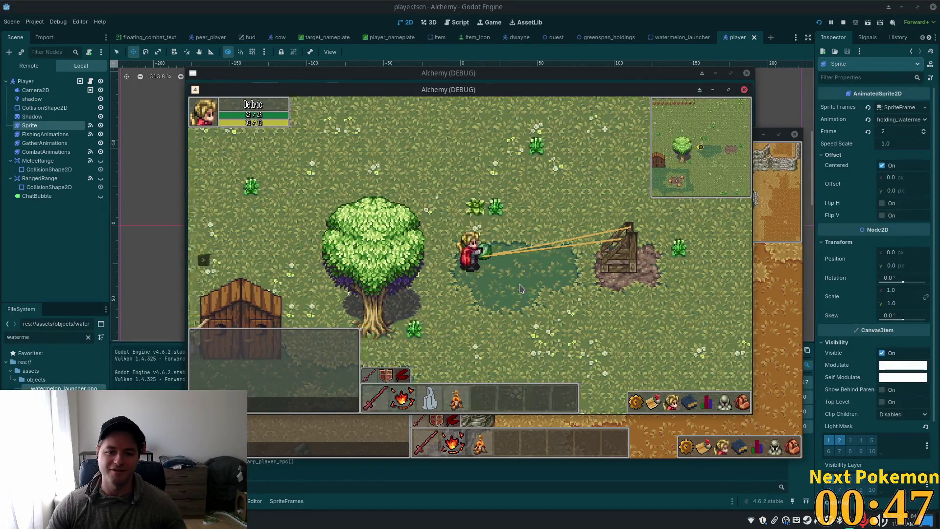
key(F8)
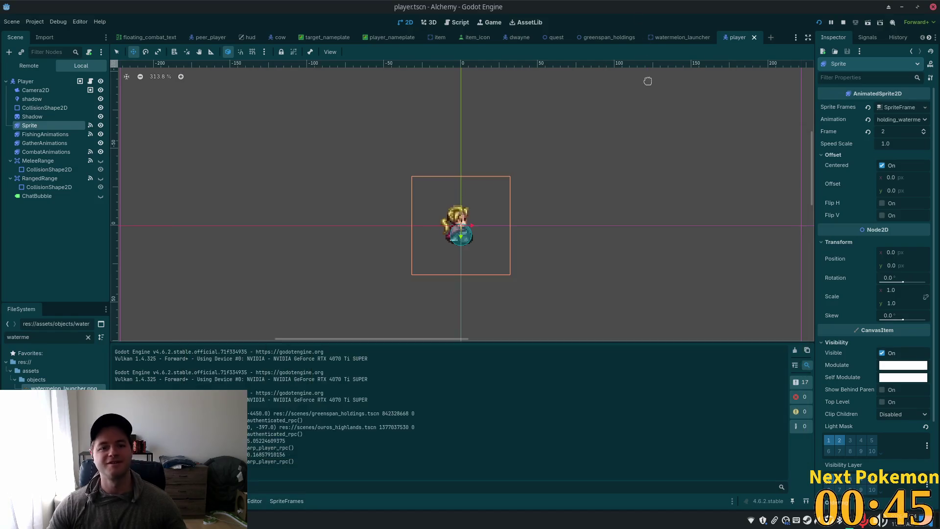
Delete the immediate PlayerData.awaiting_watermelon reset line and the leftover empty lines
key(alt+Tab)
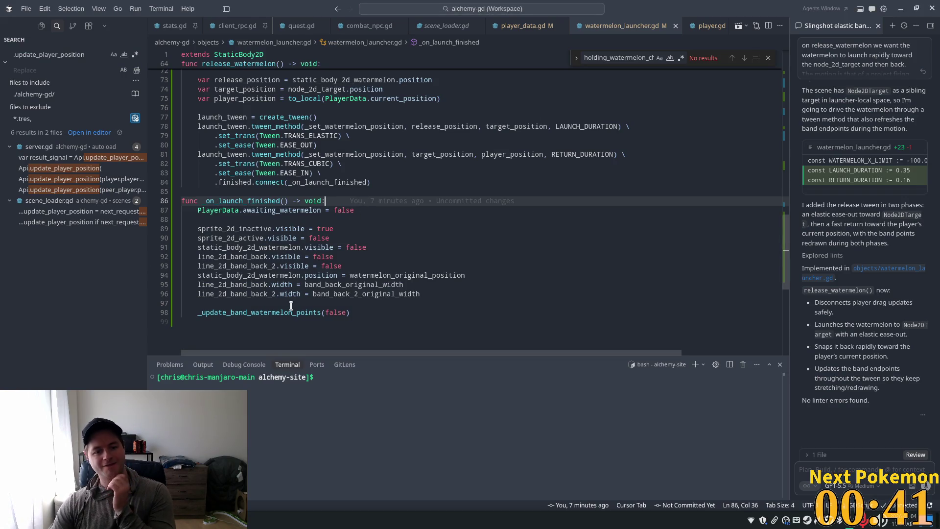
click(361, 210)
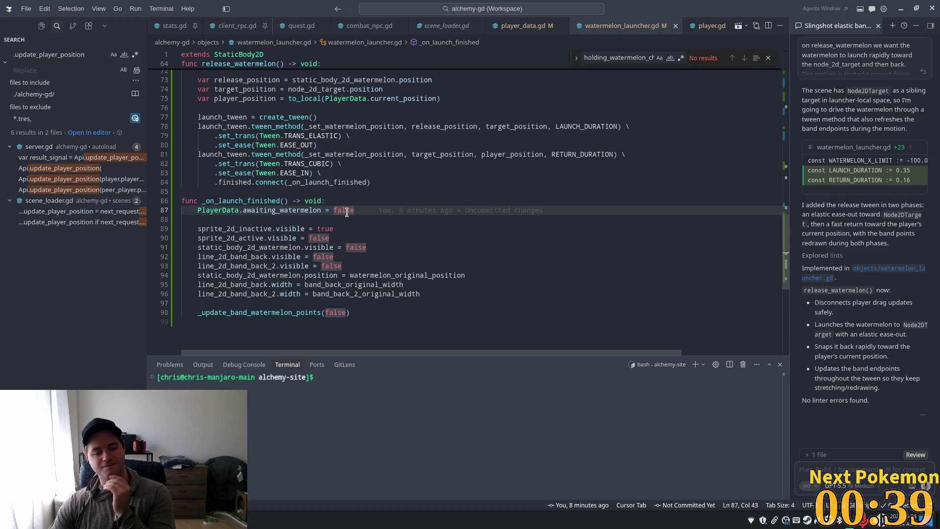
drag(358, 210, 195, 210)
key(BackSpace)
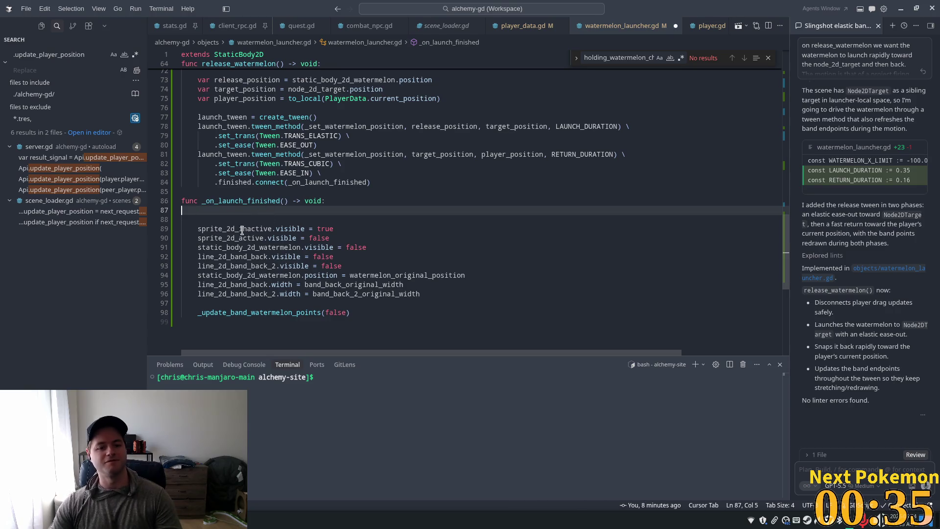
key(ctrl+shift+k)
key(ctrl+shift+k)
Add a get_tree().create_timer(1.0).timeout.connect call at the end of _on_launch_finished
click(369, 286)
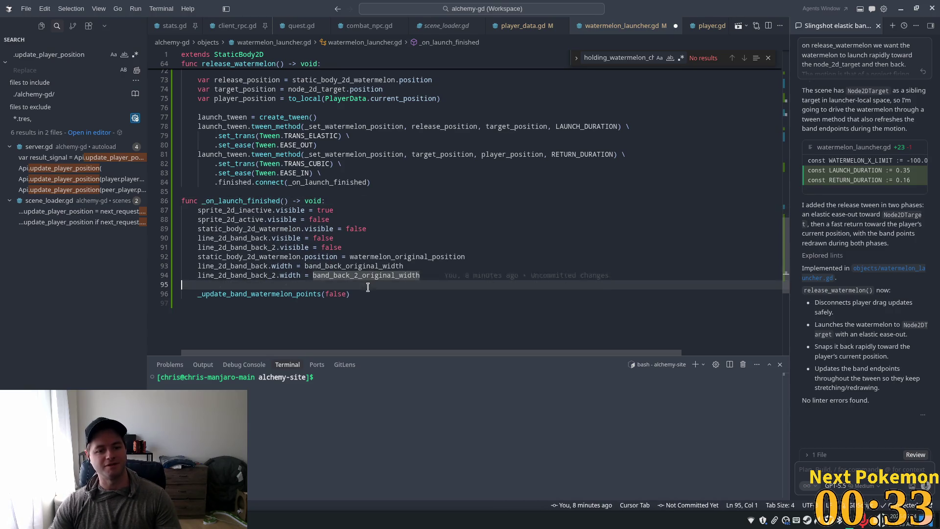
click(363, 294)
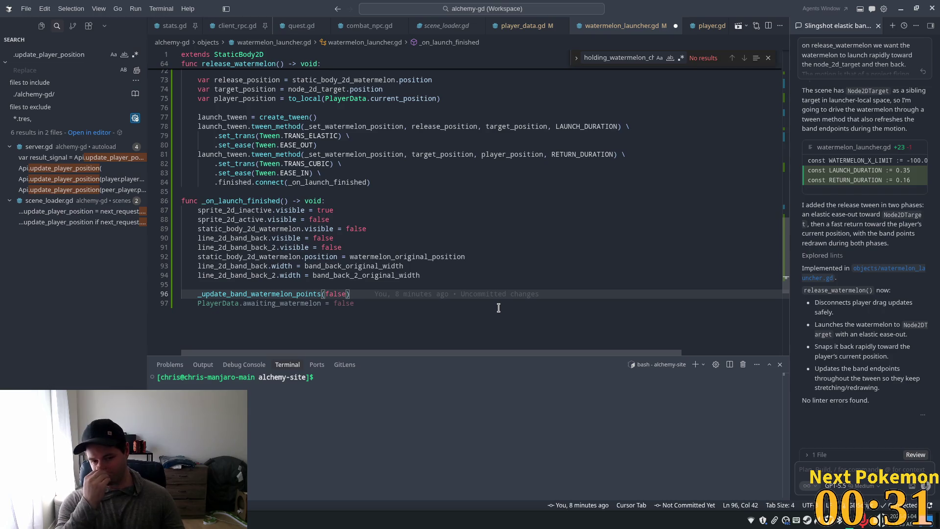
key(Return)
key(Return)
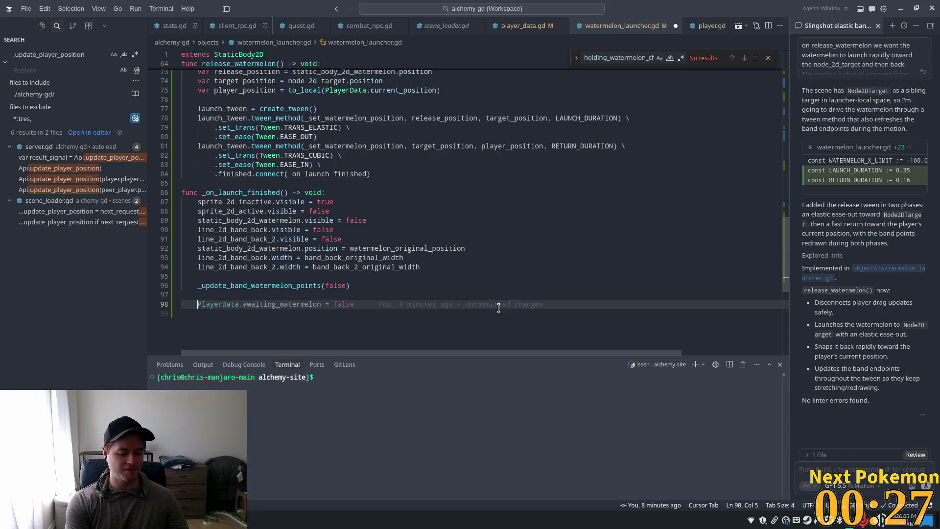
text(get_)
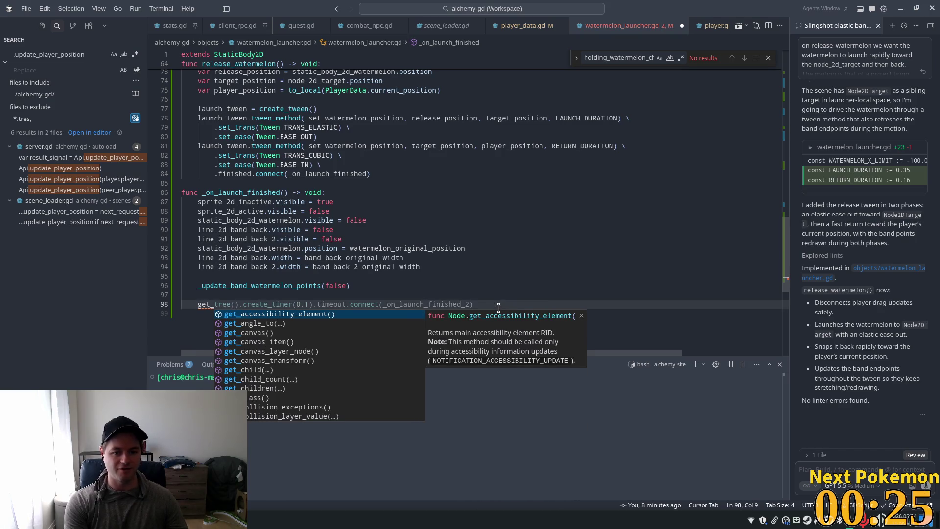
key(Tab)
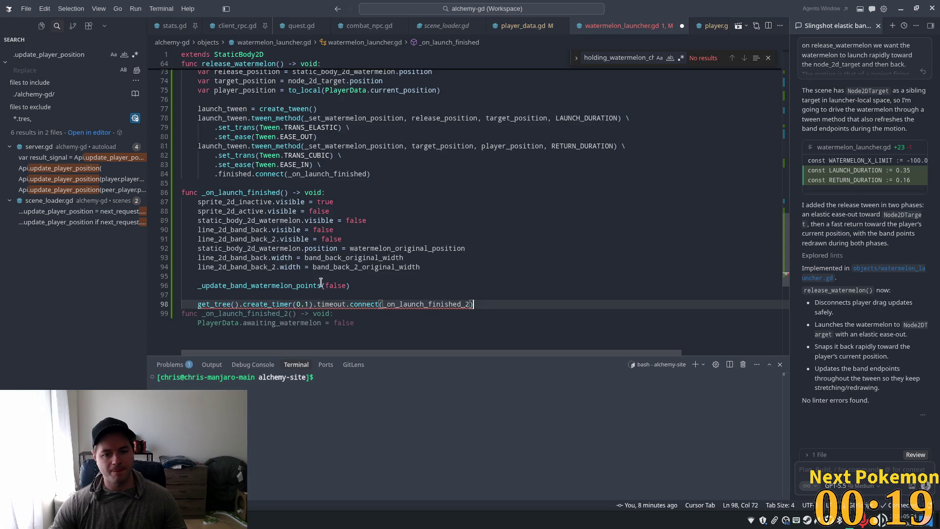
drag(310, 304, 295, 304)
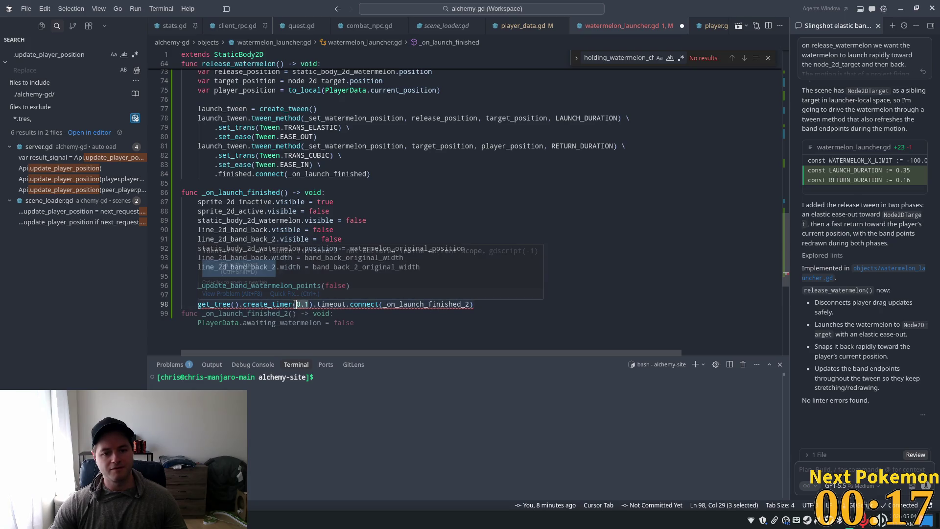
text(1)
click(374, 296)
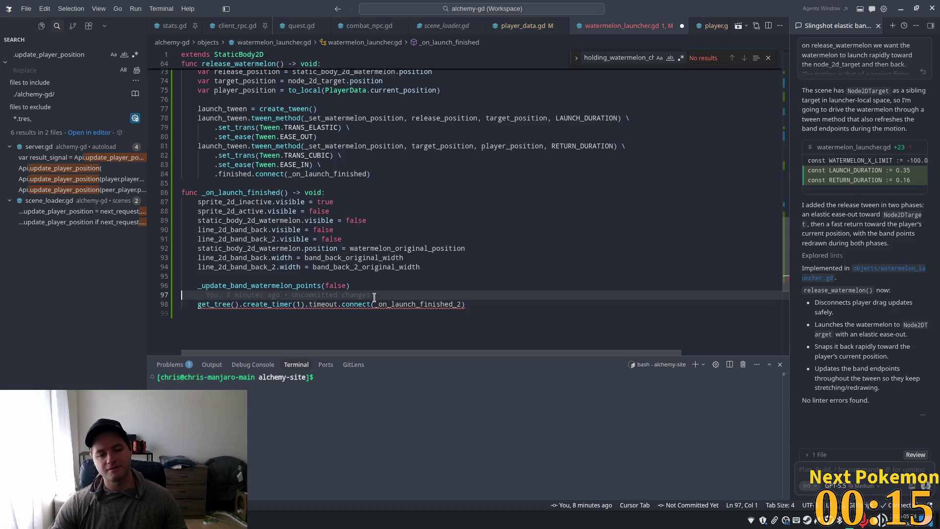
key(Down)
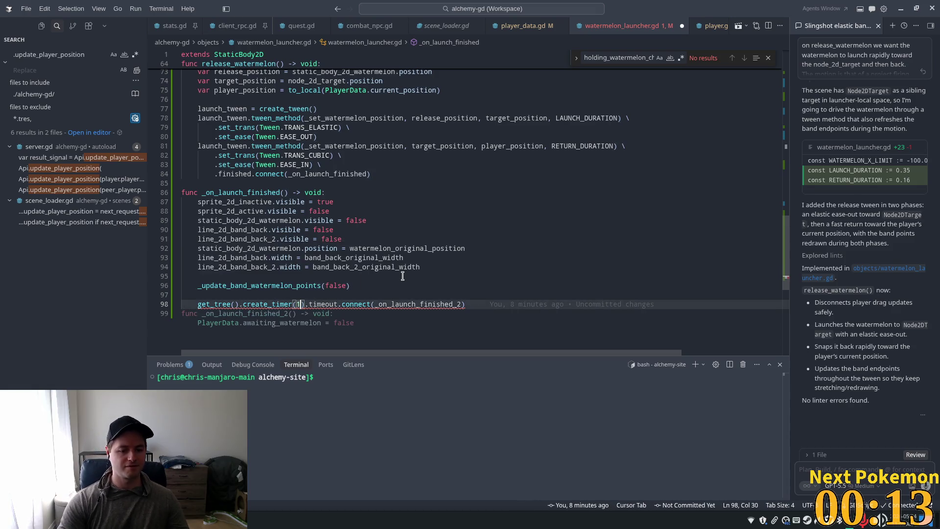
text(.0)
Replace the timer's callback with an inline lambda setting awaiting_watermelon to false
click(425, 285)
click(461, 303)
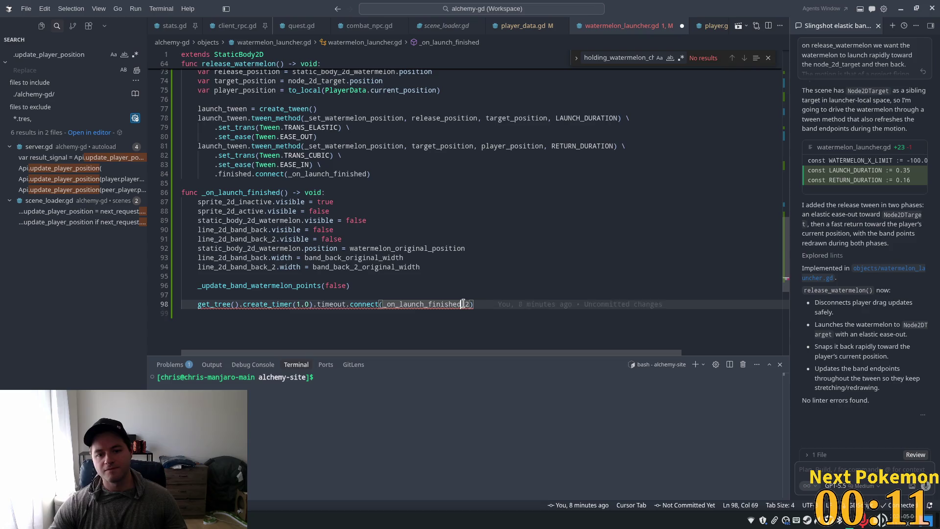
double_click(464, 304)
key(BackSpace)
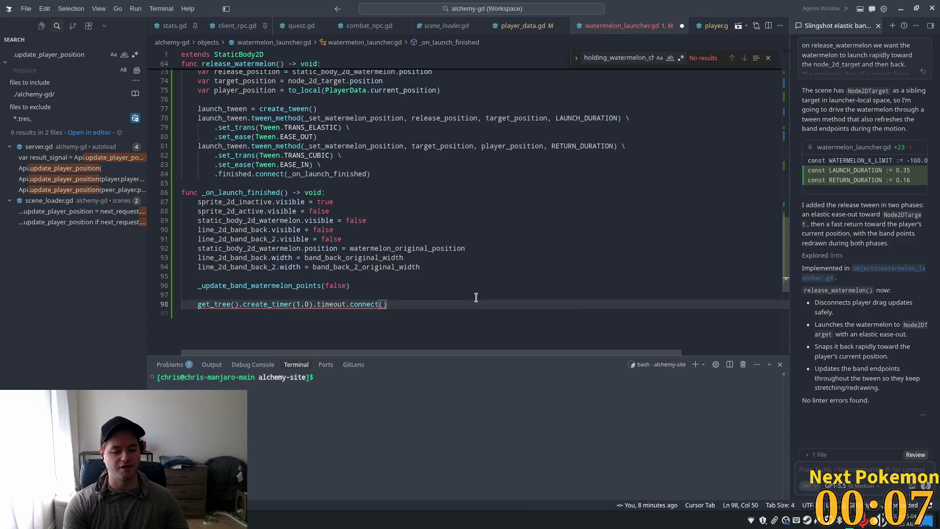
text(func)
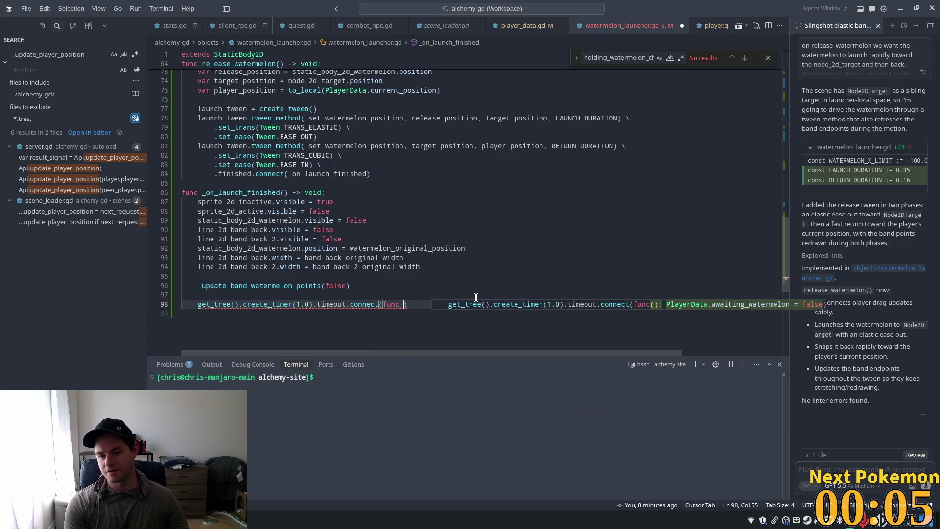
key(Tab)
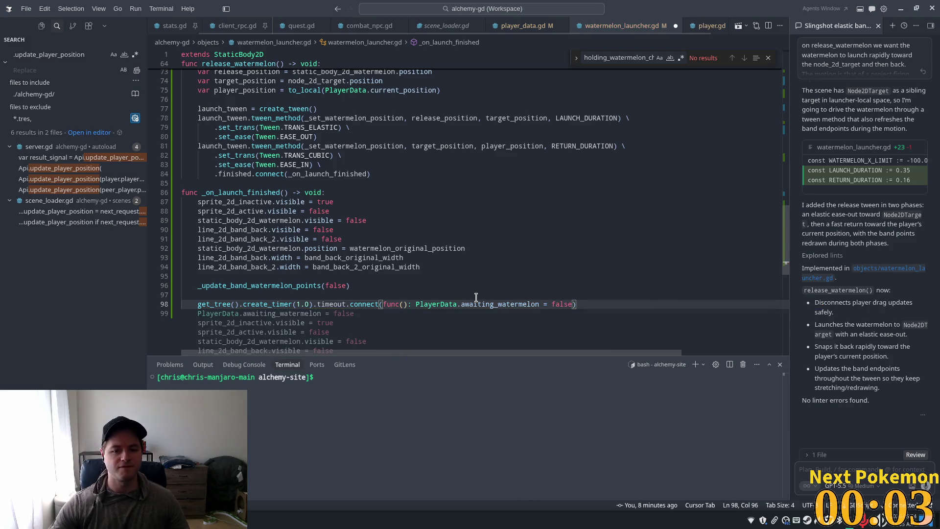
click(506, 230)
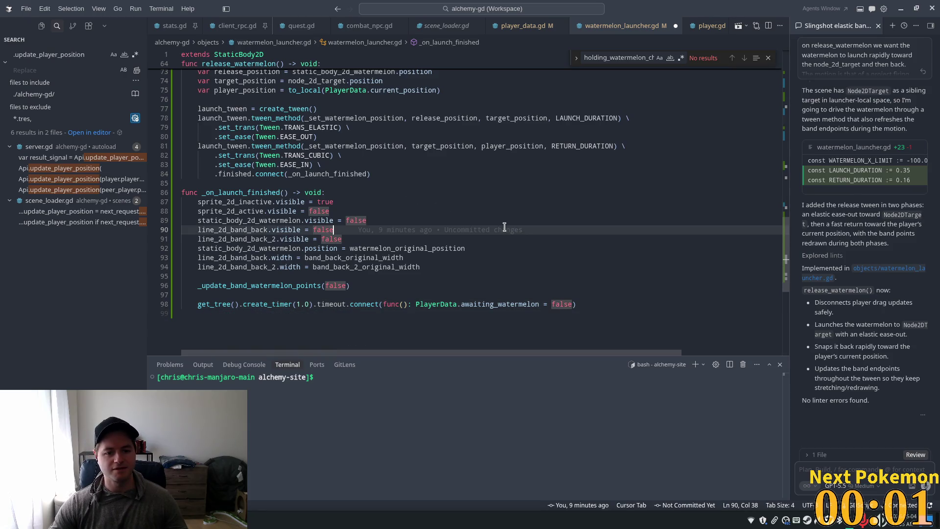
click(471, 285)
click(443, 304)
click(378, 266)
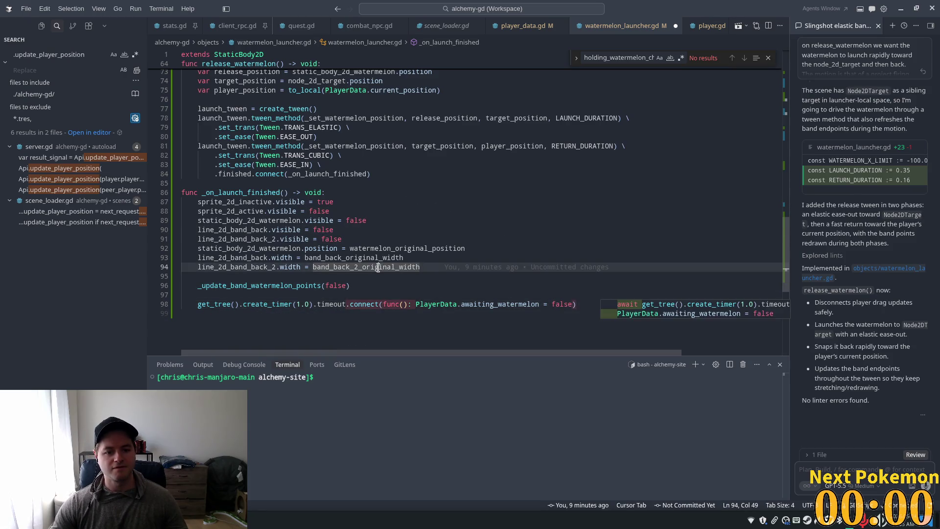
click(514, 239)
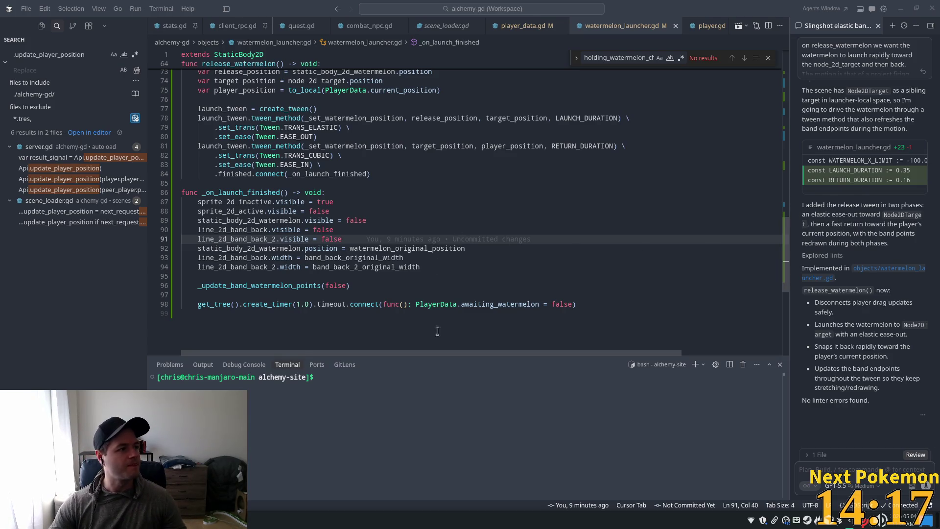
Leave the timer-based reset in place and relaunch the Alchemy game from Godot
click(429, 277)
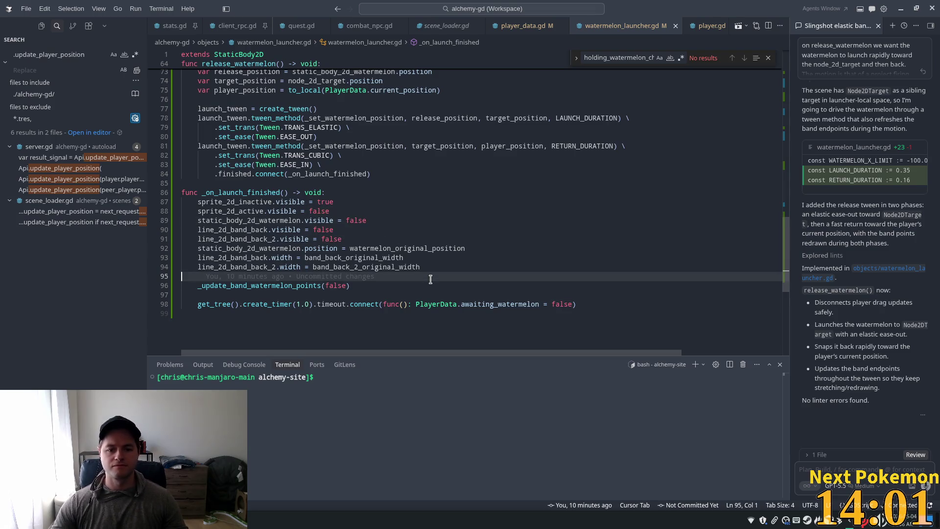
key(alt+Tab)
click(818, 22)
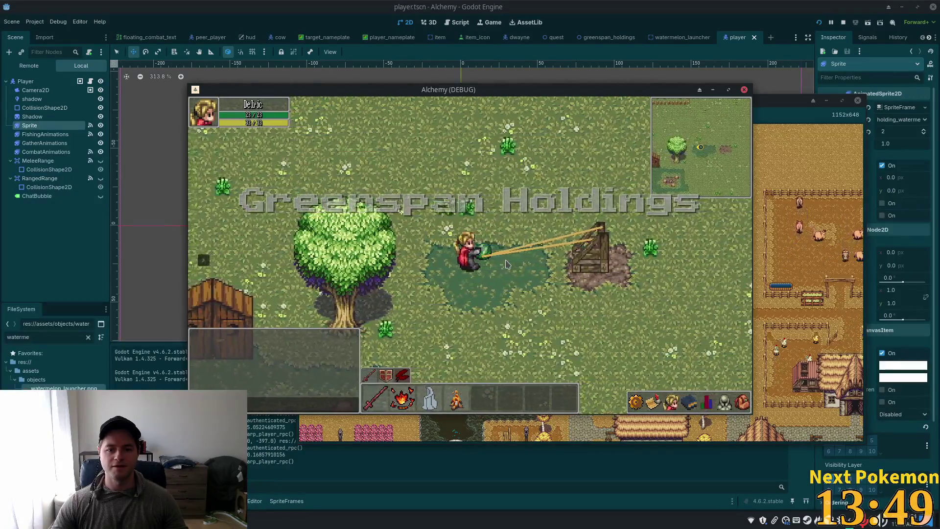
Fire the loaded watermelon, then walk back and stretch the band again
key(a)
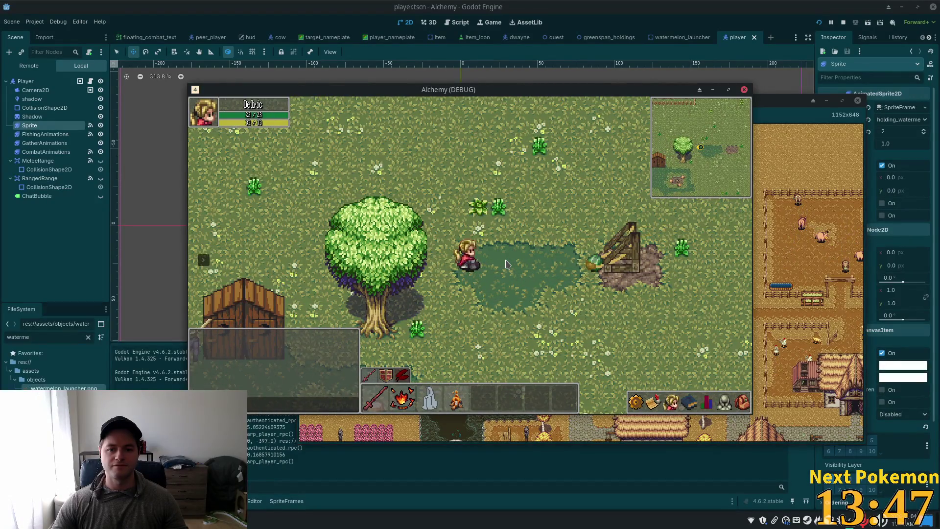
key(d)
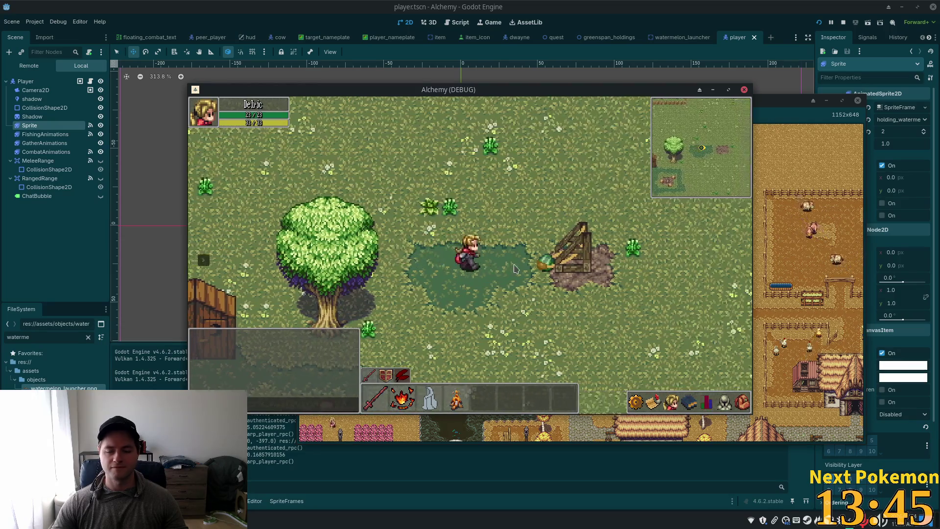
key(a)
key(a)
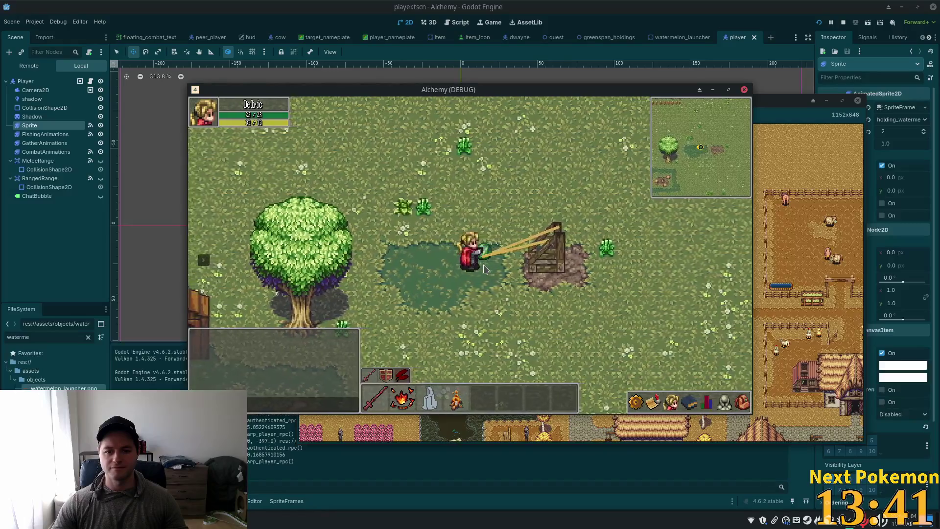
key(a)
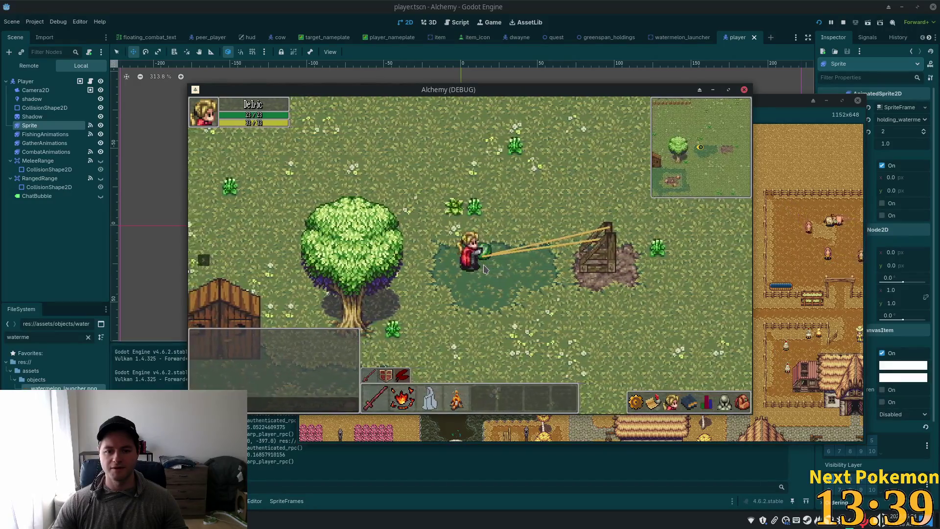
key(a)
key(a)
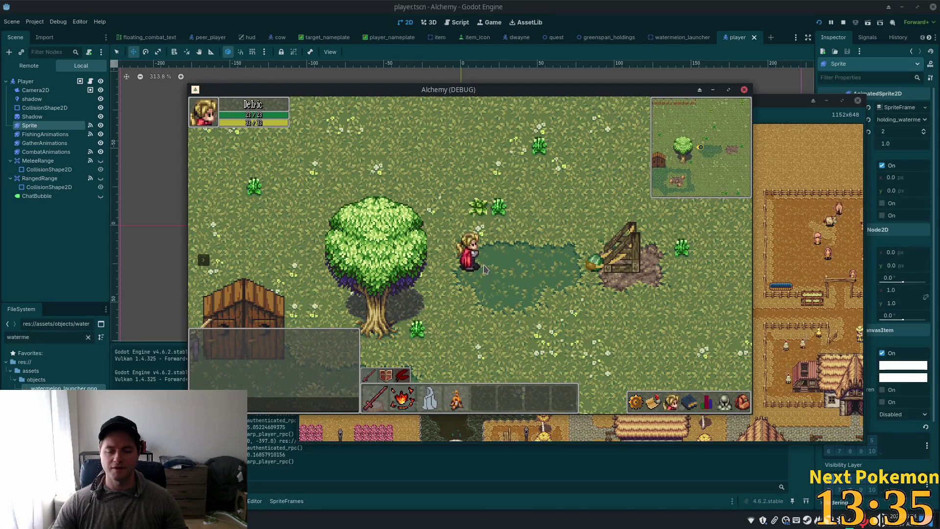
Walk onto the launcher and pull left until the watermelon releases
key(d)
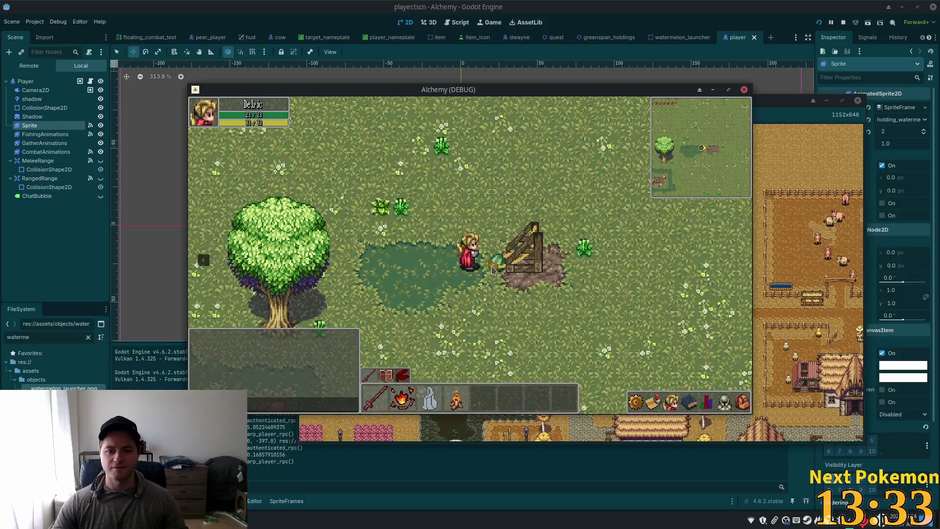
key(d)
key(d)
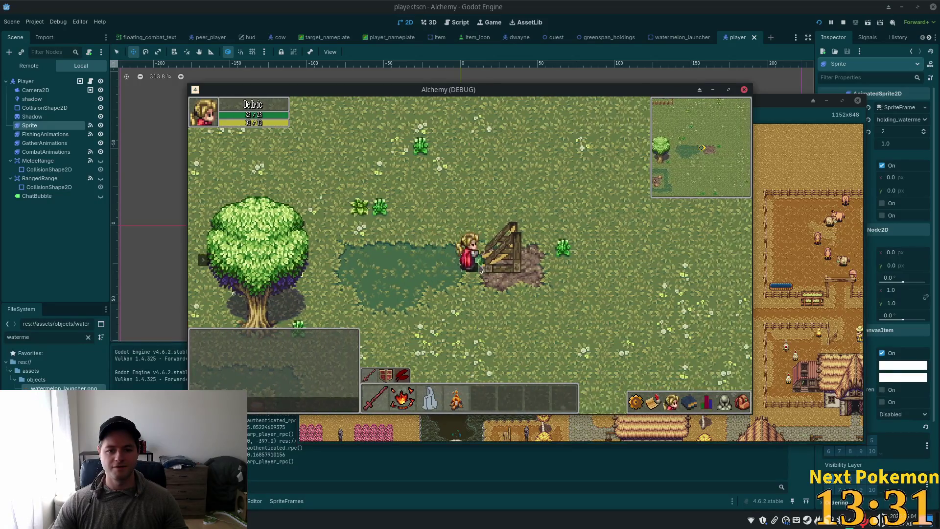
key(a)
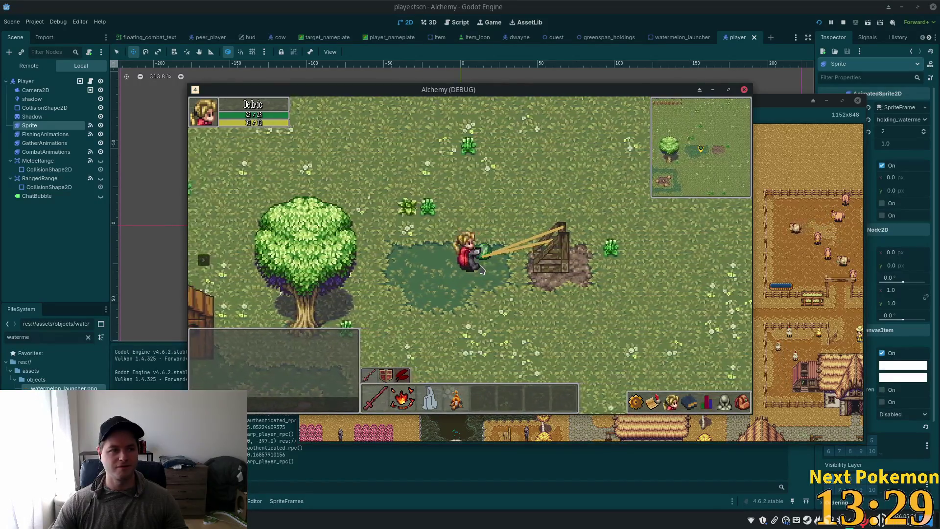
key(a)
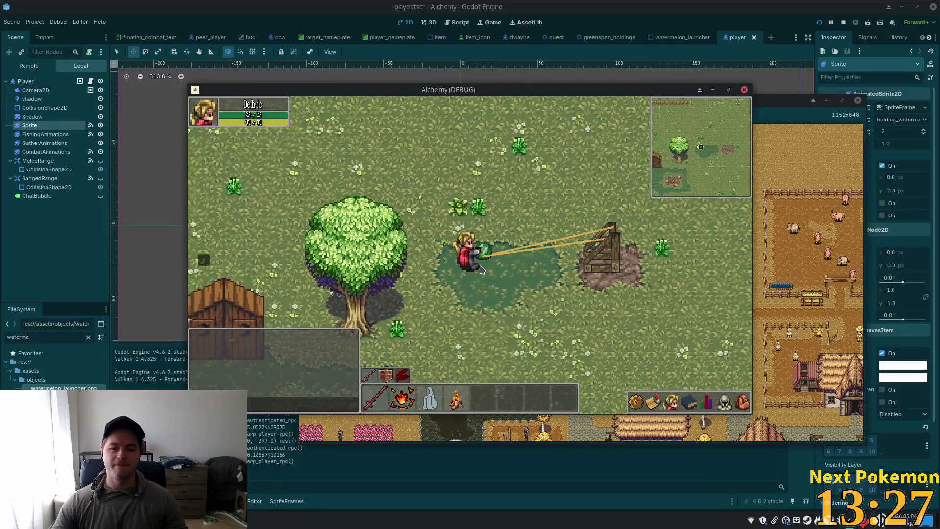
key(a)
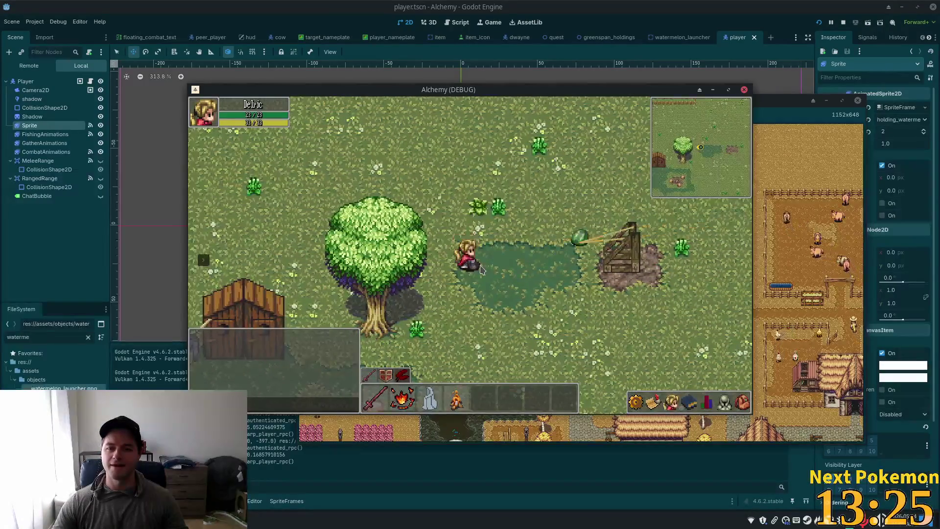
Return to the launcher, aim and fire the watermelon once more, then stop the game with F8
key(d)
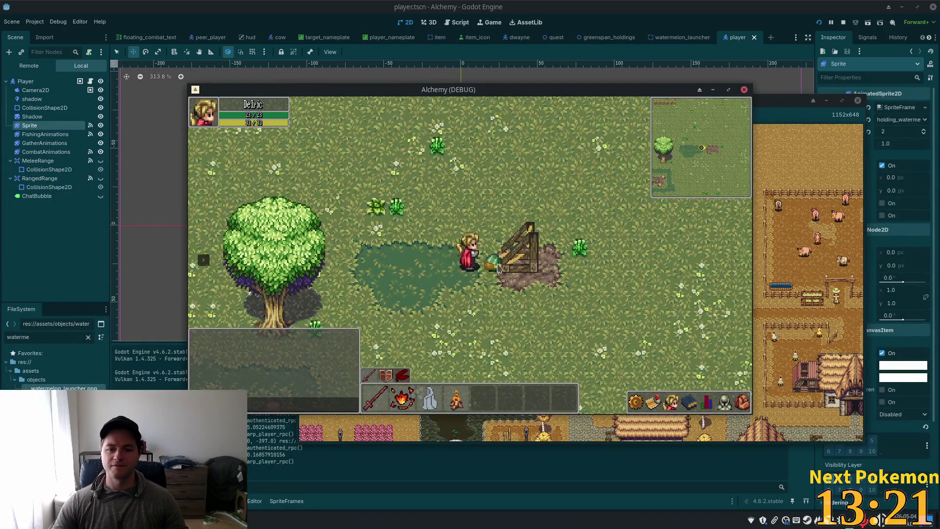
mouse_move(497, 267)
mouse_down()
mouse_move(478, 266)
mouse_move(490, 262)
mouse_up()
key(a)
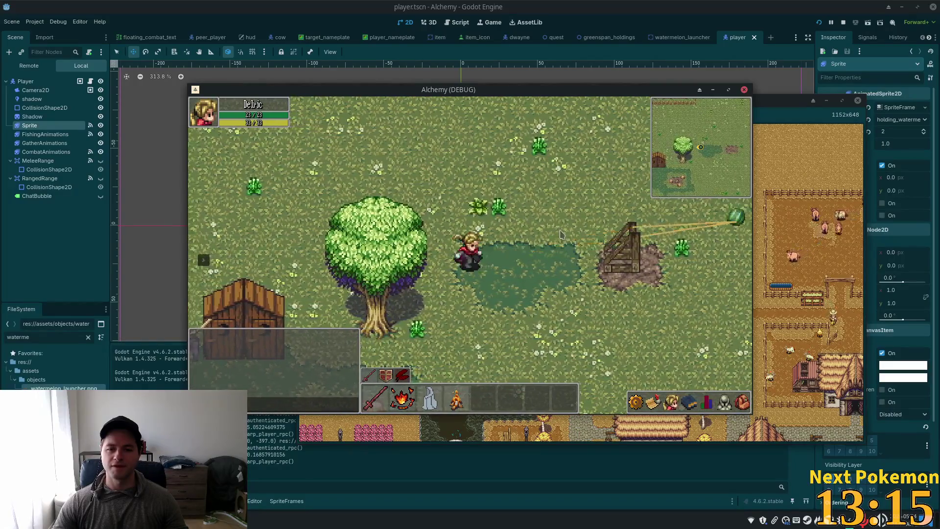
key(d)
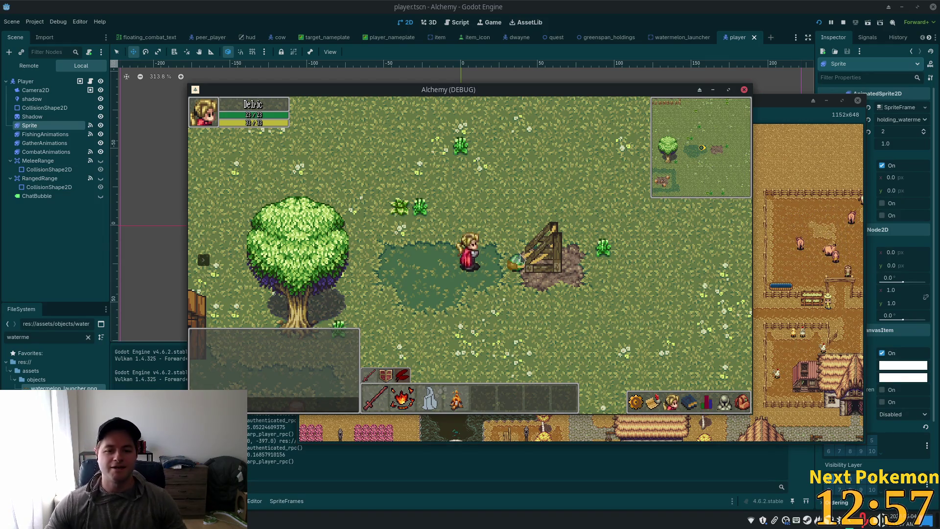
click(554, 278)
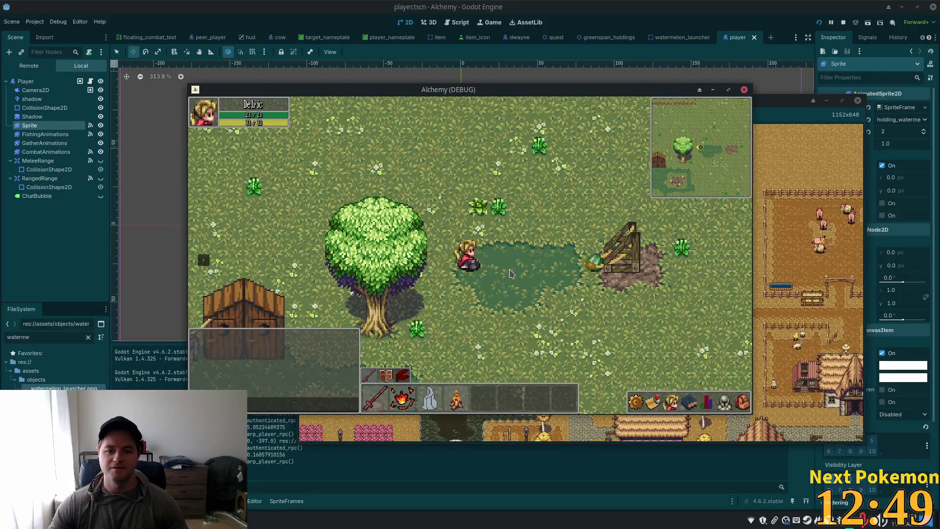
key(F8)
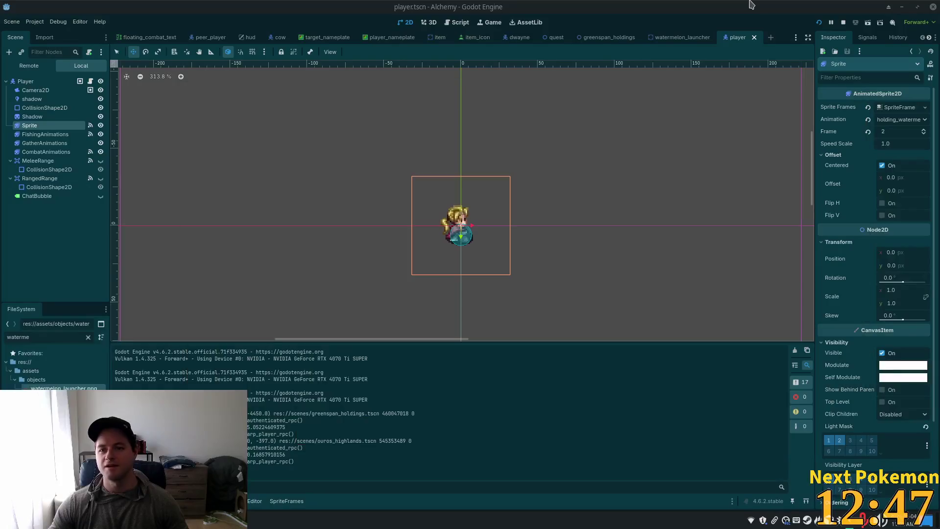
Change the return tween's duration on line 81 from RETURN_DURATION to LAUNCH_DURATION
key(alt+Tab)
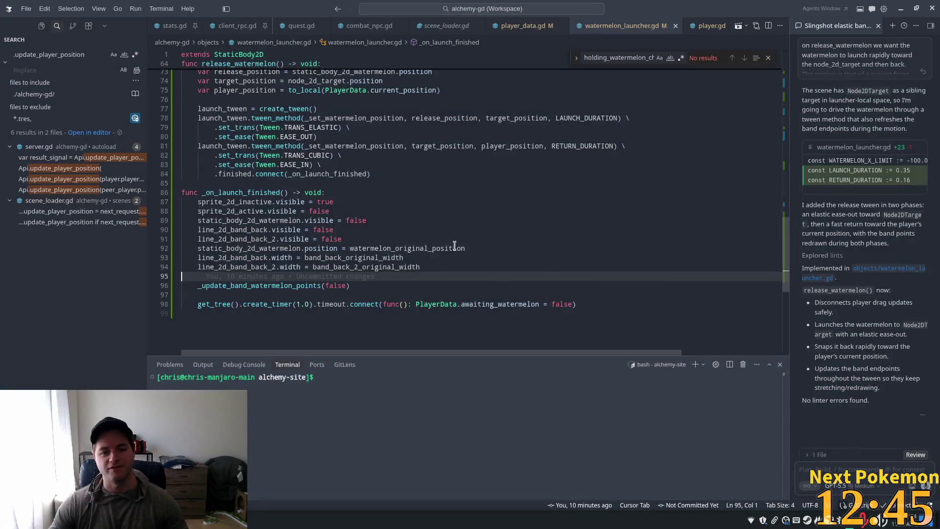
click(541, 237)
scroll(495, 260, up, 1)
scroll(495, 260, up, 5)
scroll(494, 262, down, 3)
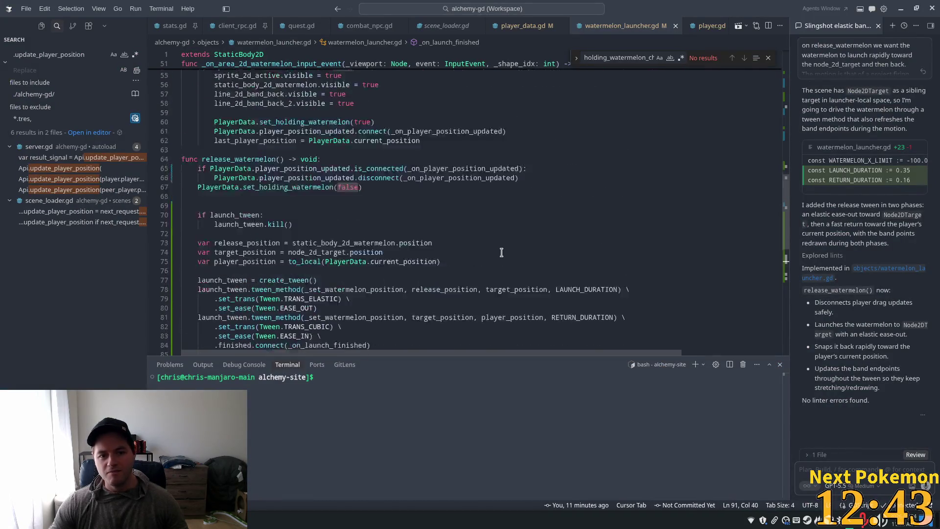
double_click(585, 219)
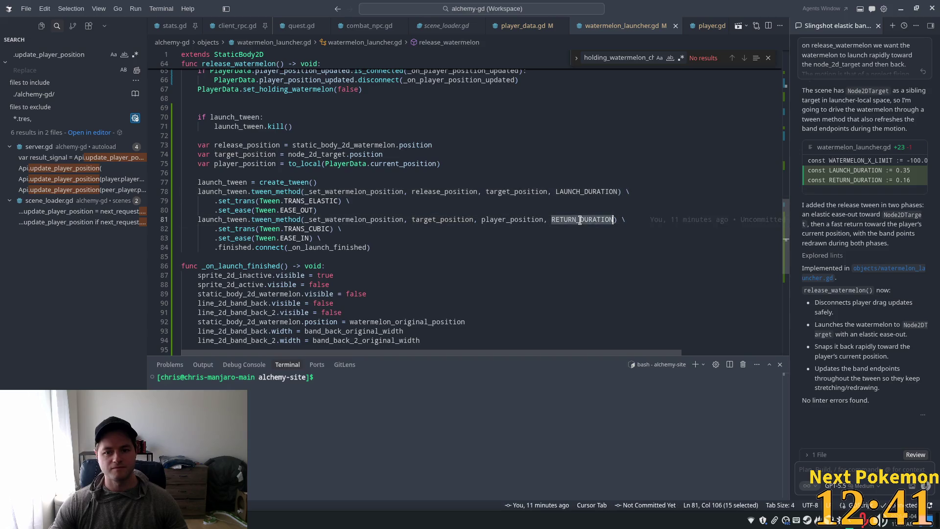
double_click(569, 193)
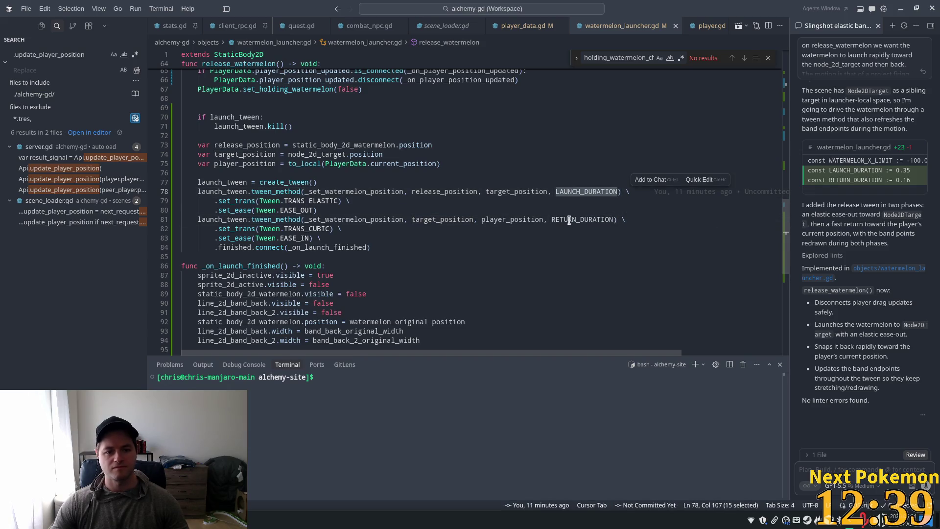
key(ctrl+c)
double_click(569, 219)
key(ctrl+v)
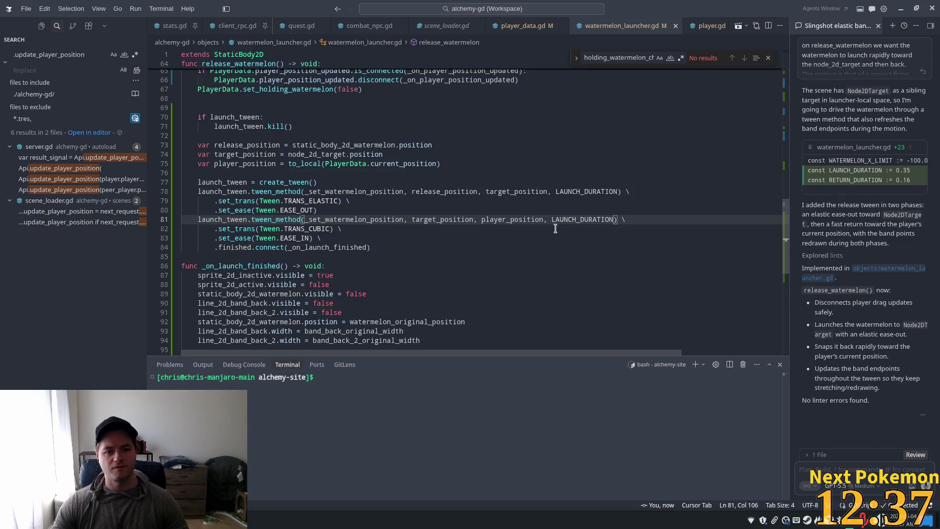
Replace TRANS_CUBIC with TRANS_ELASTIC on line 82 and rerun the game in Godot
click(321, 202)
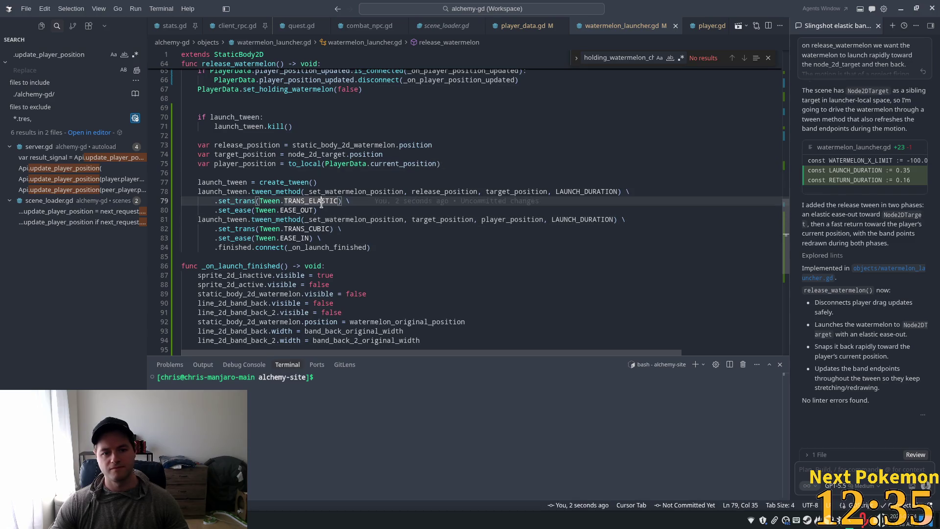
double_click(321, 201)
key(ctrl+c)
double_click(316, 229)
key(ctrl+v)
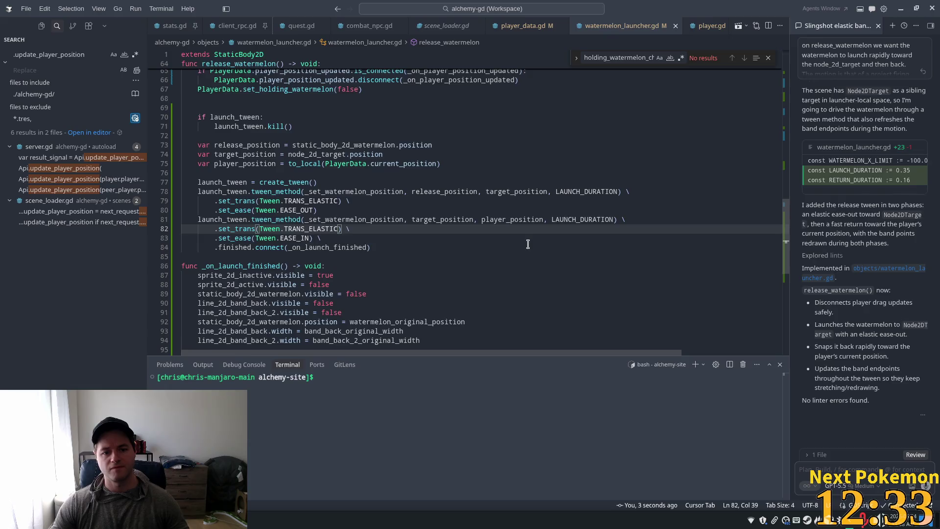
key(alt+Tab)
click(818, 24)
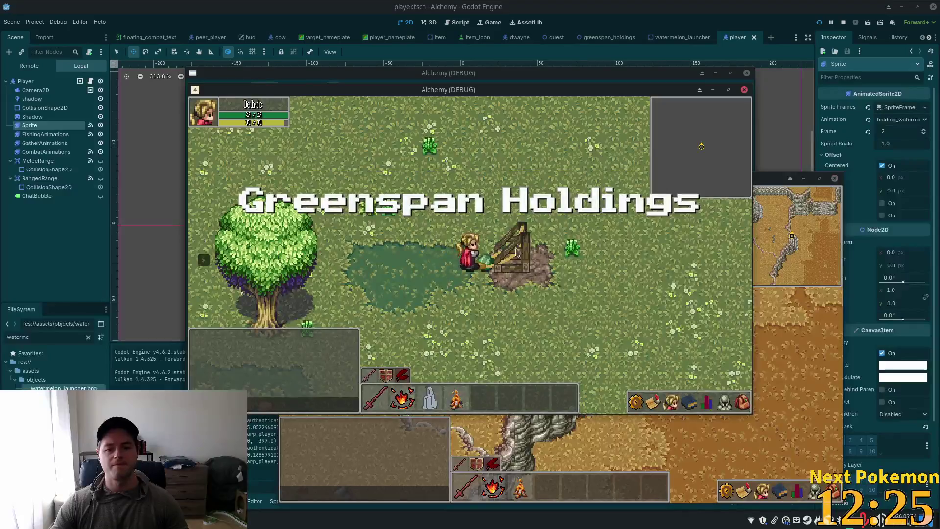
Walk left to stretch and fire the watermelon, then stop the game with F8
key(a)
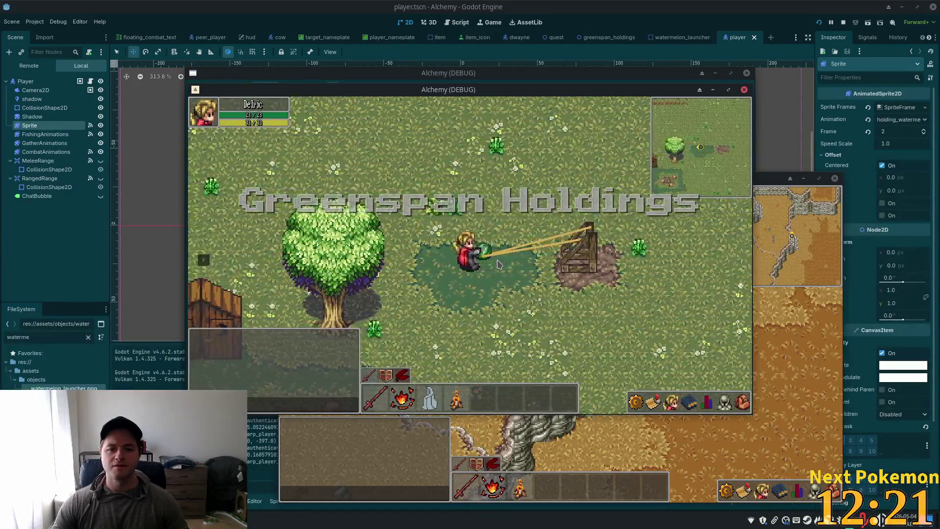
key(a)
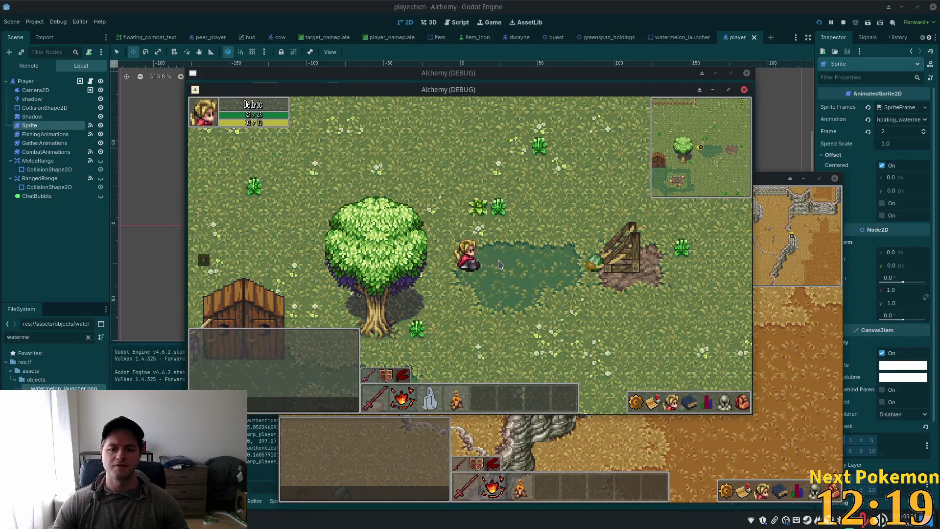
key(F8)
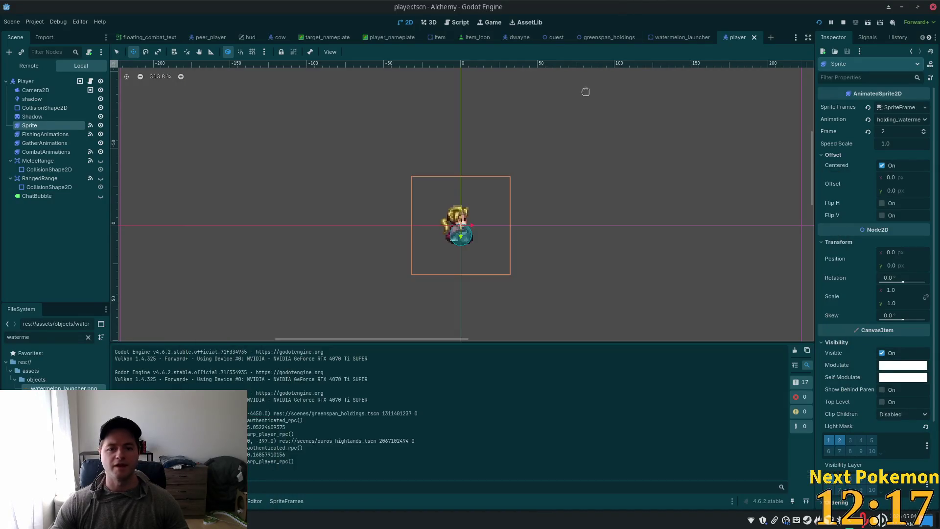
Change line 82's transition from TRANS_ELASTIC back to TRANS_CUBIC and rerun the game
key(alt+Tab)
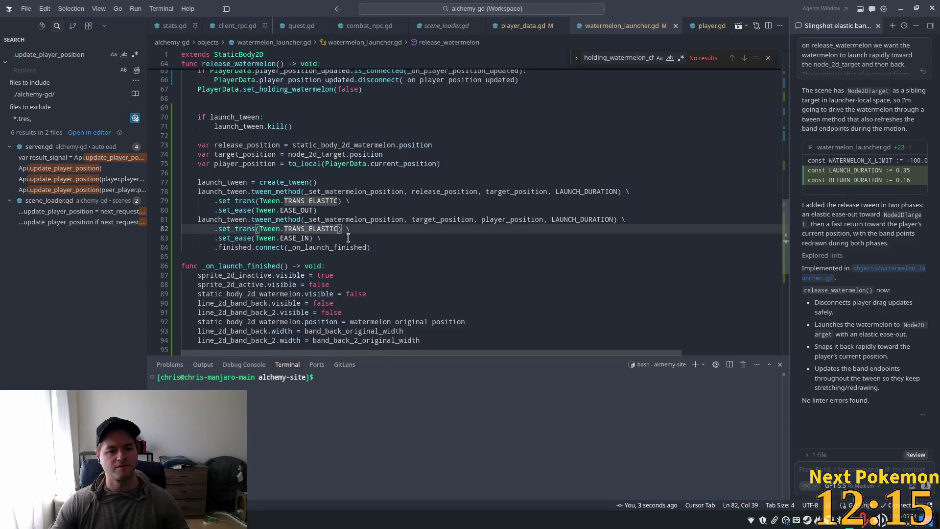
double_click(311, 228)
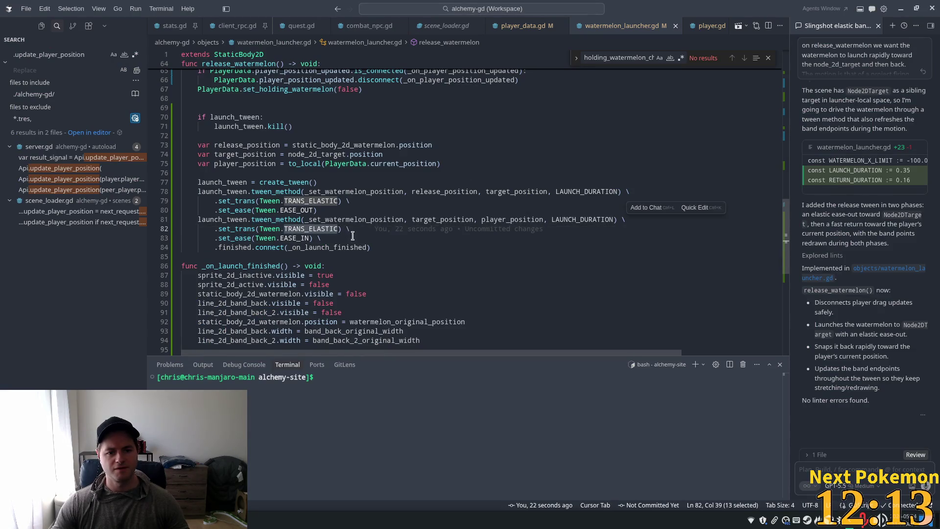
text(TRANS_CUBIC)
click(569, 208)
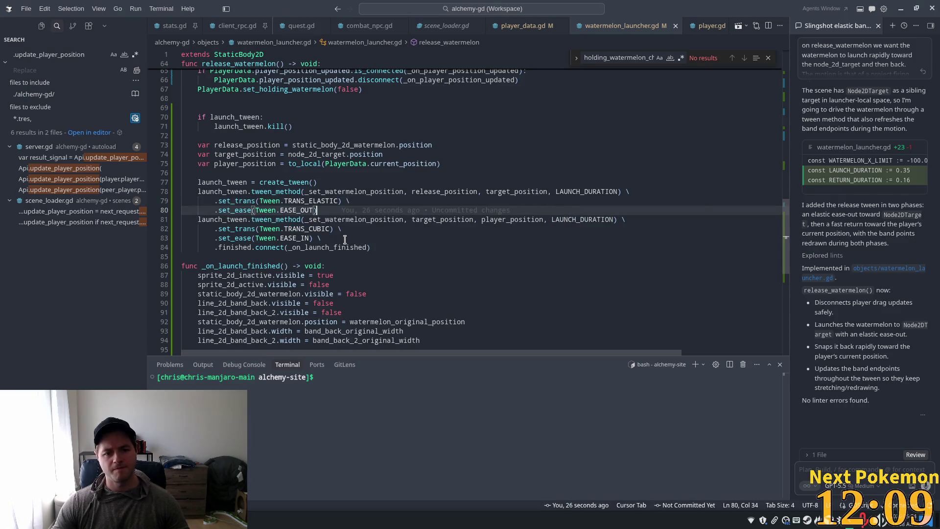
key(alt+Tab)
click(816, 22)
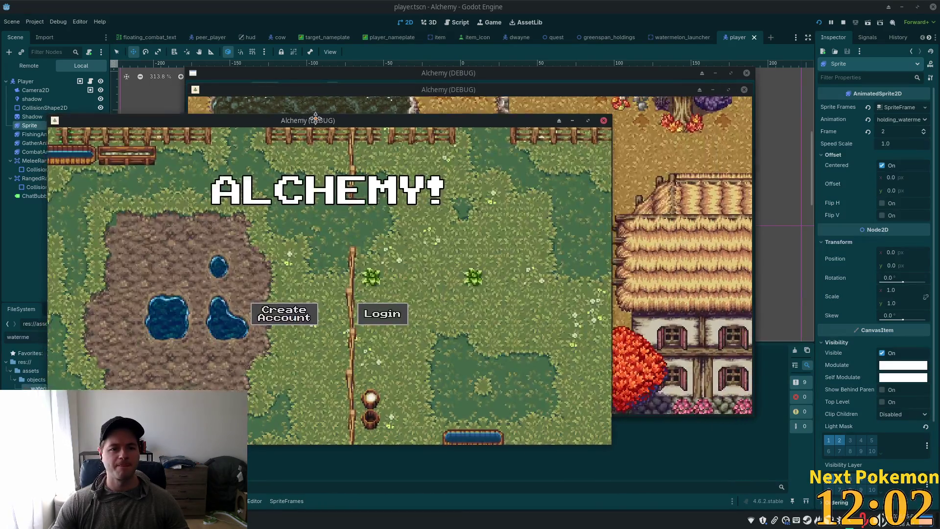
Reposition the game window, stretch and fire the watermelon, then stop the run with F8
drag(315, 114, 527, 118)
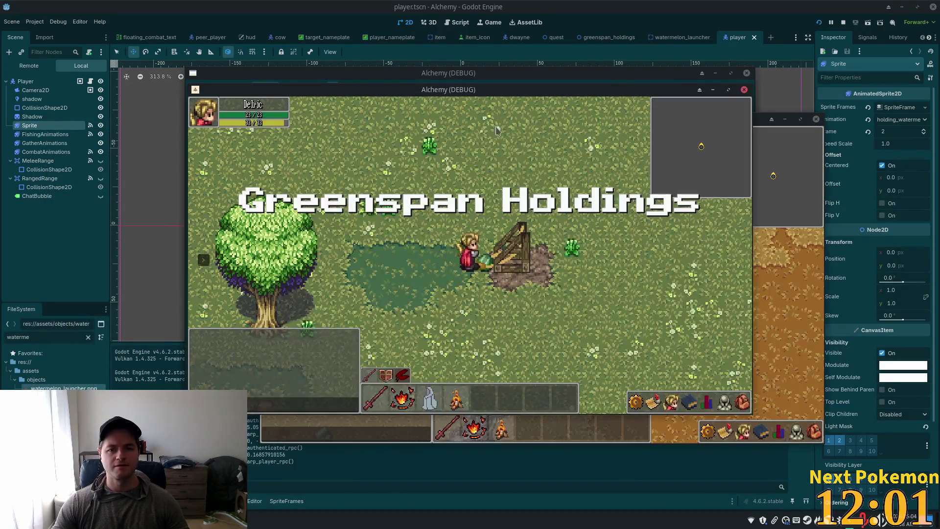
key(a)
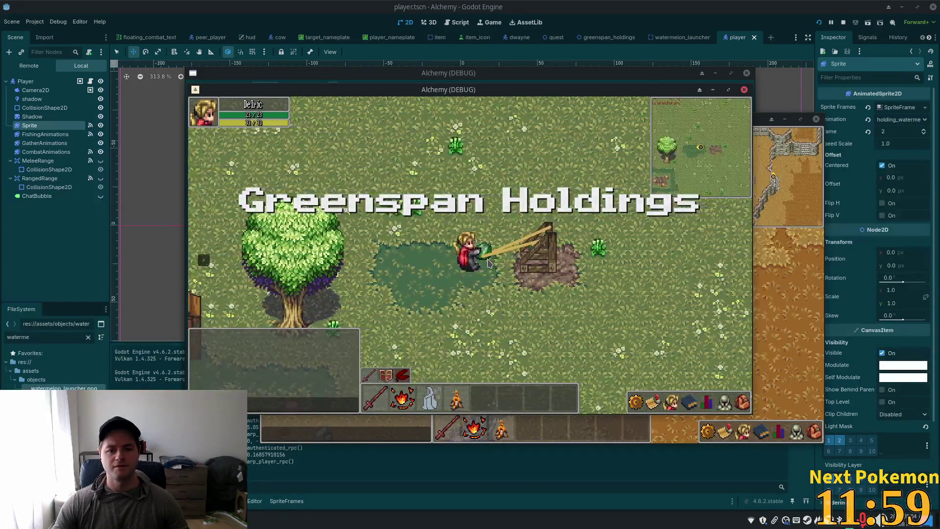
key(a)
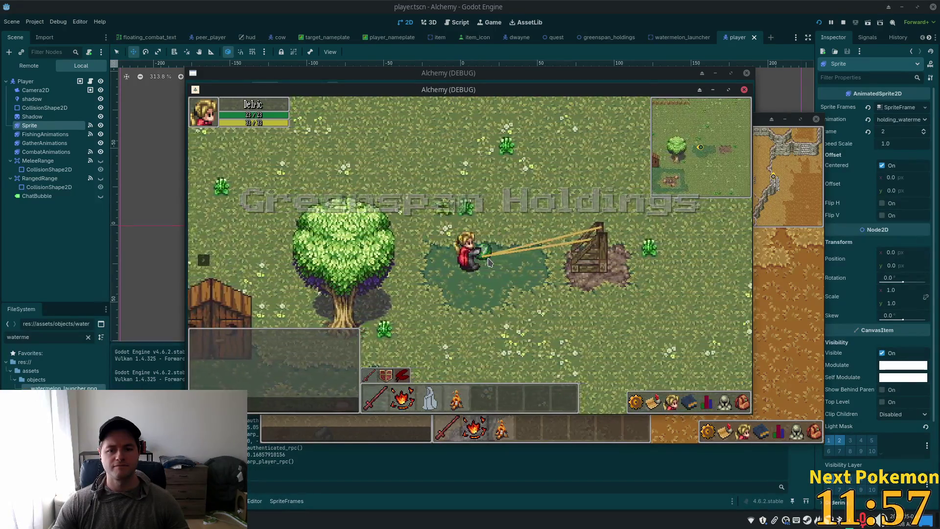
key(a)
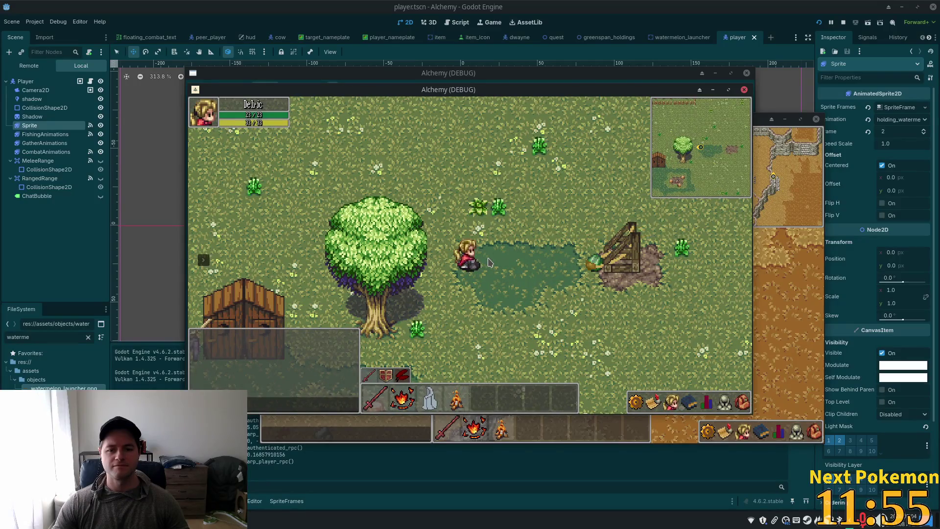
key(d)
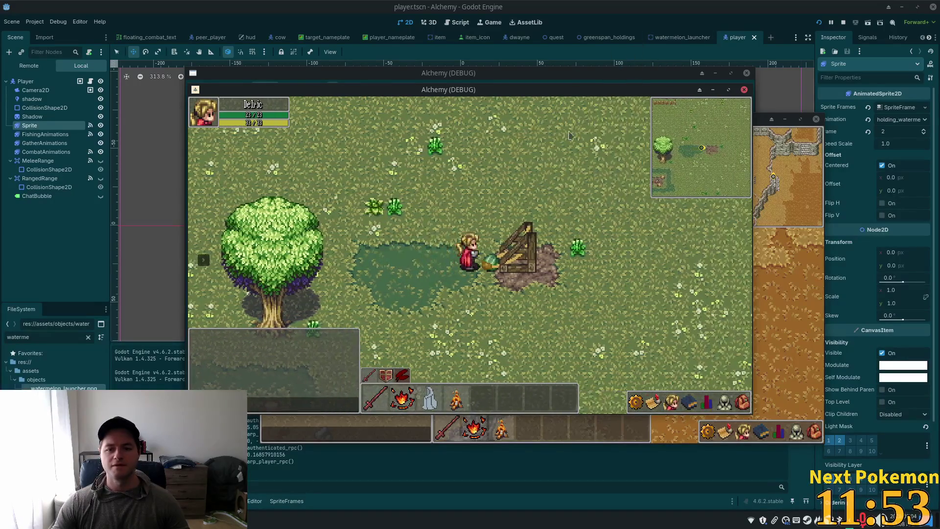
key(F8)
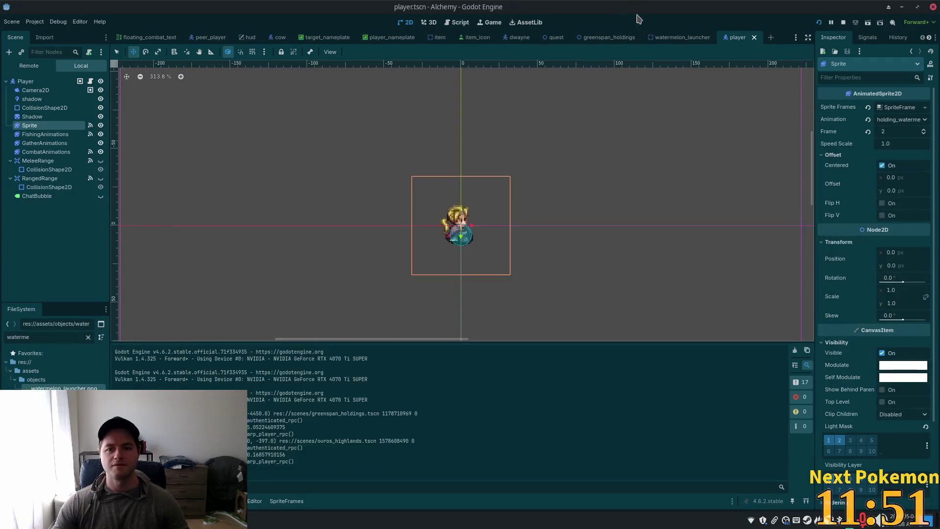
key(alt+Tab)
key(alt+Tab)
key(alt+Tab)
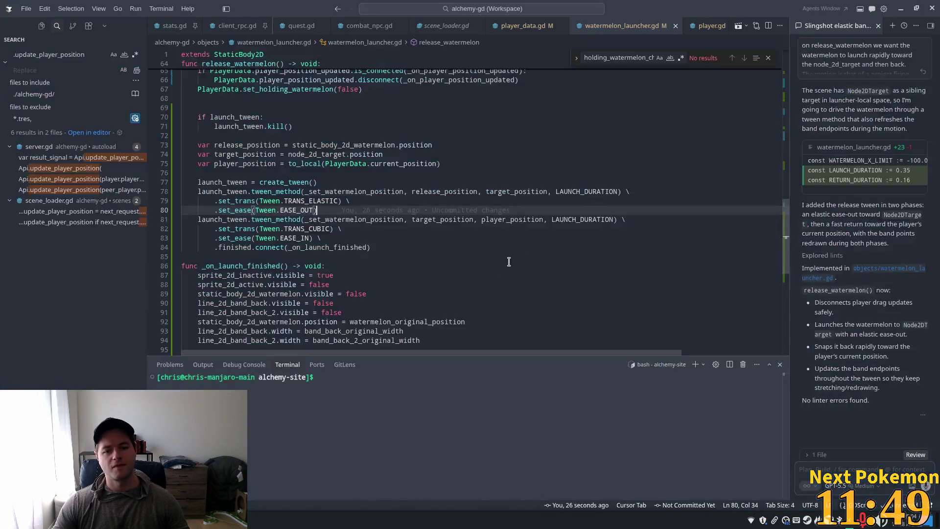
Replace LAUNCH_DURATION with RETURN_DURATION on line 81 using autocomplete
double_click(572, 219)
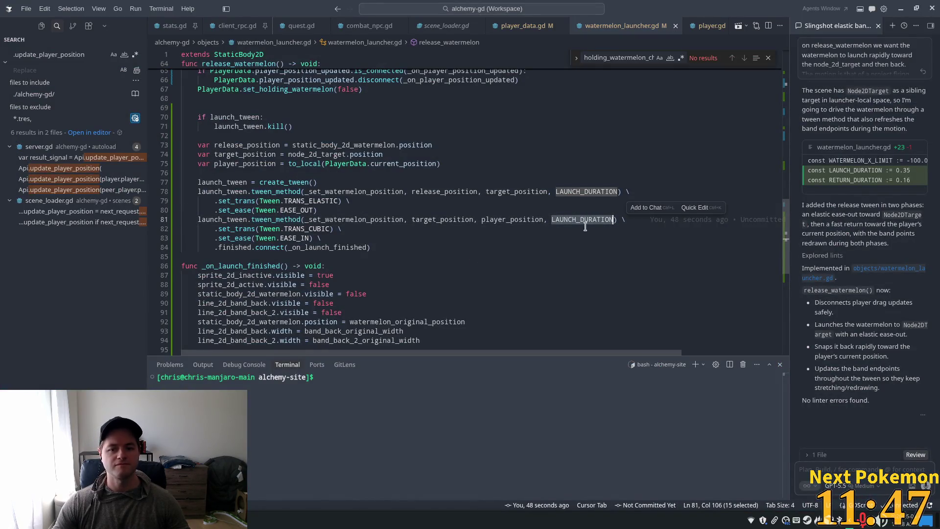
text(Re)
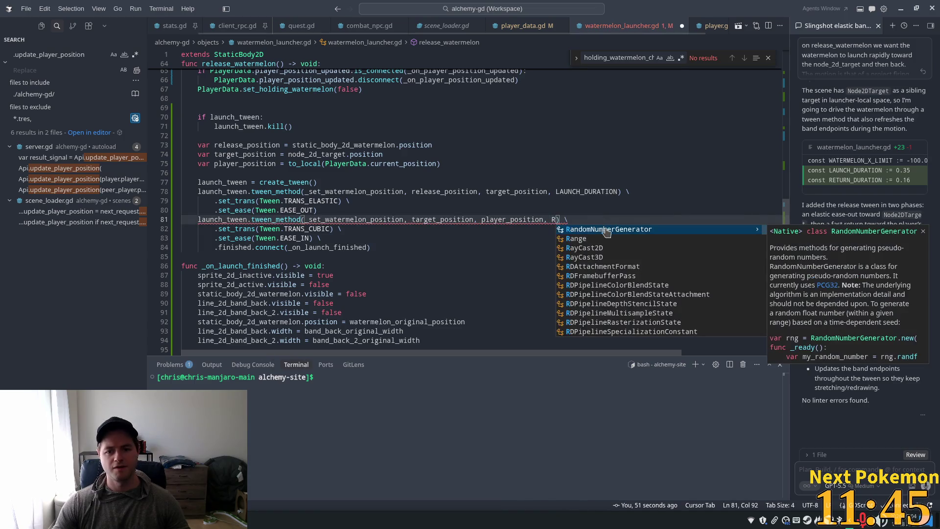
text(=)
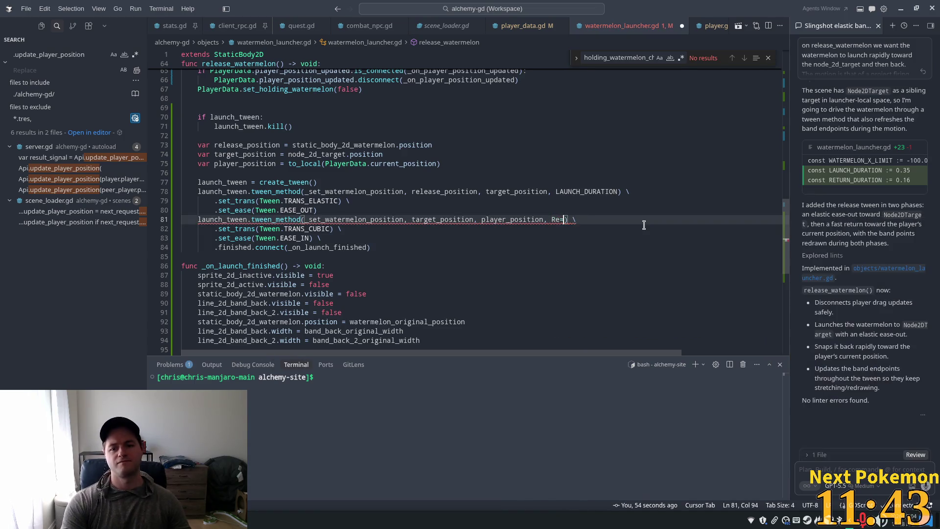
text(t)
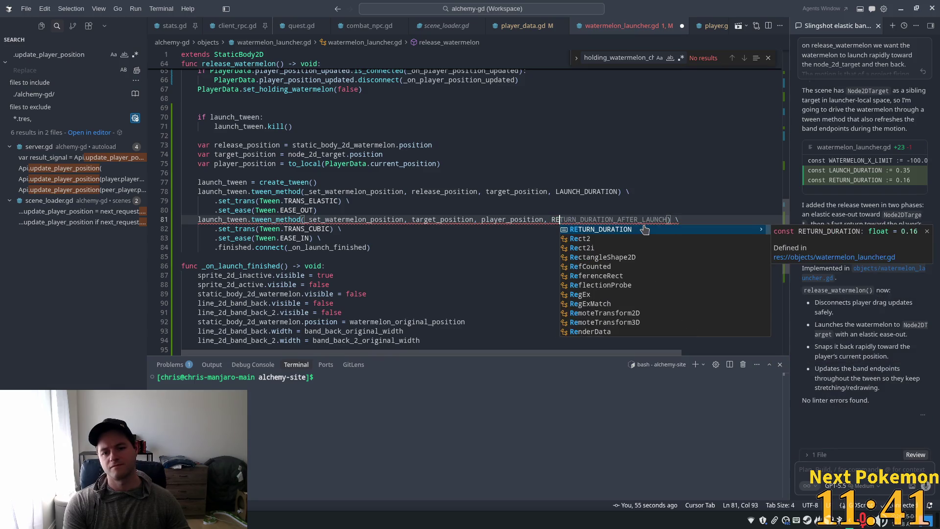
text(t)
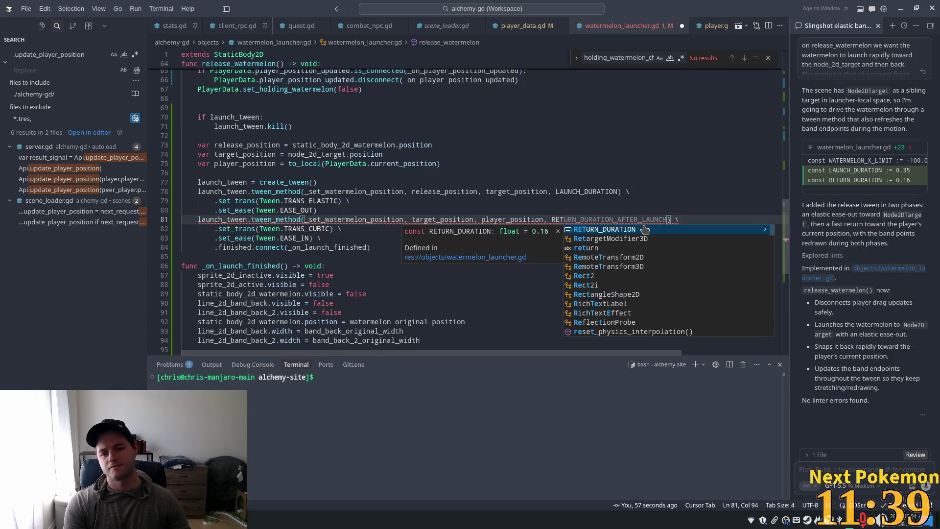
key(Return)
click(538, 183)
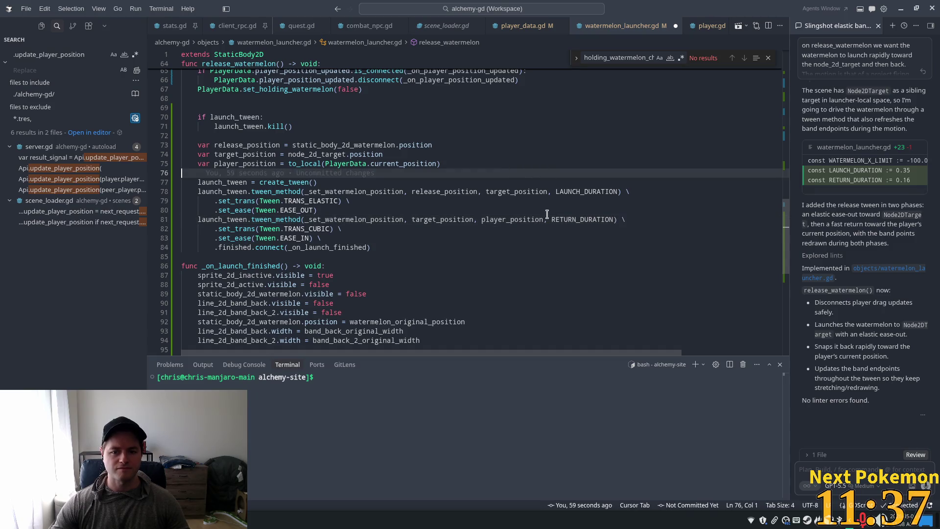
click(280, 229)
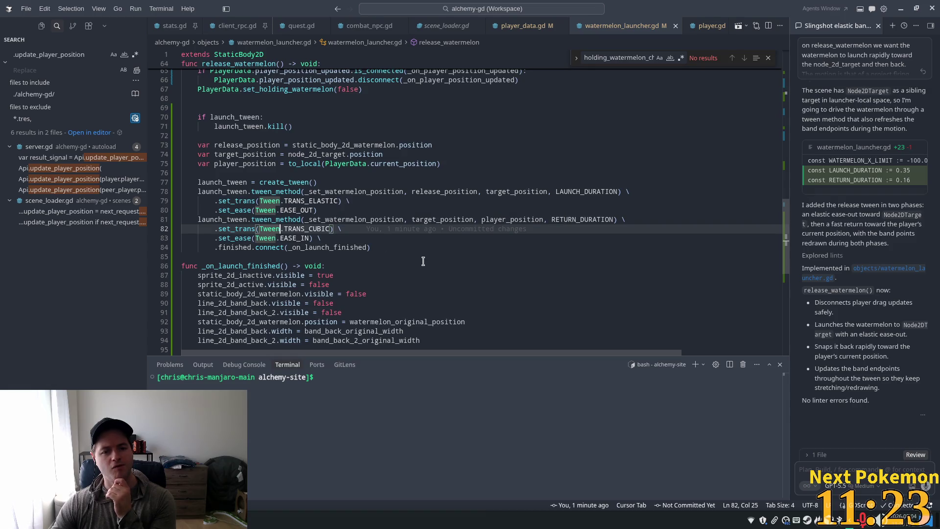
scroll(782, 206, up, 13)
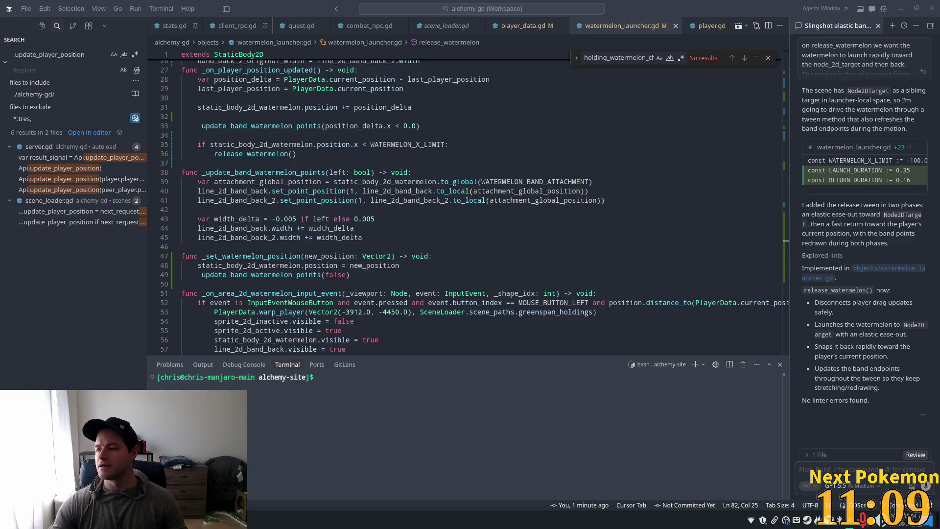
Change RETURN_DURATION from 0.16 to 0.25 near the top of watermelon_launcher.gd
click(413, 173)
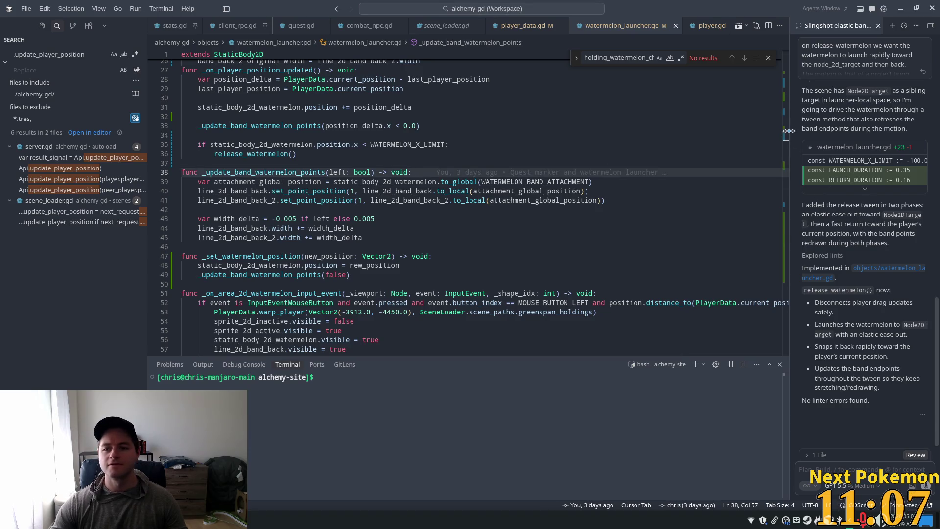
scroll(441, 196, up, 5)
click(308, 218)
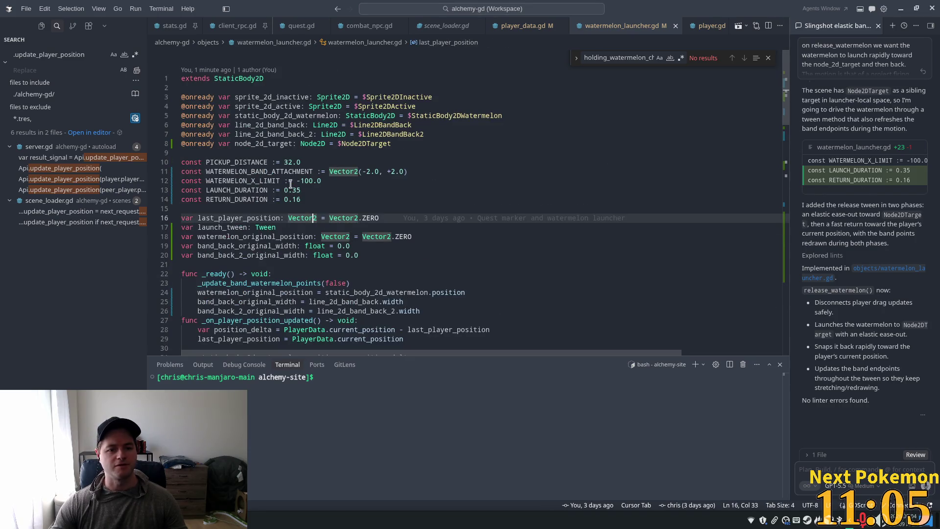
click(305, 190)
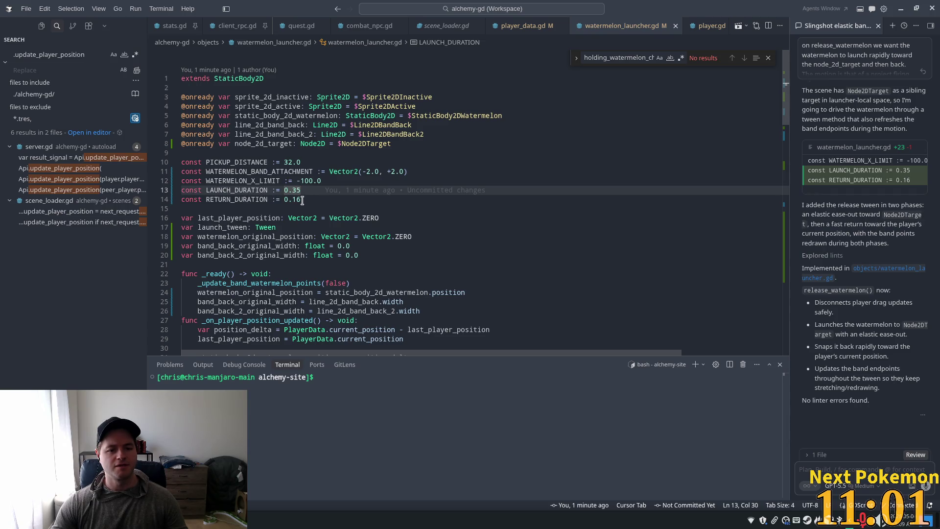
drag(303, 200, 286, 201)
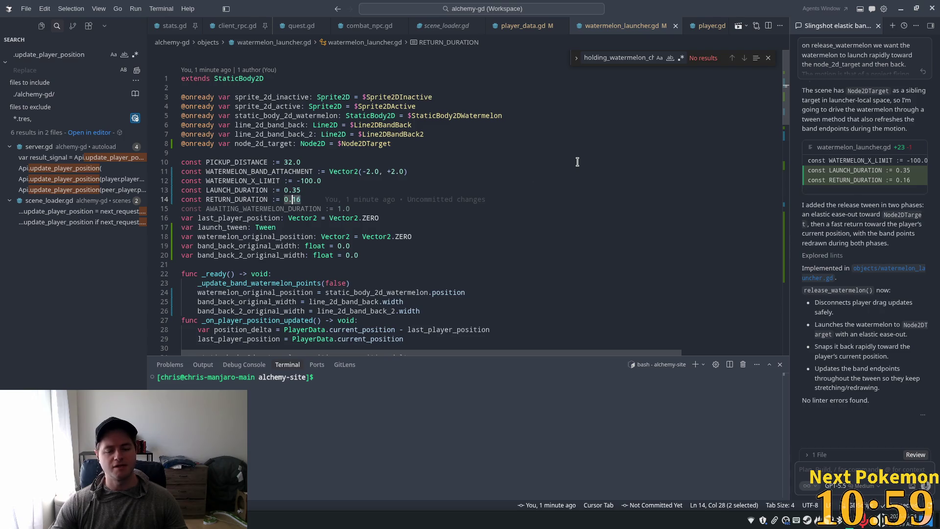
text(25)
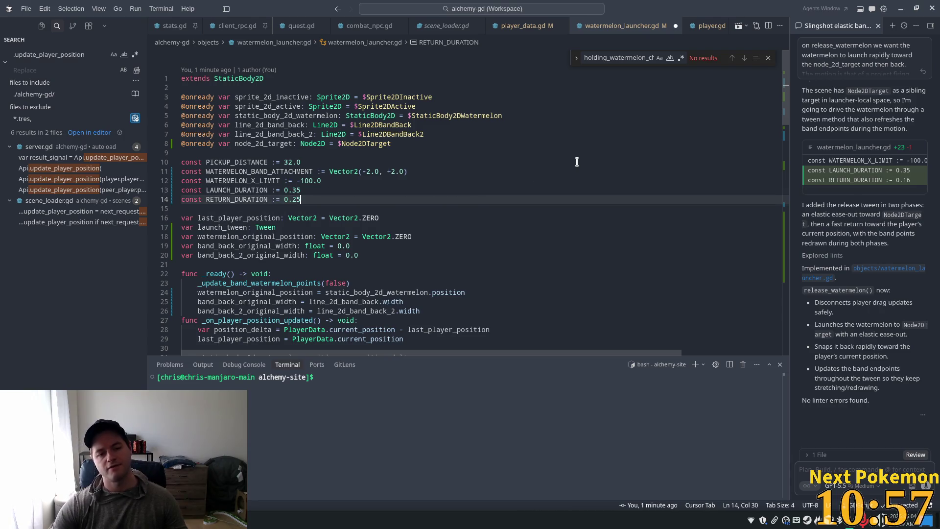
click(541, 150)
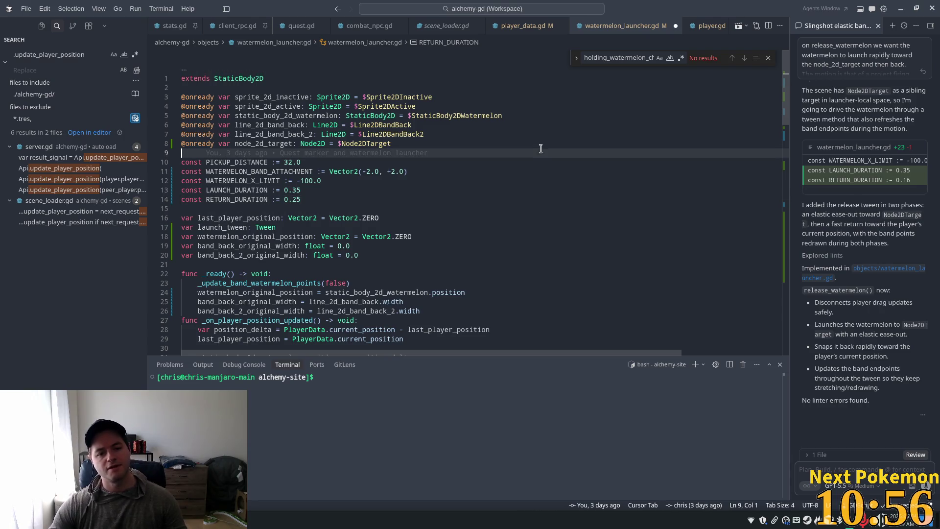
click(445, 200)
key(alt+Tab)
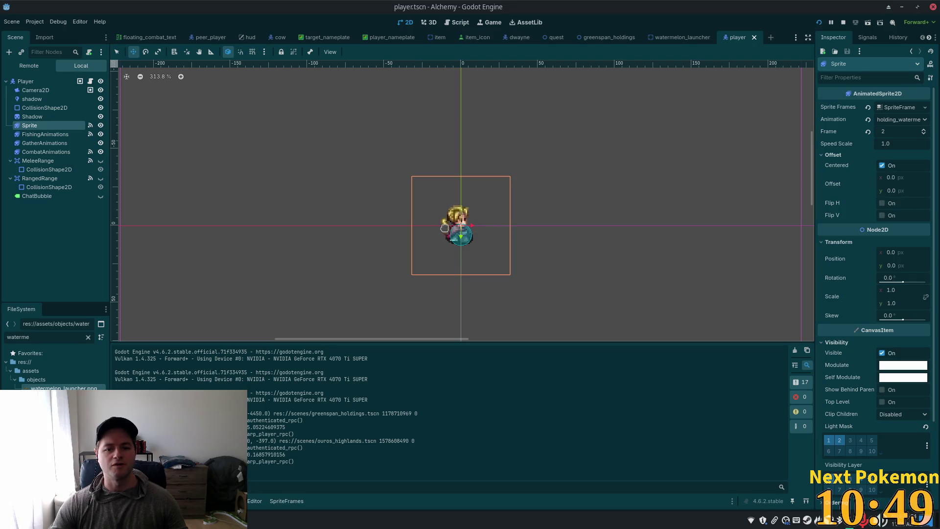
key(alt+Tab)
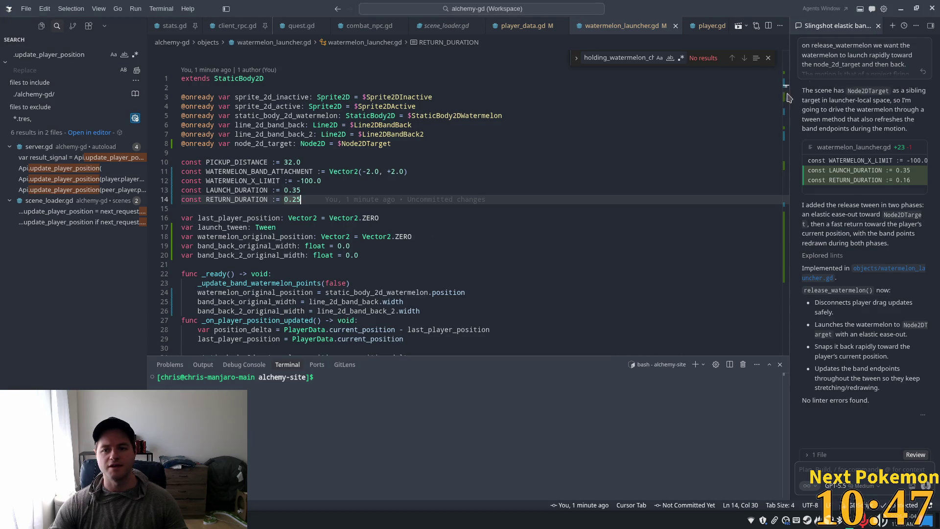
Review the tween calls, highlighting _set_watermelon_position, target_position and player_position
mouse_move(785, 98)
mouse_down()
mouse_move(786, 210)
mouse_move(786, 146)
mouse_move(789, 199)
mouse_up()
scroll(610, 192, down, 3)
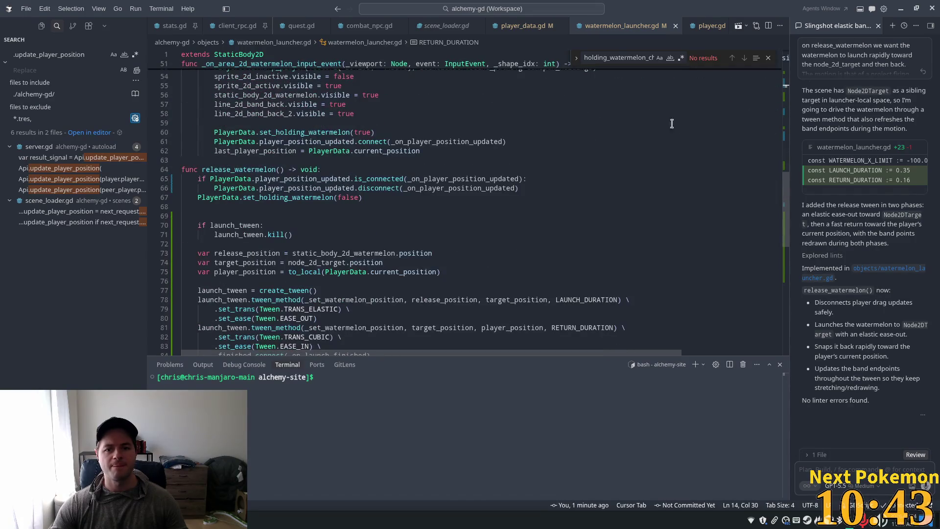
scroll(663, 119, down, 4)
click(374, 177)
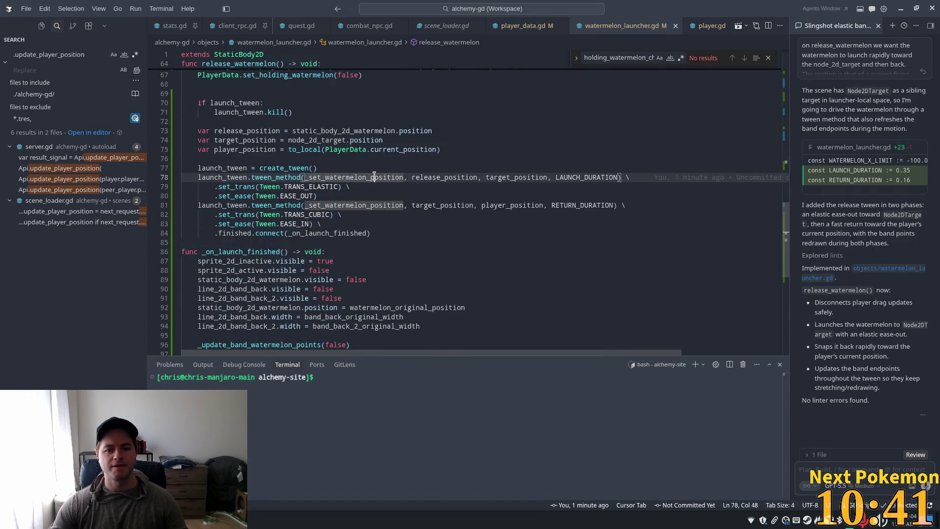
double_click(375, 178)
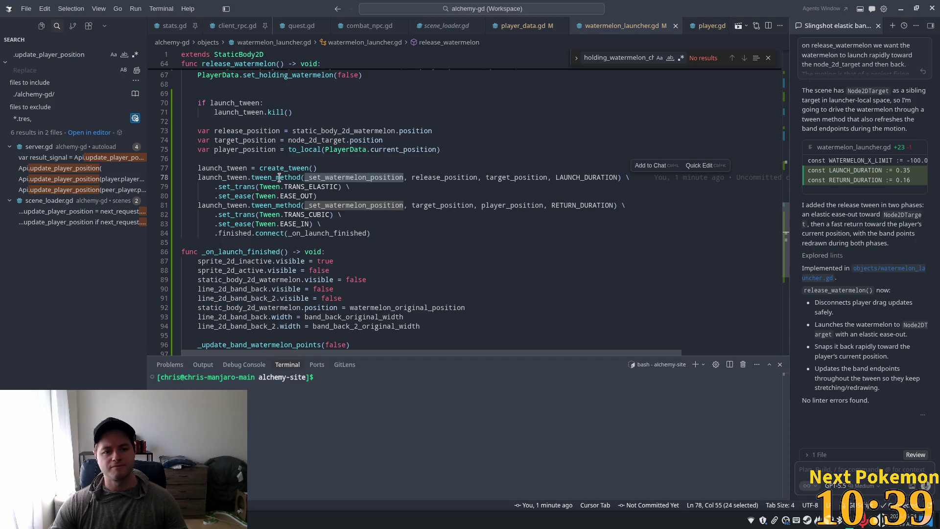
click(486, 177)
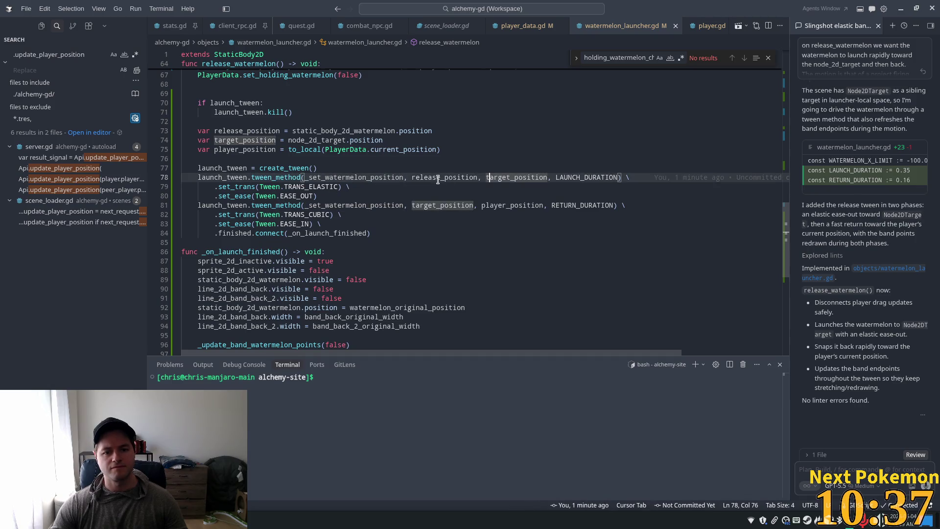
double_click(443, 205)
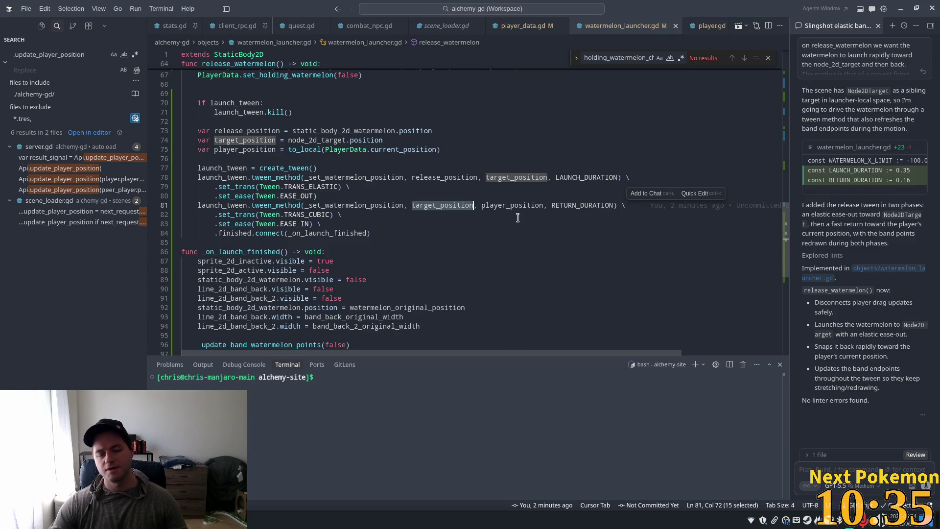
double_click(506, 205)
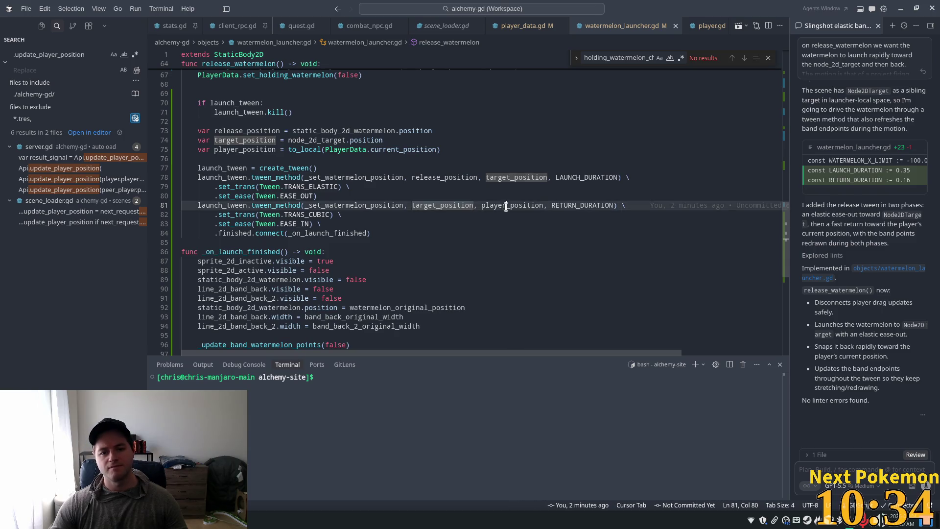
click(542, 207)
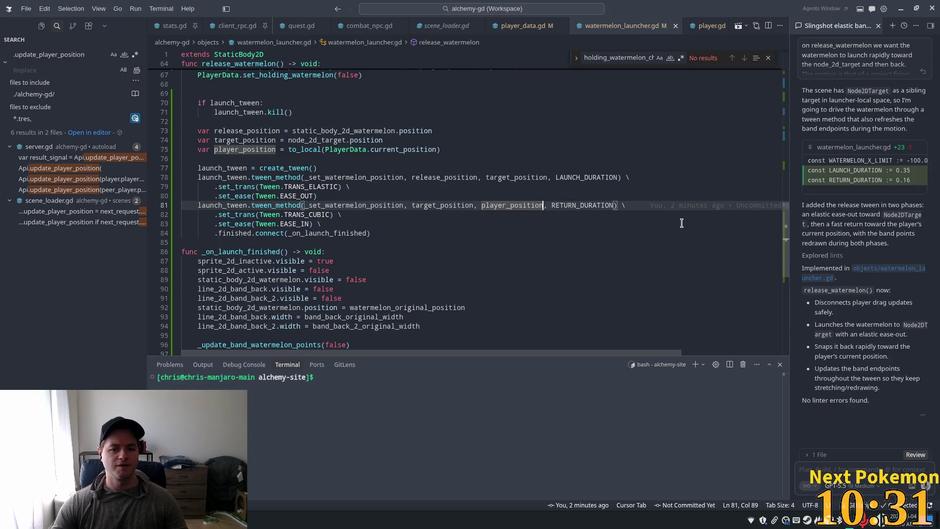
Offset the return target to player_position + Vector2(20.0, 0.0) and run the game with F5
text(+ 2-)
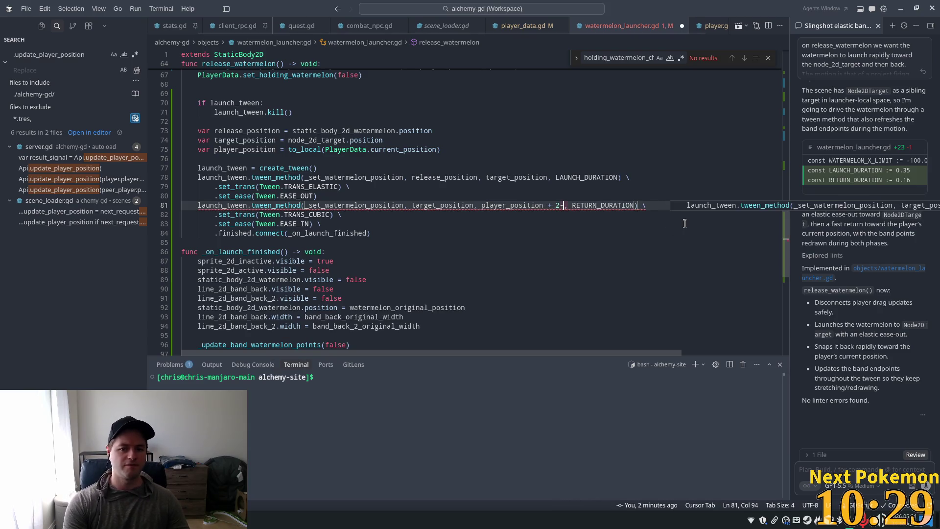
key(BackSpace)
text(0.0)
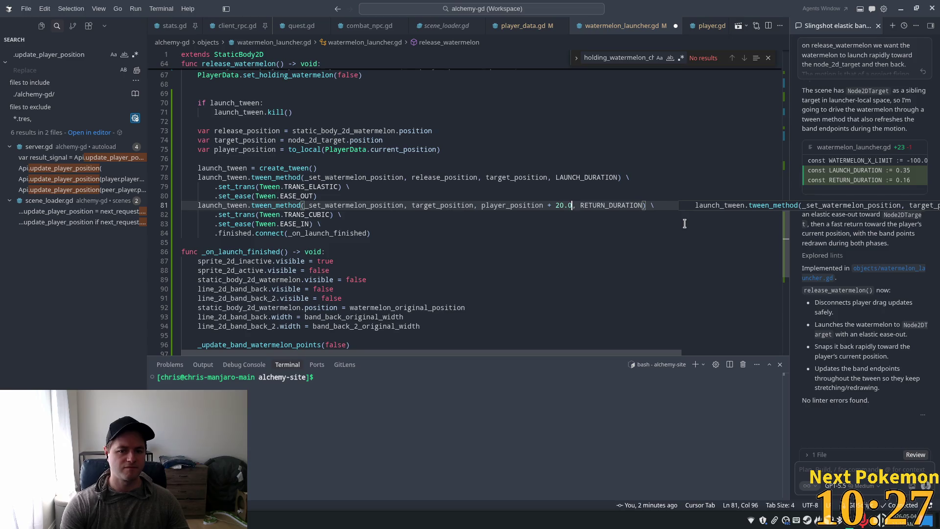
key(alt+Tab)
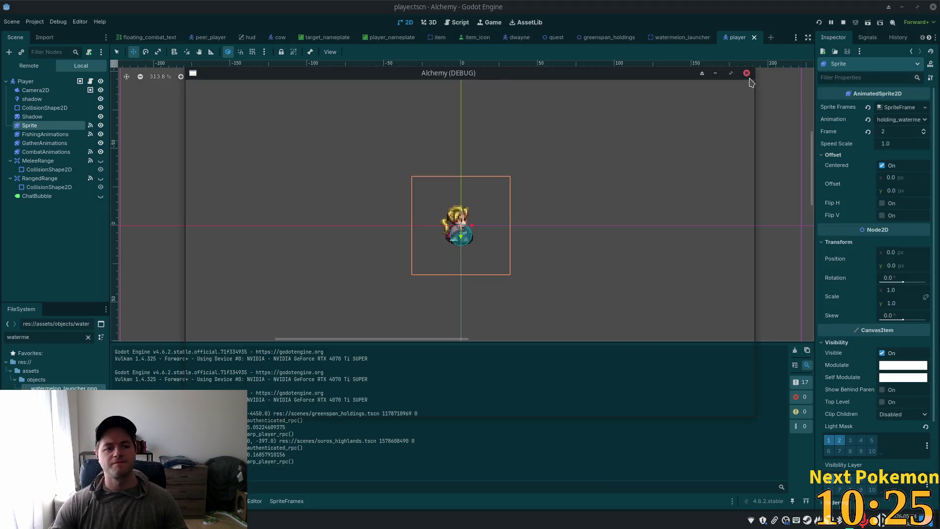
key(F5)
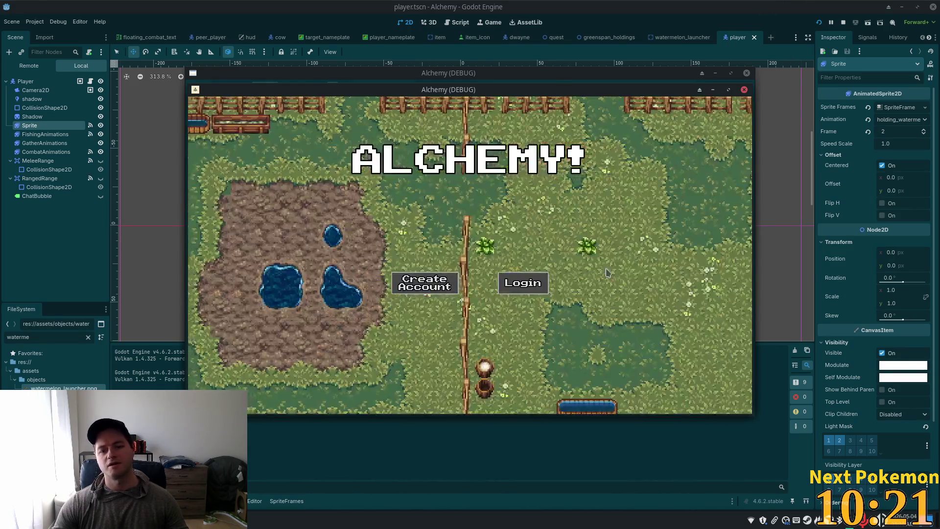
key(alt+Tab)
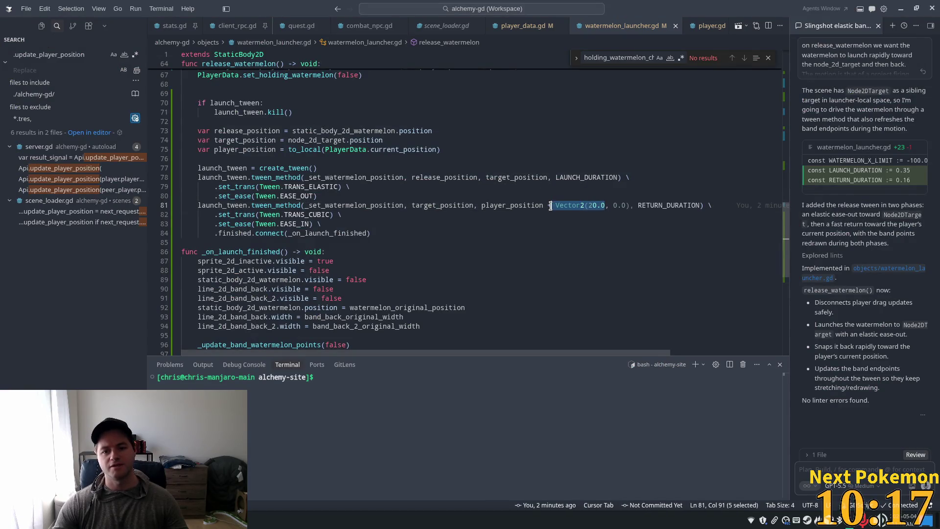
Replace the return offset on line 81 with Vector2.UP * 10.0
key(ctrl+z)
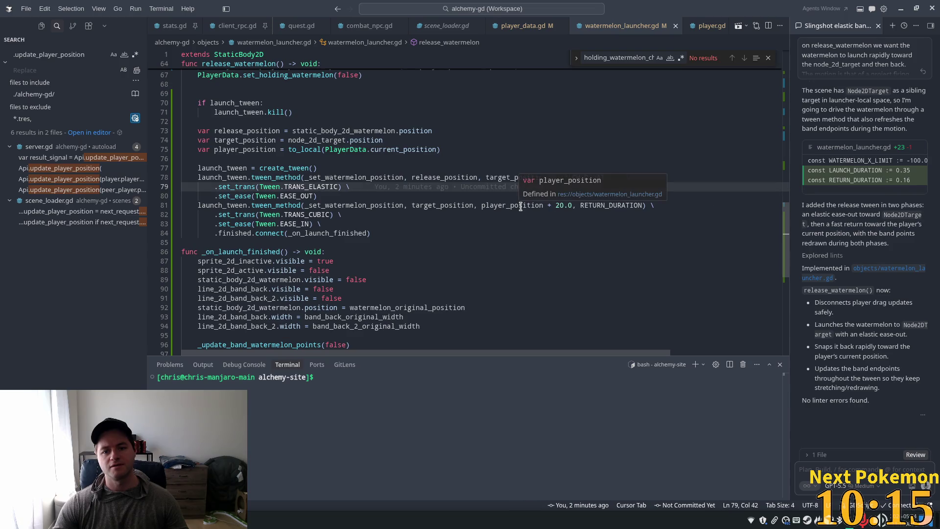
click(520, 205)
click(556, 205)
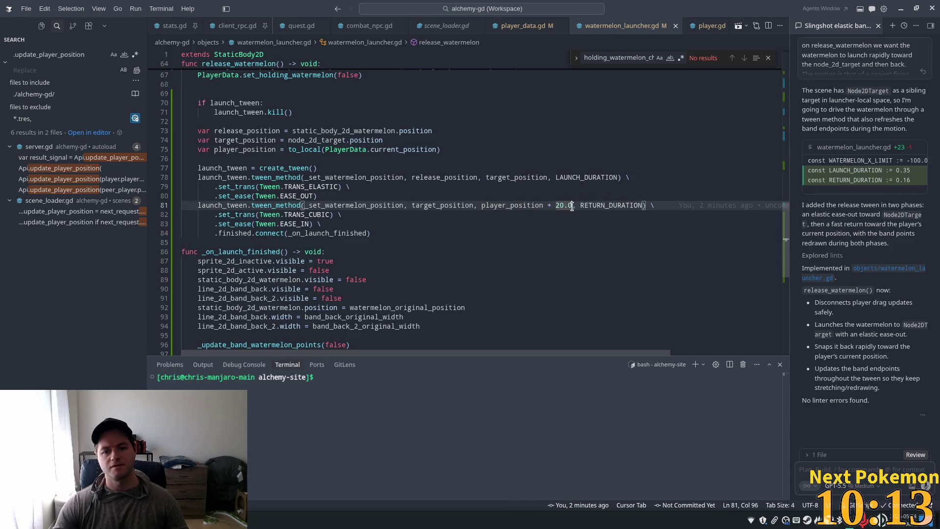
drag(572, 206, 552, 206)
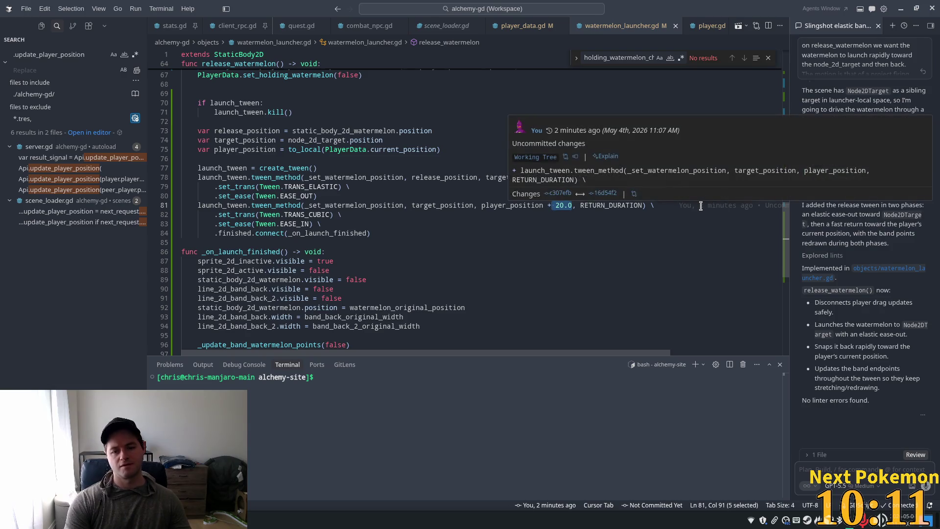
key(BackSpace)
key(Tab)
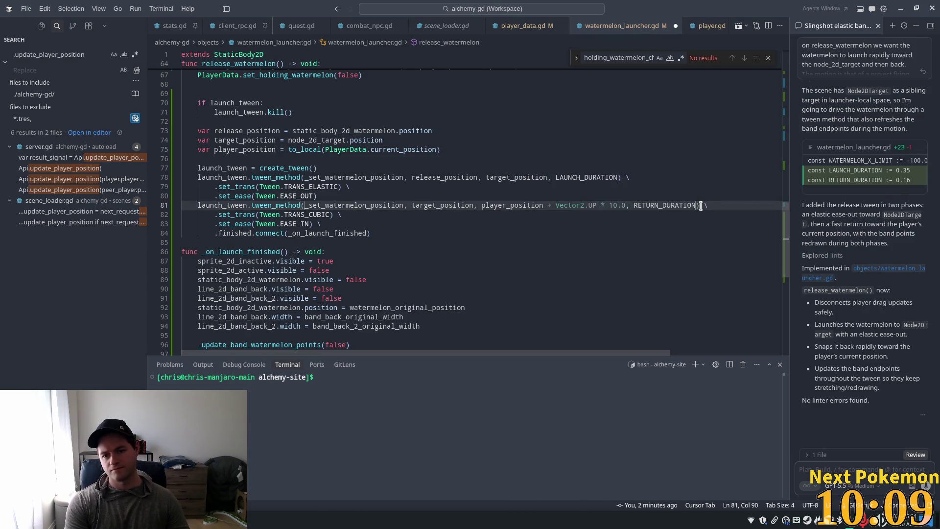
key(Tab)
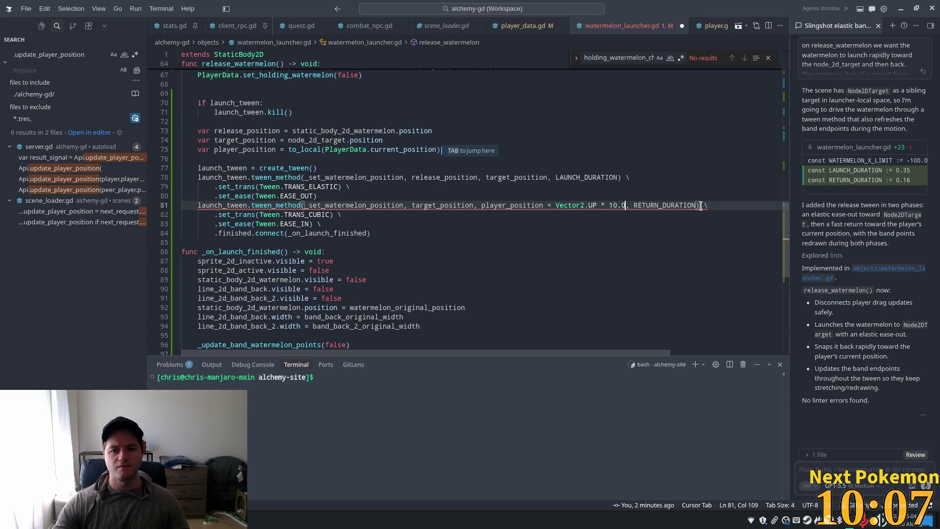
Save the launcher script and run the game in Godot with F5
key(ctrl+s)
key(Left)
key(Left)
key(Left)
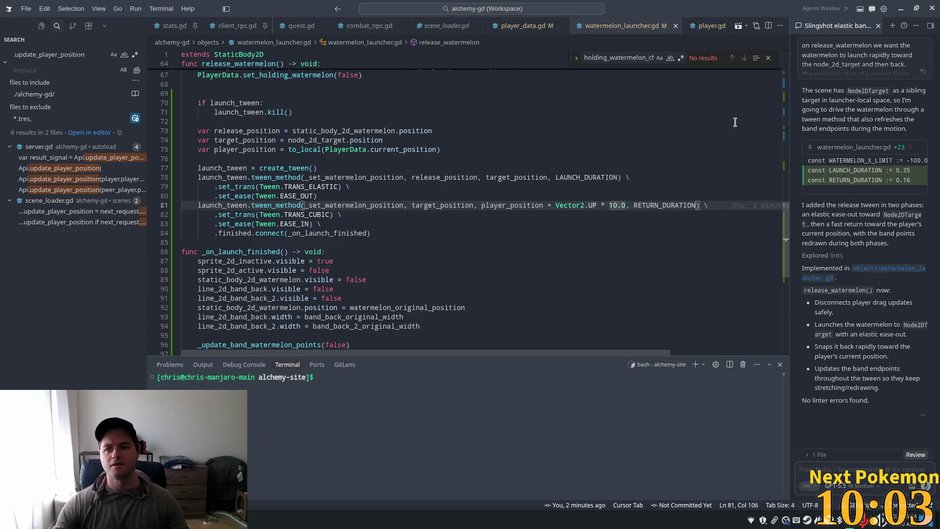
key(alt+Tab)
key(F5)
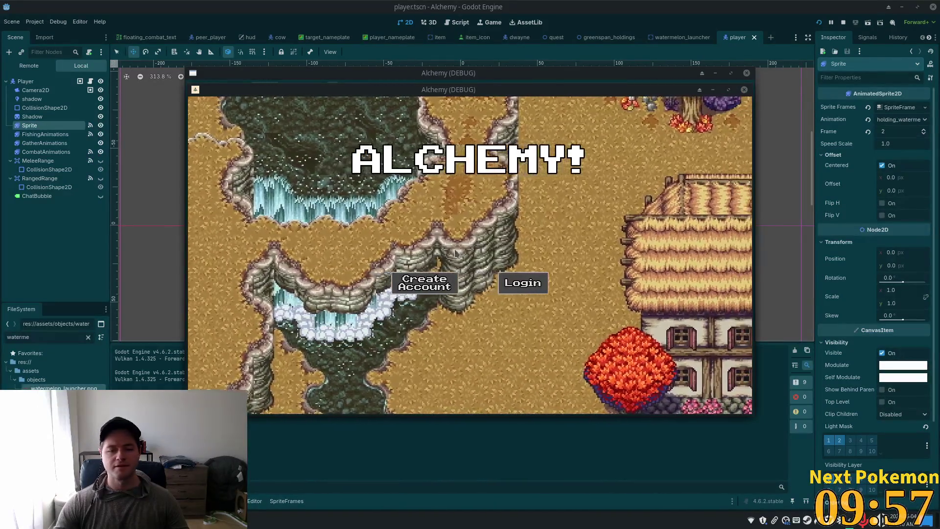
Walk away to stretch the launcher, release the watermelon, repeat, then stop the game with F8
key(a)
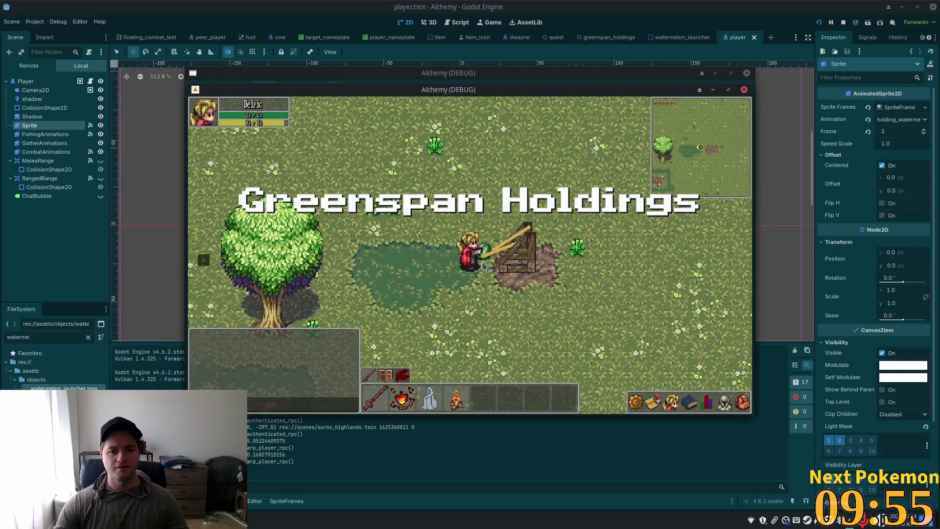
key(a)
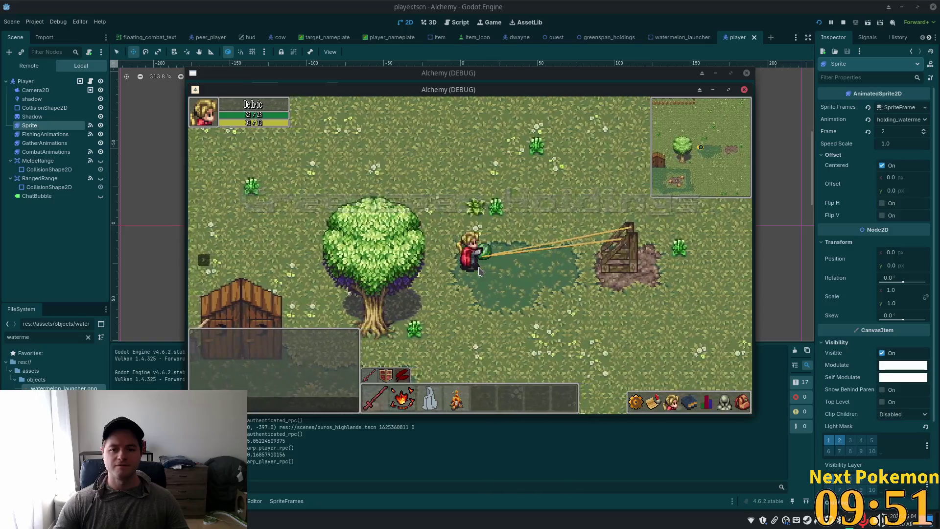
click(479, 271)
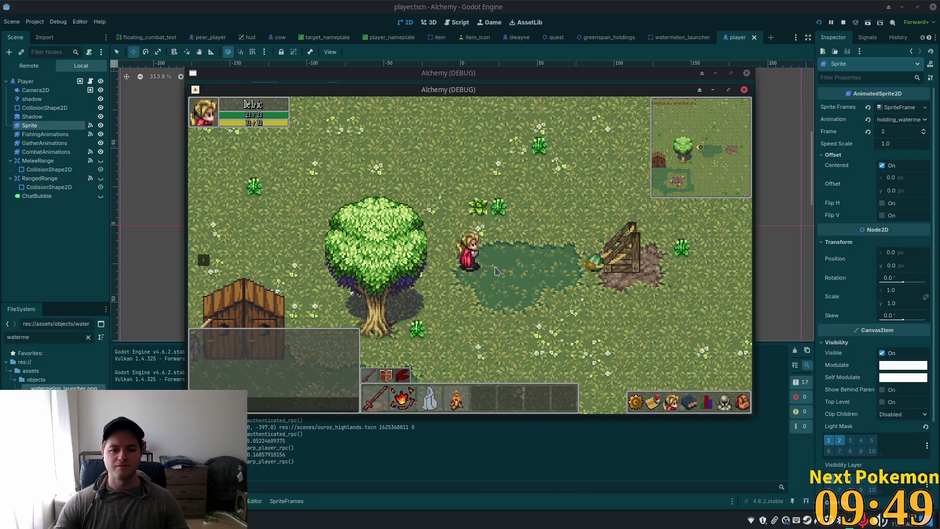
key(d)
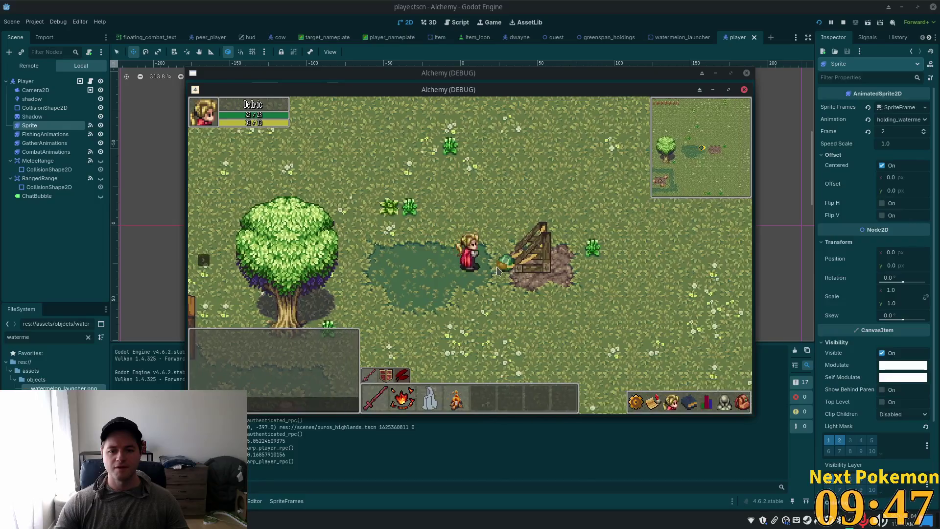
key(d)
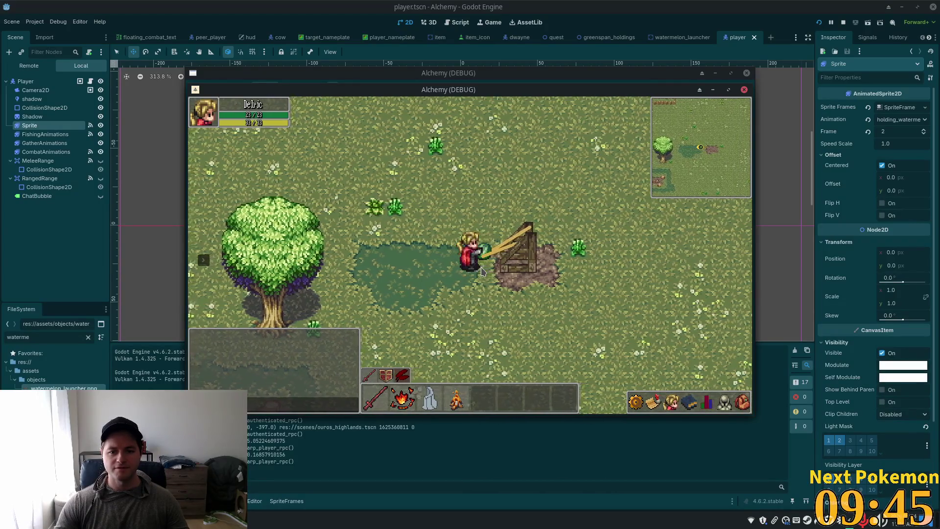
key(a)
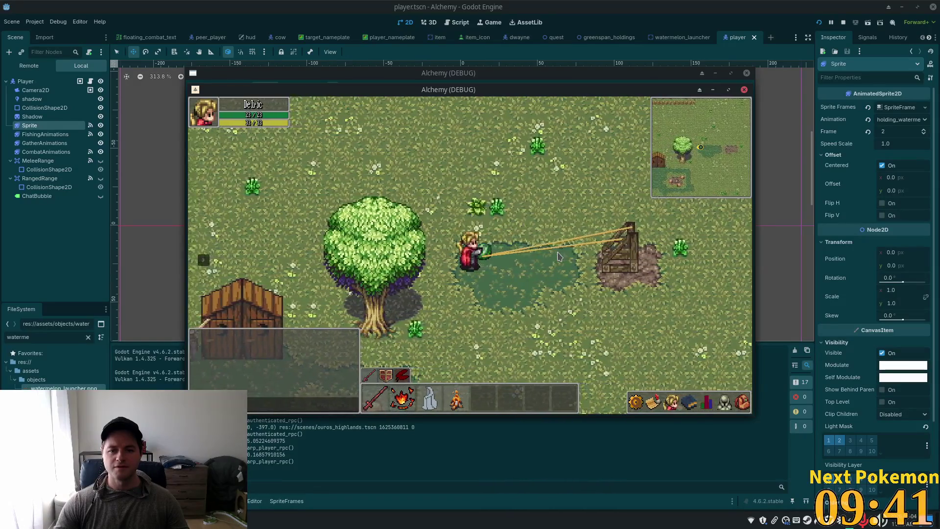
key(a)
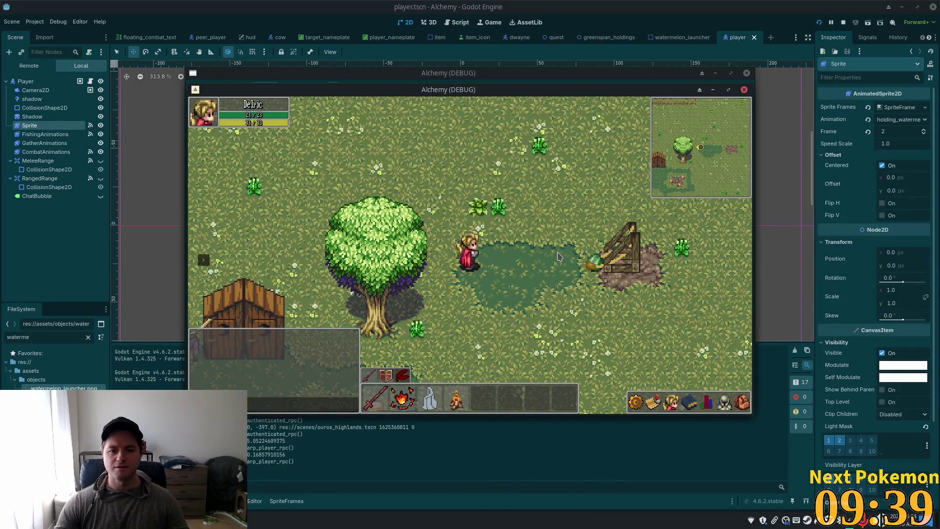
key(d)
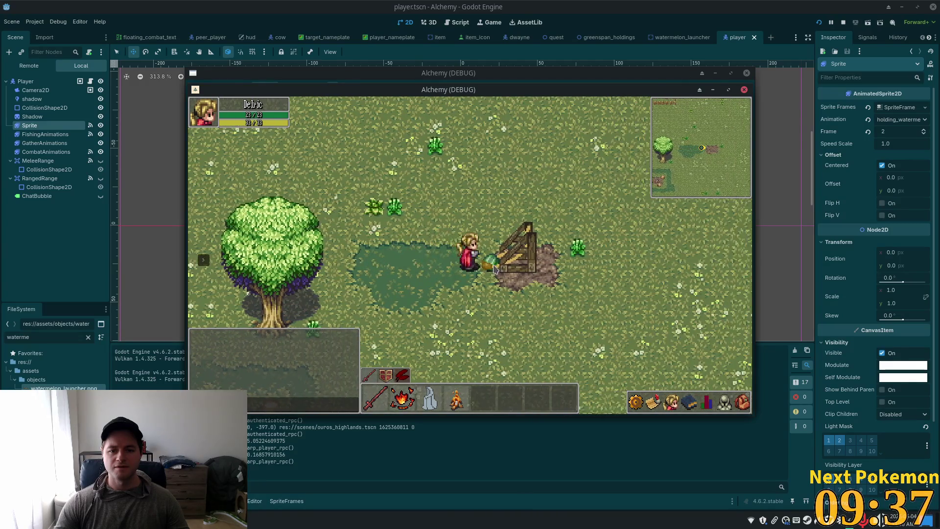
key(a)
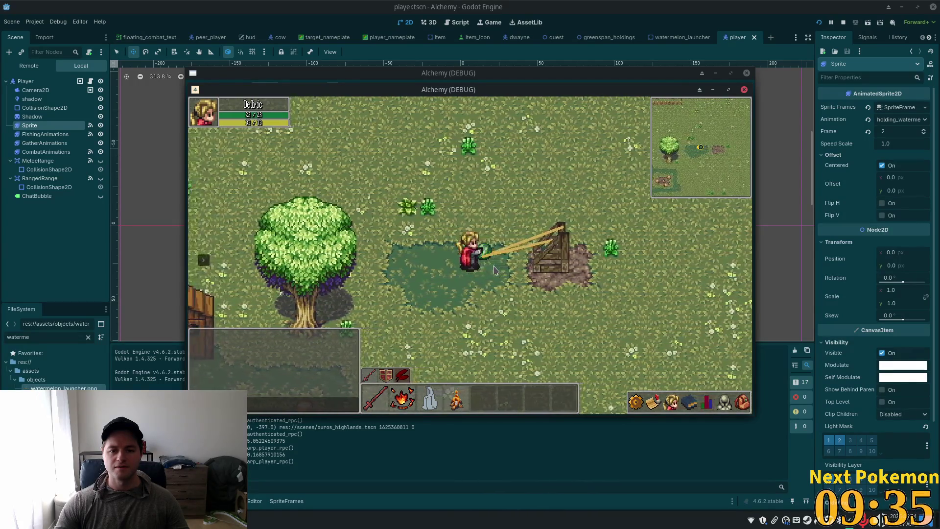
key(a)
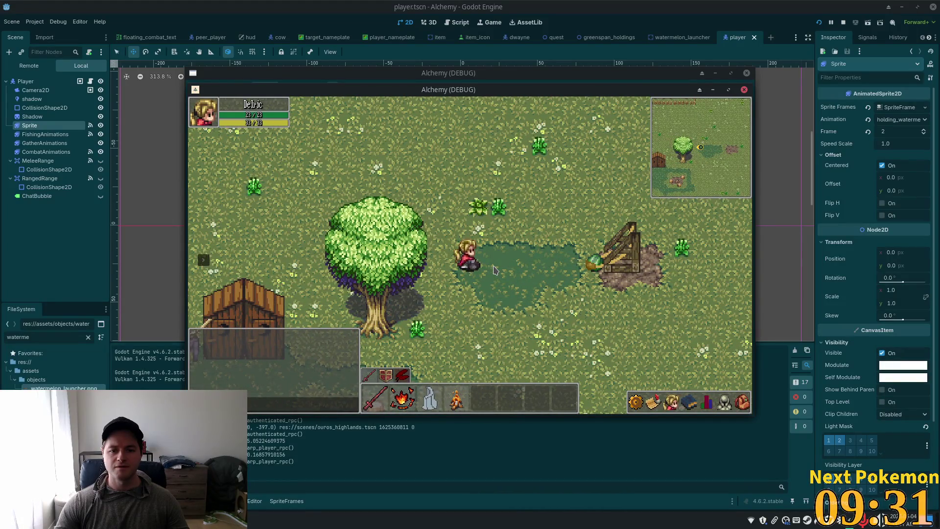
key(F8)
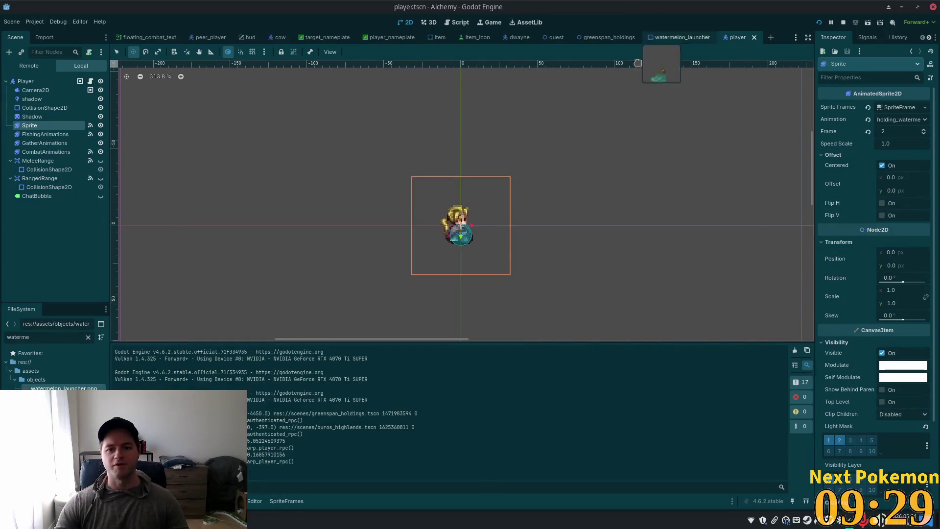
Reduce the upward return offset on line 81 from 10.0 to 8.0
key(alt+Tab)
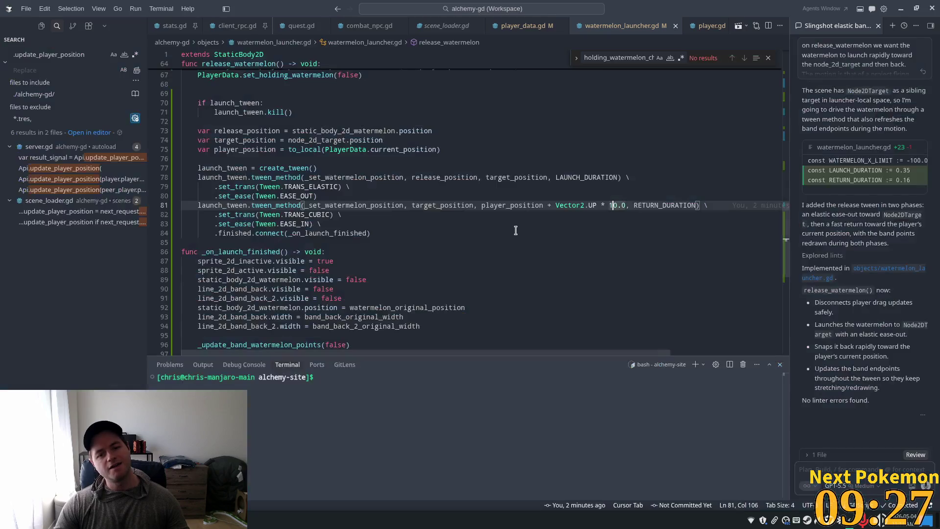
double_click(616, 206)
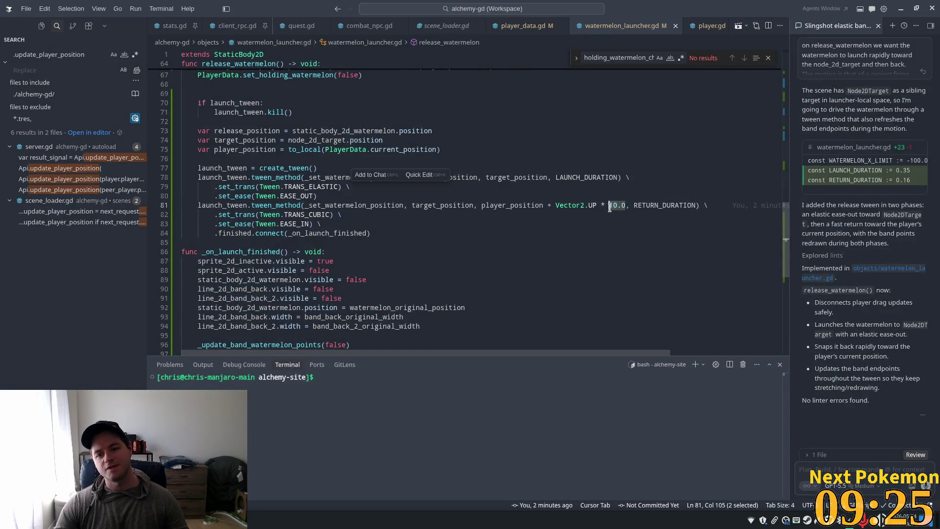
text(8)
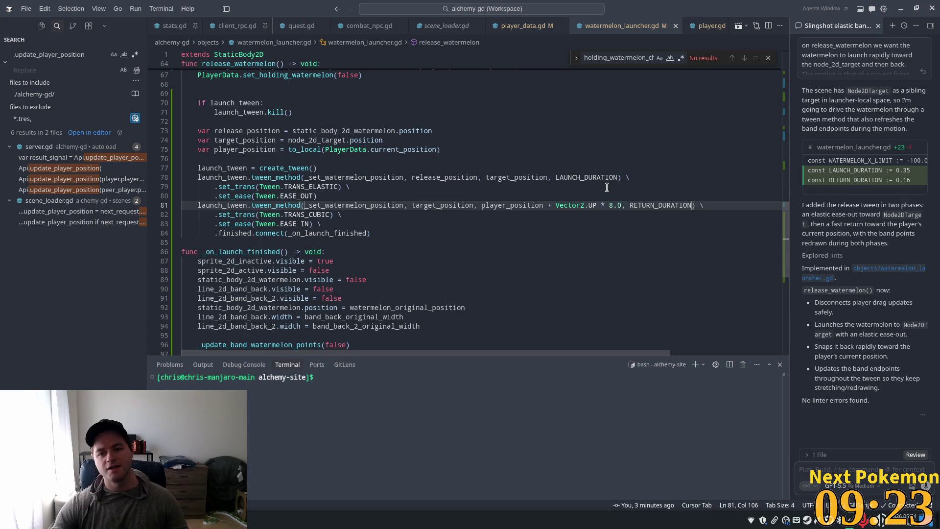
Switch the launch tween transition from TRANS_ELASTIC to TRANS_CUBIC and rerun the project
click(607, 188)
click(292, 177)
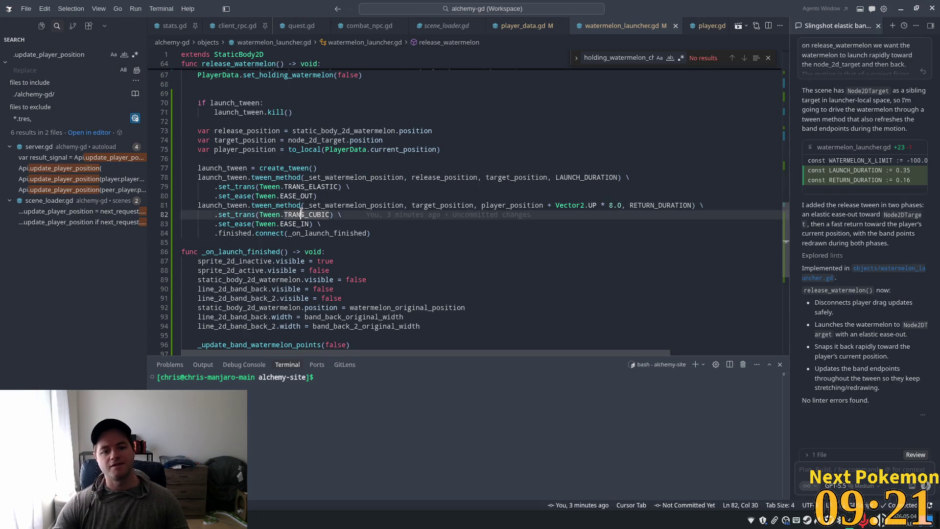
double_click(301, 215)
key(ctrl+c)
double_click(309, 186)
key(ctrl+v)
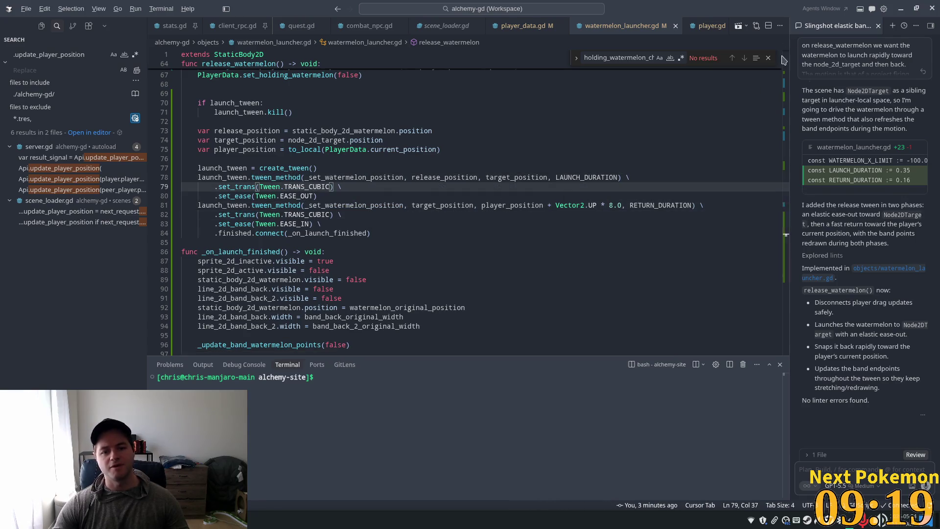
key(alt+Tab)
click(819, 23)
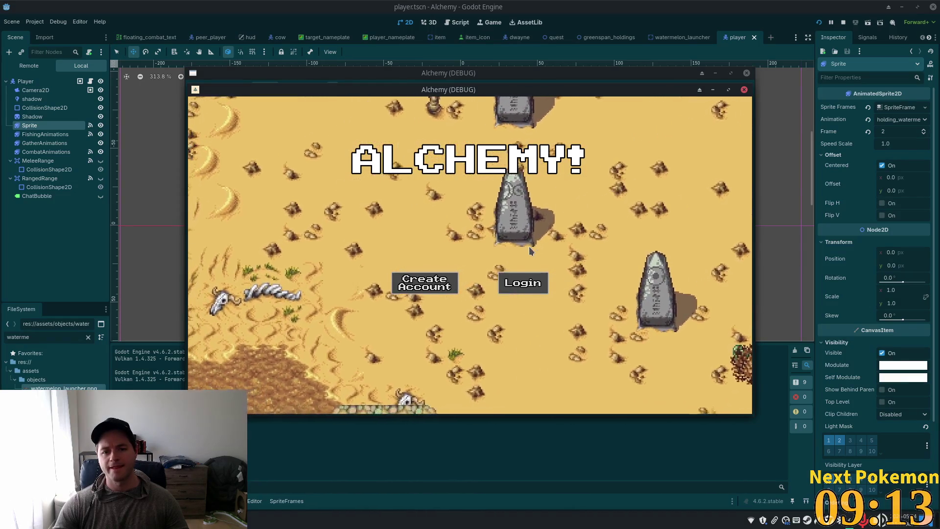
Walk left to the launcher, load a watermelon and fire it to watch the return
key(a)
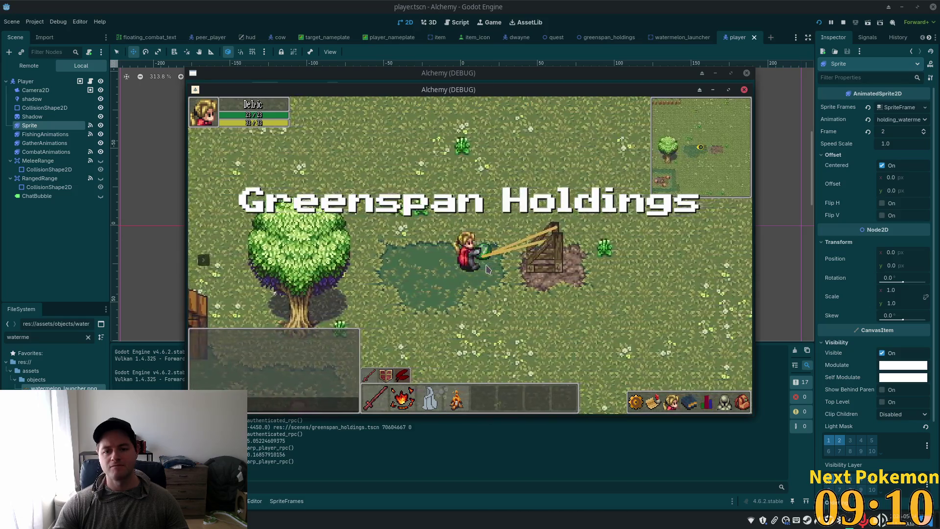
key(a)
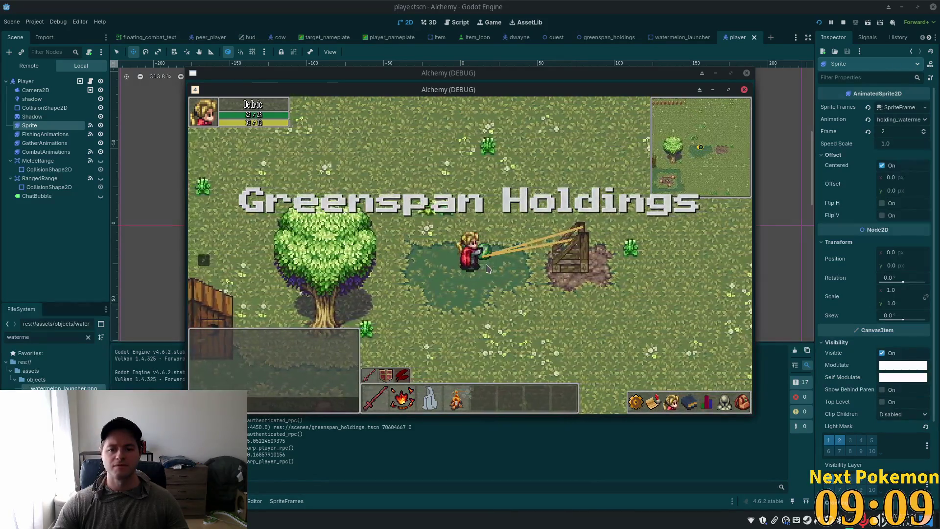
key(a)
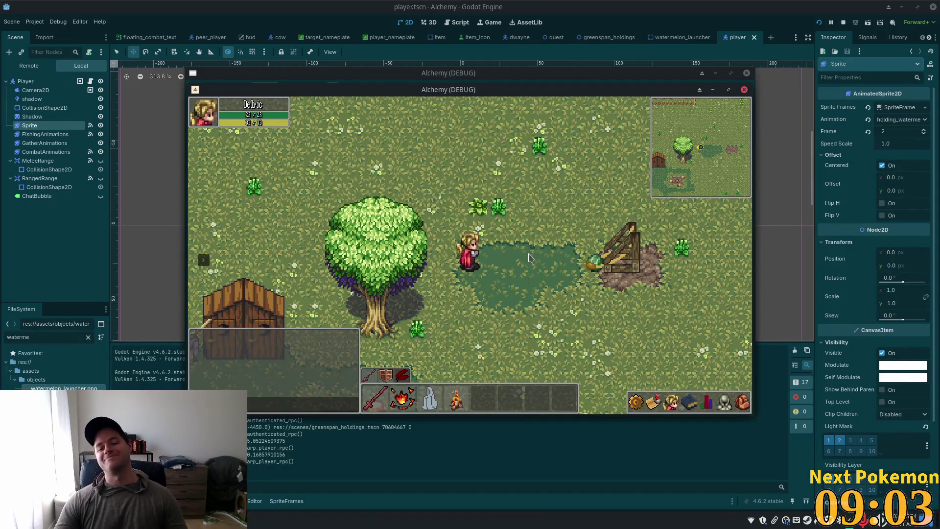
click(579, 259)
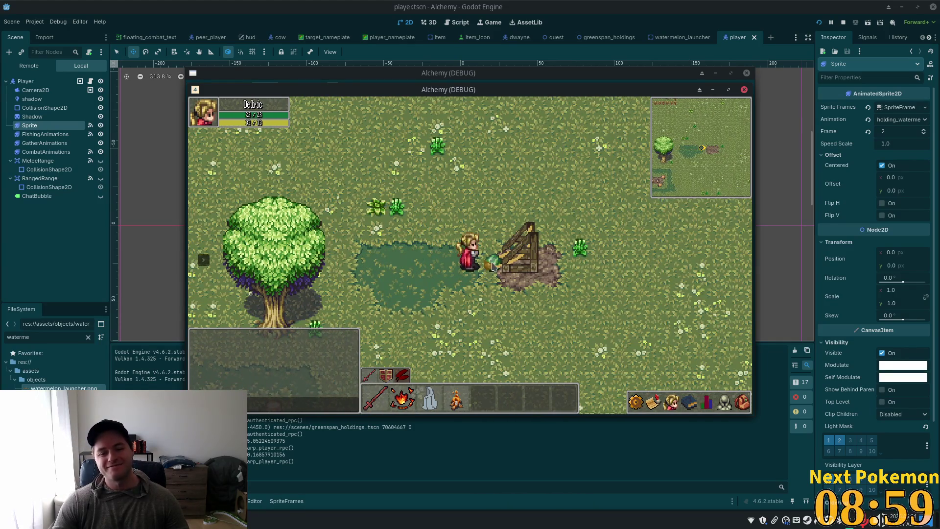
click(492, 266)
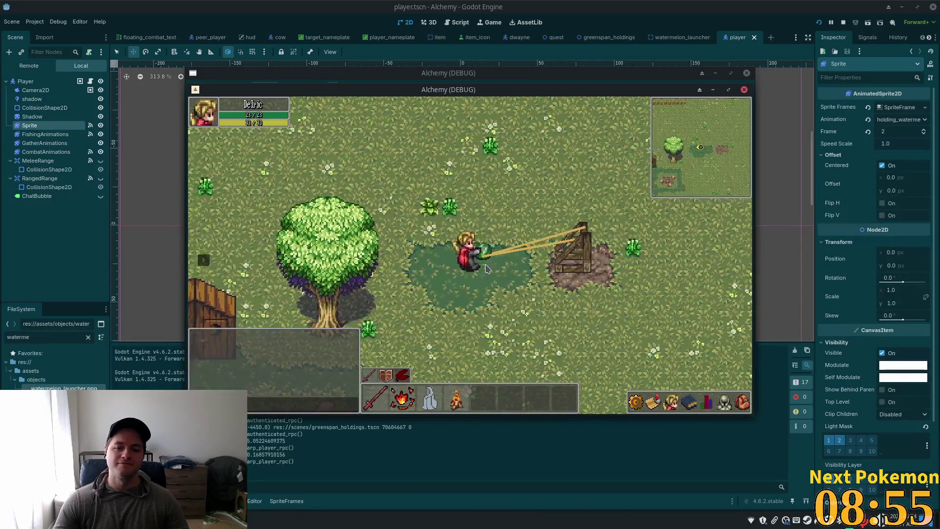
click(487, 268)
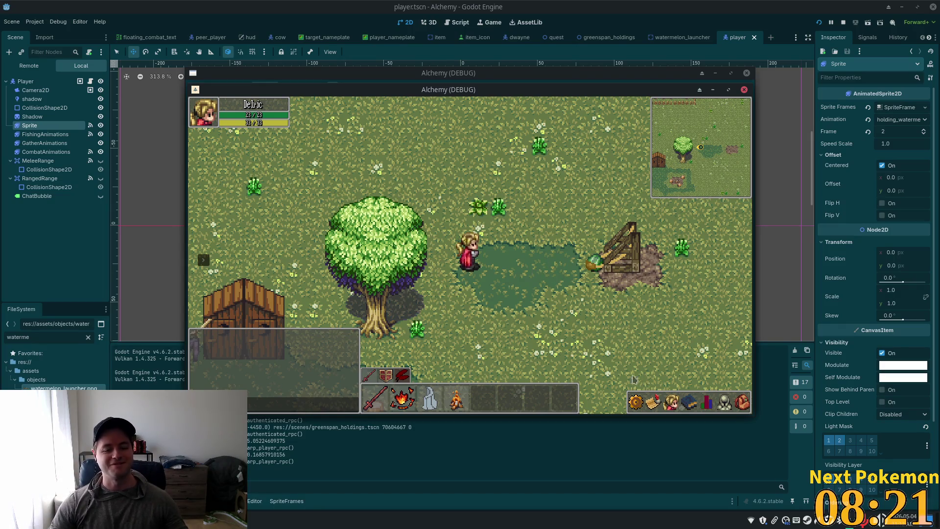
key(alt+Tab)
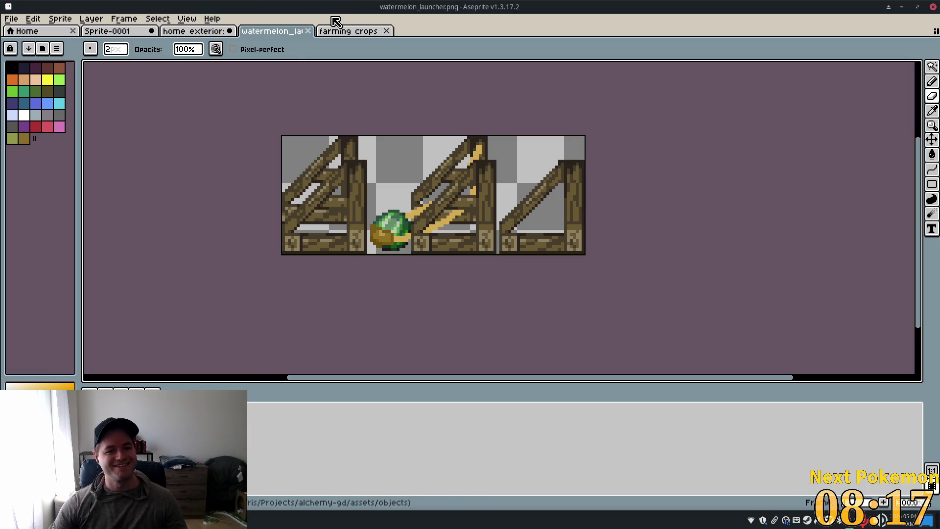
From the farming crops tab, create a new sprite 48 wide by 32 high via File > New
click(340, 33)
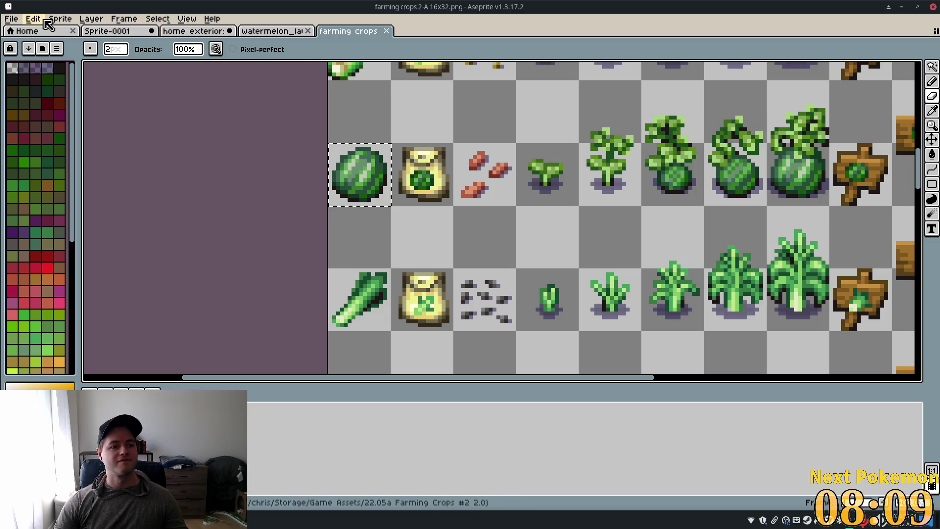
click(10, 18)
click(49, 33)
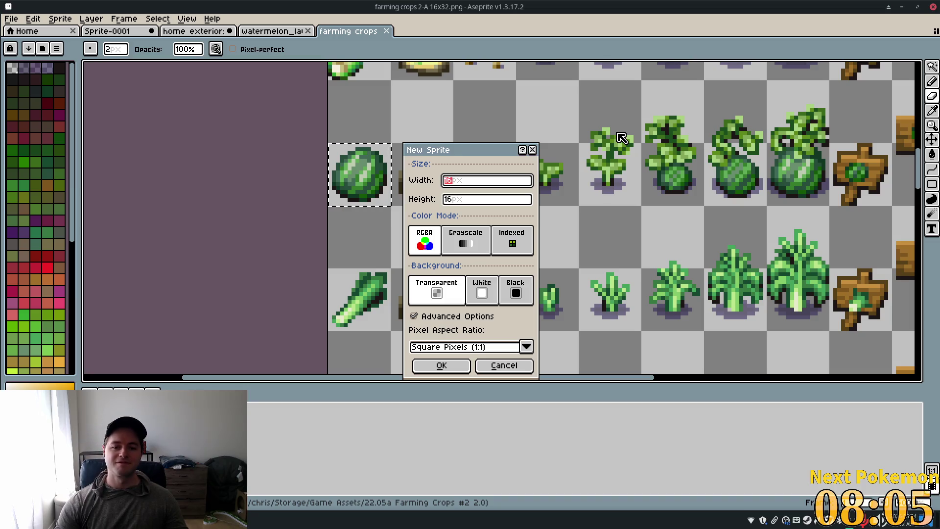
key(Tab)
text(32)
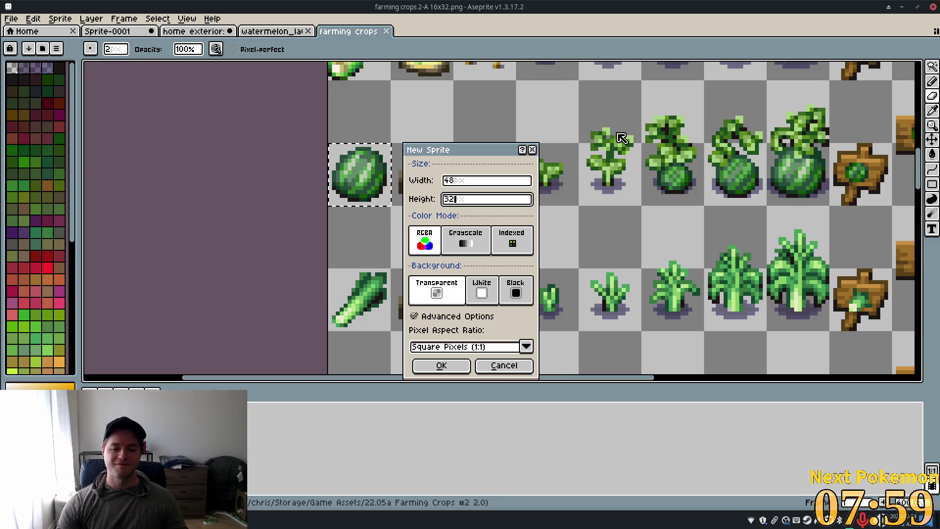
click(445, 365)
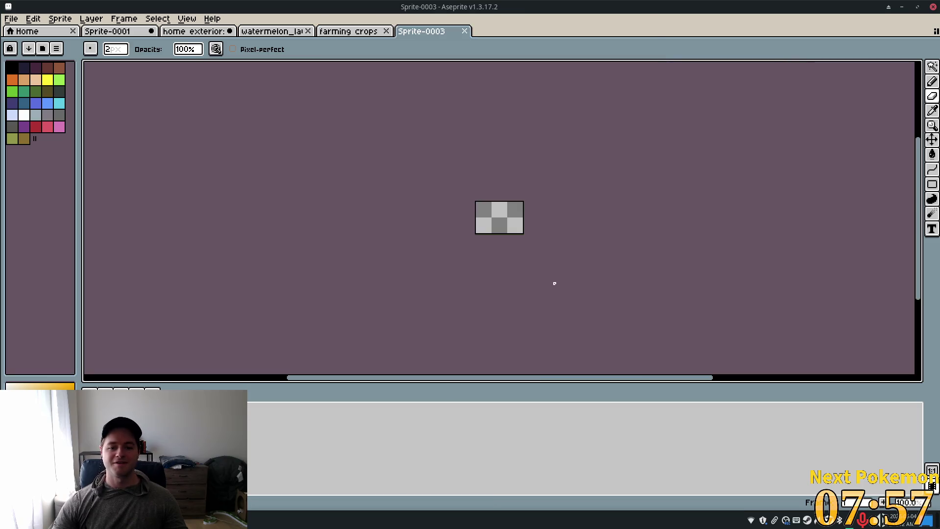
Paste the watermelon, move it to x 33, y 7, and add a second frame
scroll(527, 237, up, 3)
drag(578, 204, 581, 214)
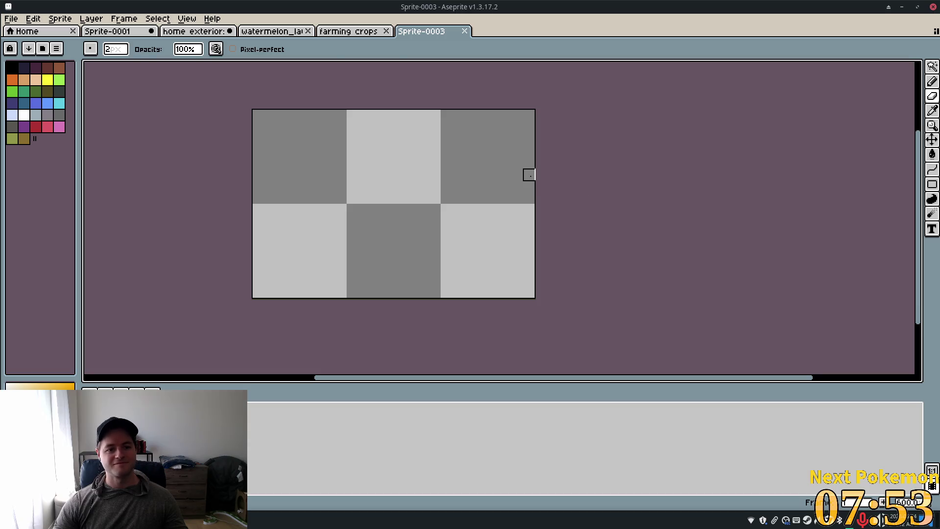
key(ctrl+v)
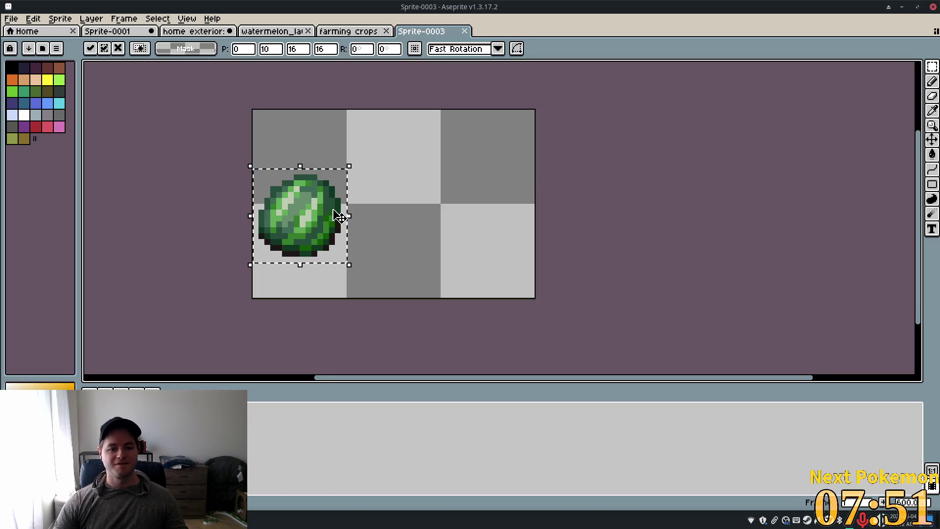
drag(307, 213, 495, 208)
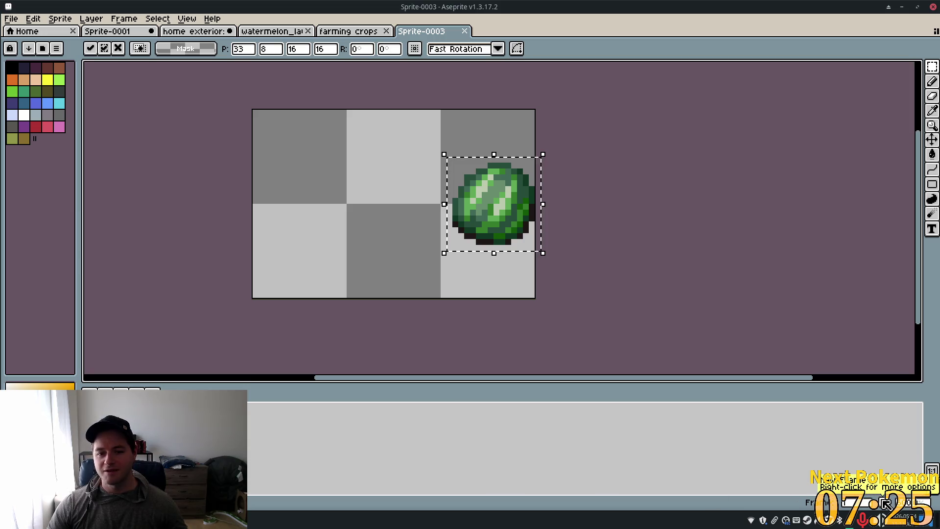
click(887, 504)
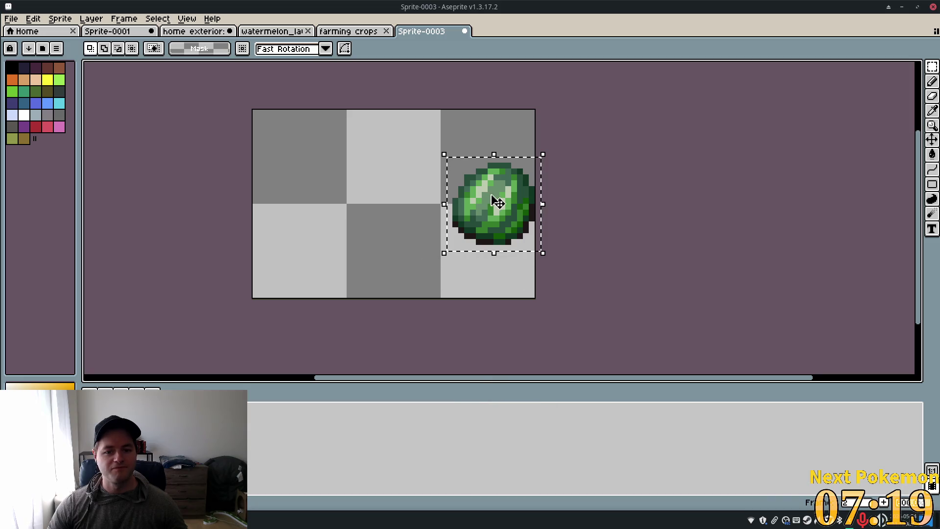
mouse_move(501, 206)
mouse_down()
mouse_move(377, 201)
mouse_move(510, 203)
mouse_up()
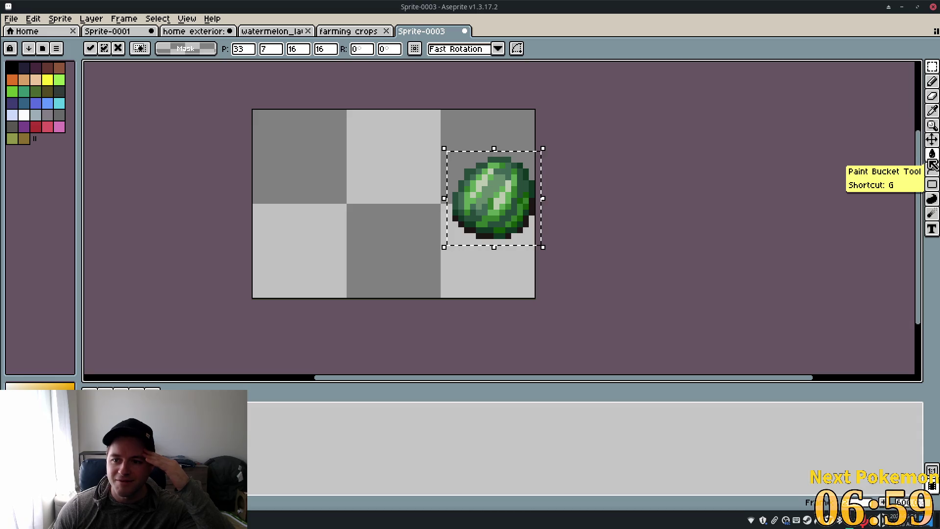
Browse the contour, line, fill and rectangle tool groups in the toolbar
click(934, 201)
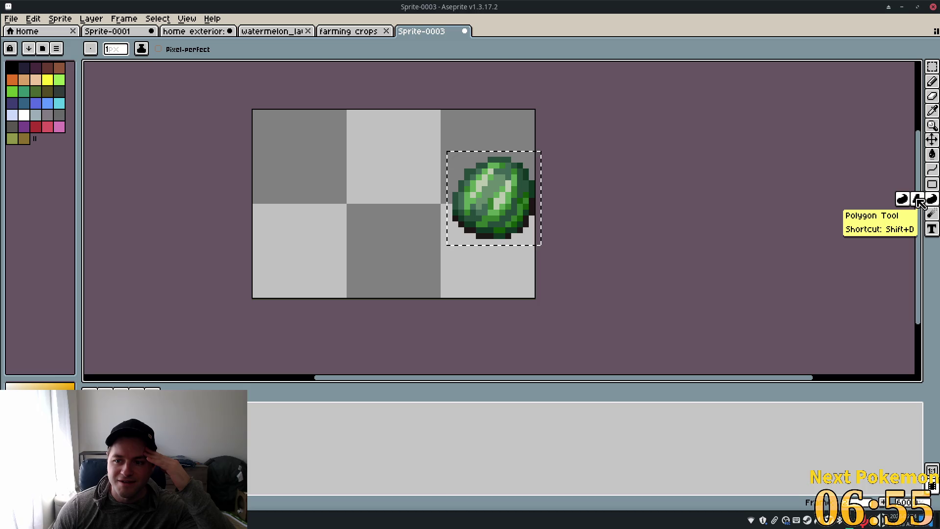
click(932, 169)
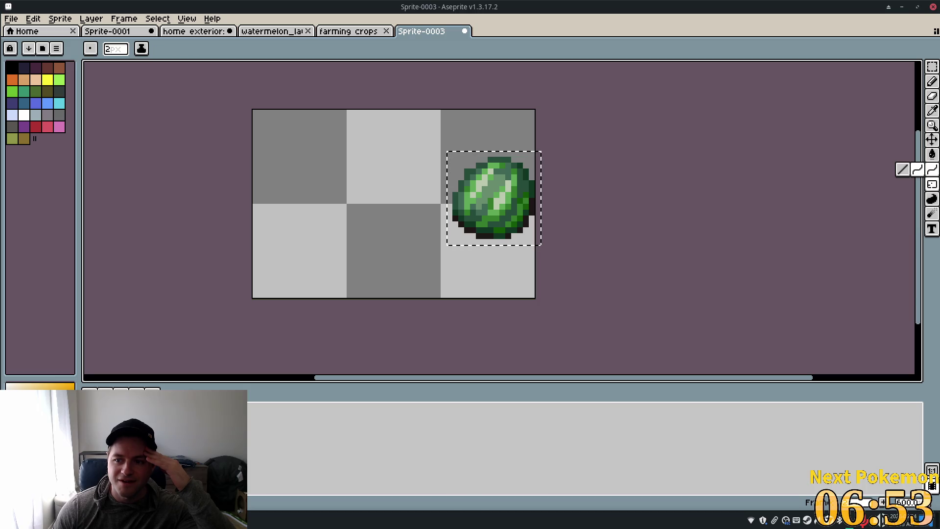
click(931, 154)
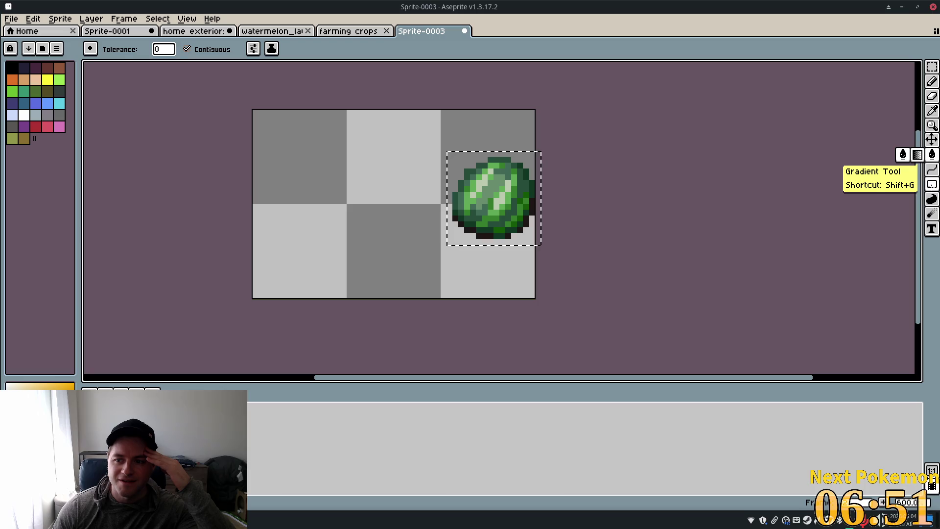
click(932, 184)
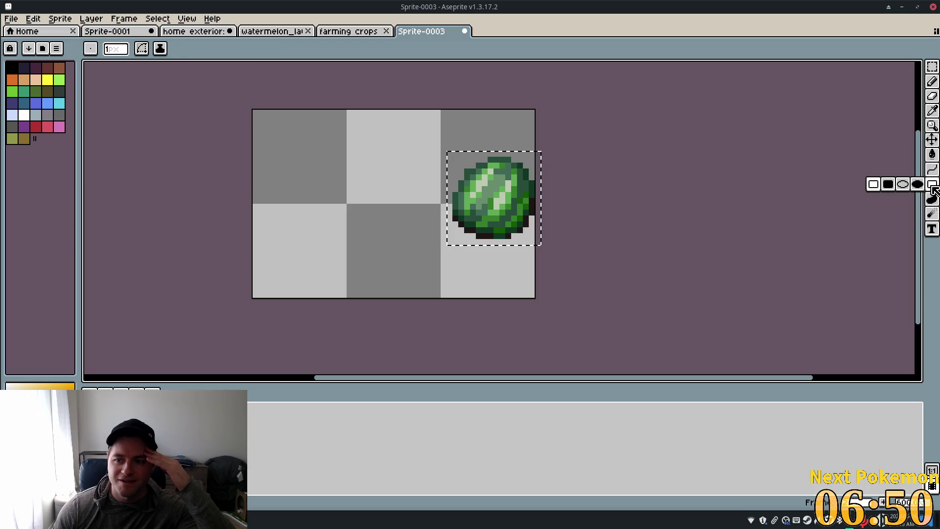
Browse the move, pencil, eraser, blur and other tool groups, then pick the Eyedropper
click(931, 139)
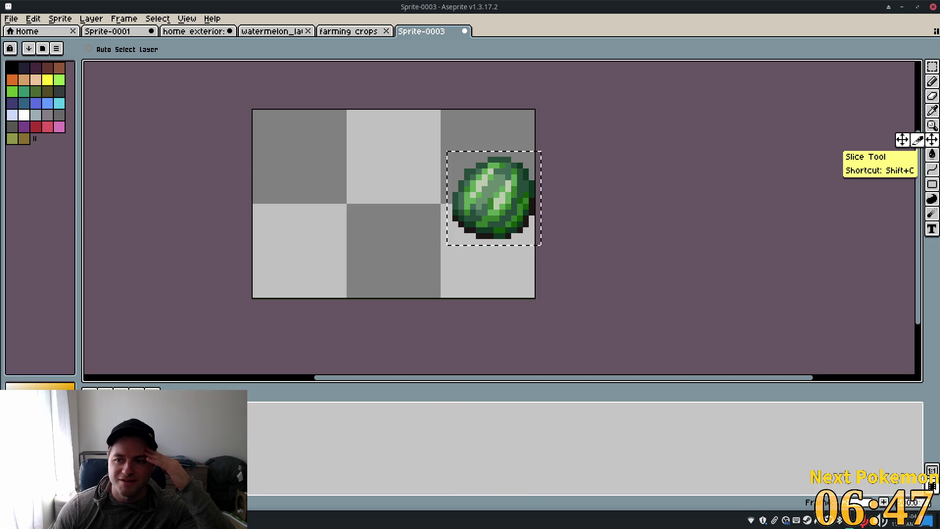
click(931, 81)
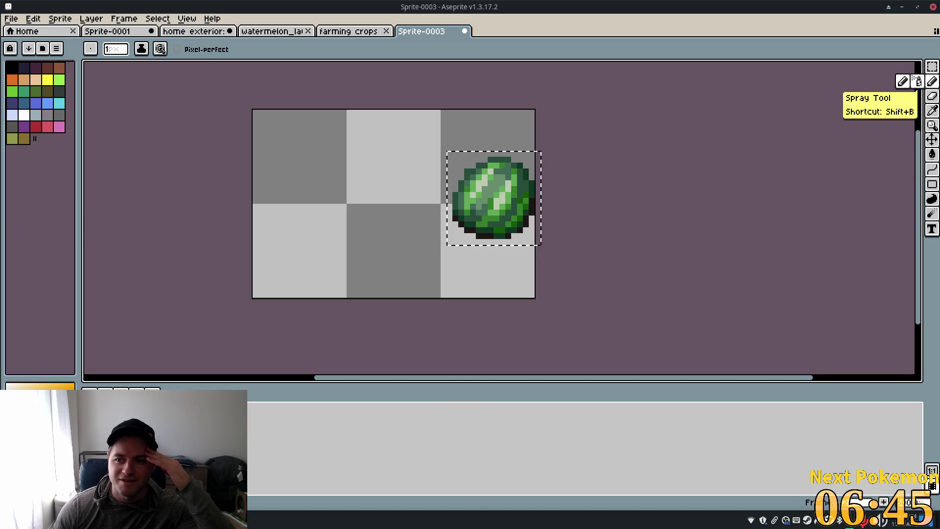
click(932, 98)
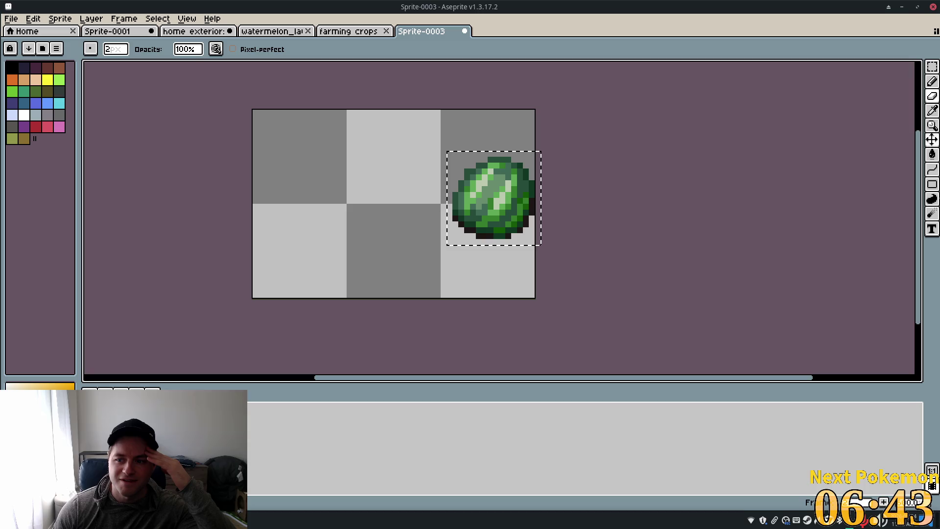
click(931, 213)
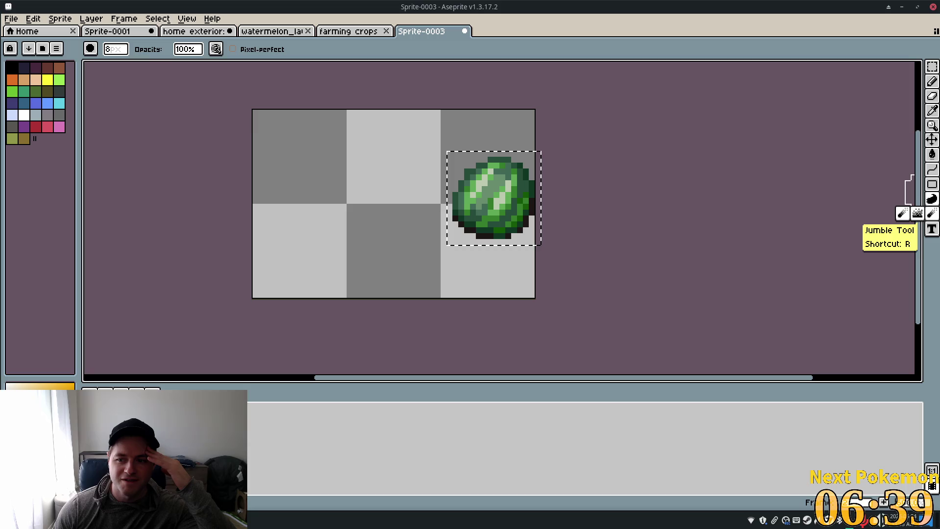
click(931, 199)
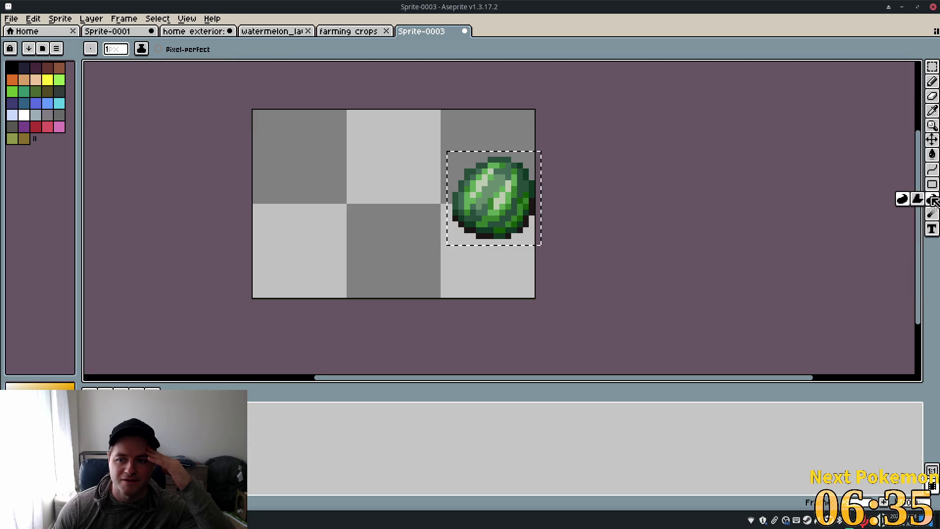
click(932, 169)
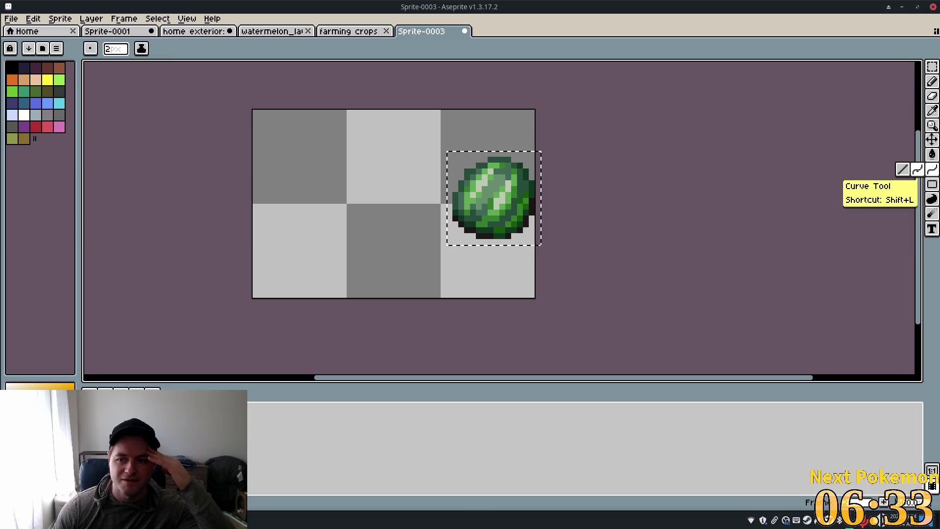
click(931, 154)
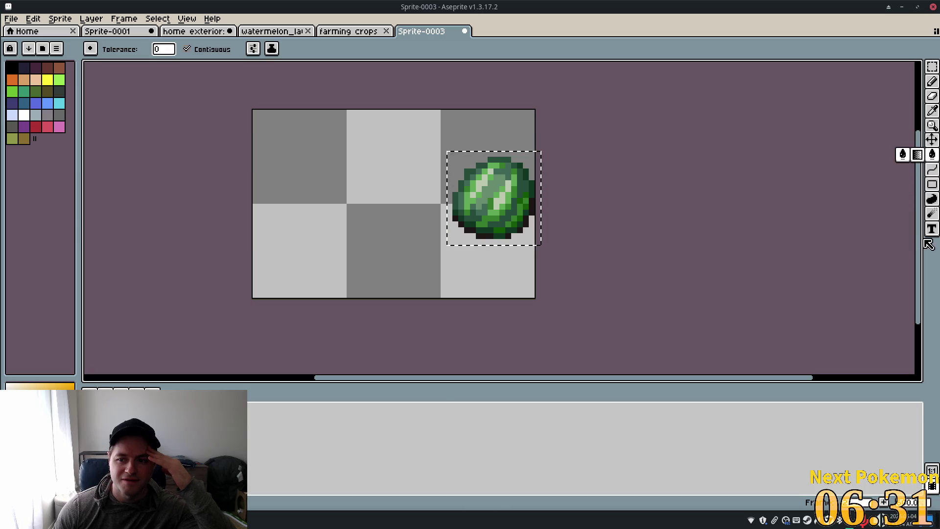
click(931, 140)
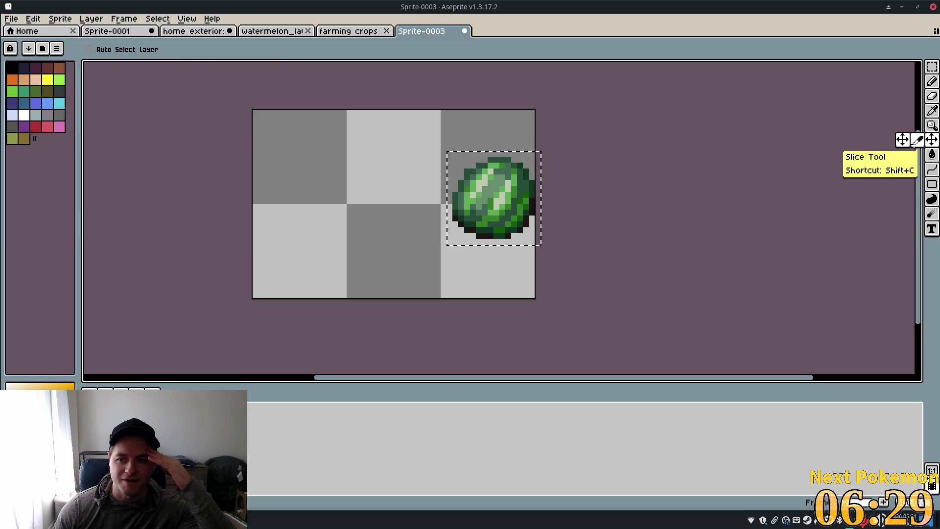
click(930, 126)
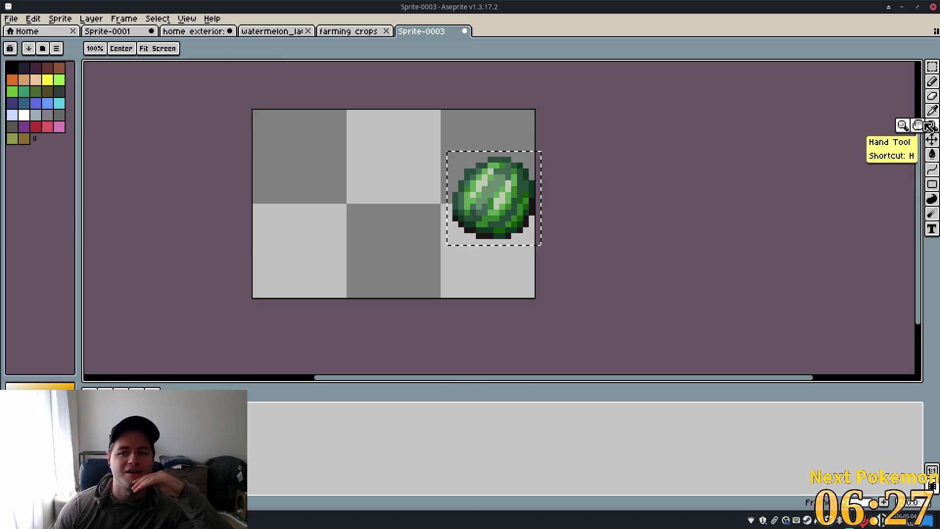
click(931, 111)
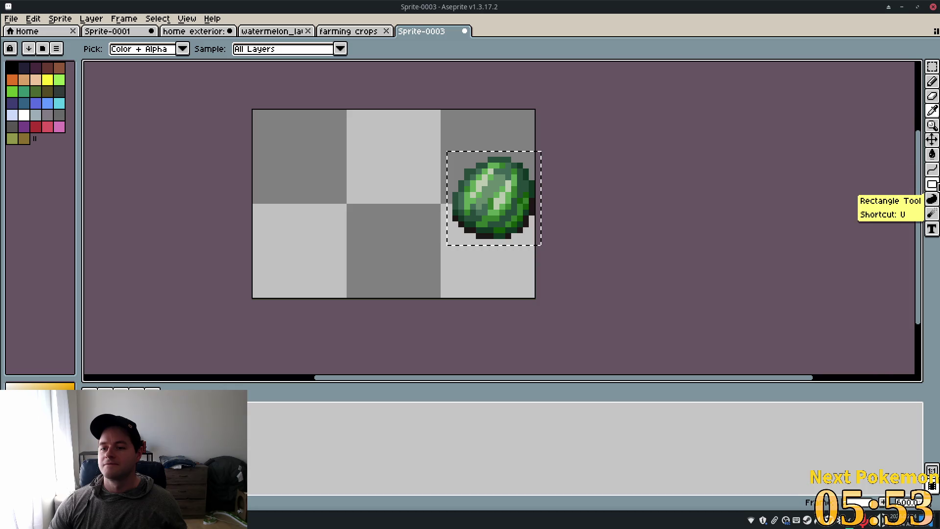
Try painting a contour patch over the watermelon's left edge, then undo it
click(934, 203)
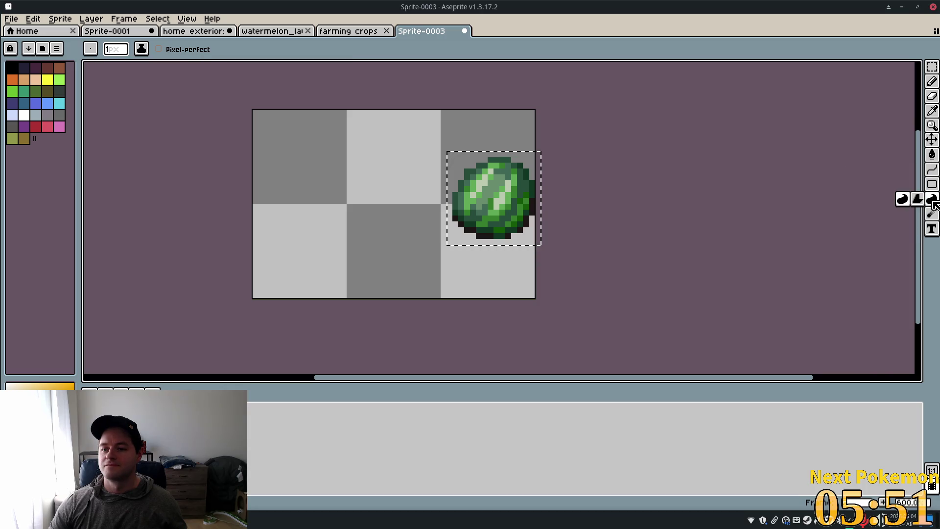
click(902, 199)
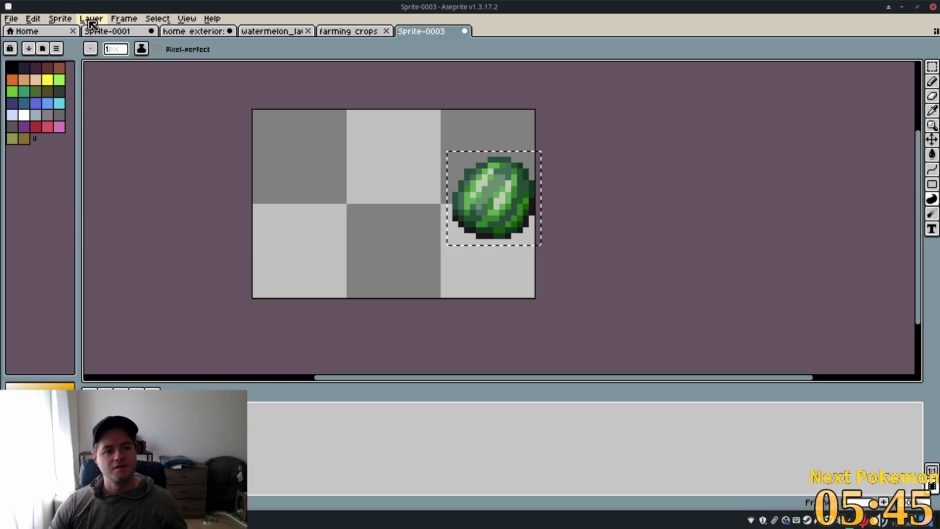
mouse_move(463, 194)
mouse_down()
mouse_move(446, 215)
mouse_move(453, 193)
mouse_move(486, 216)
mouse_move(457, 208)
mouse_move(506, 230)
mouse_move(489, 142)
mouse_move(532, 210)
mouse_up()
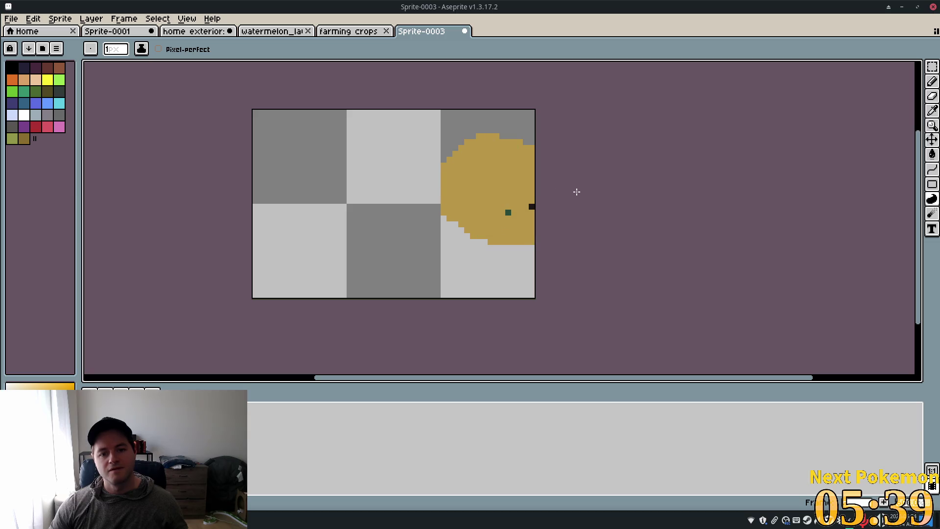
key(ctrl+z)
key(ctrl+z)
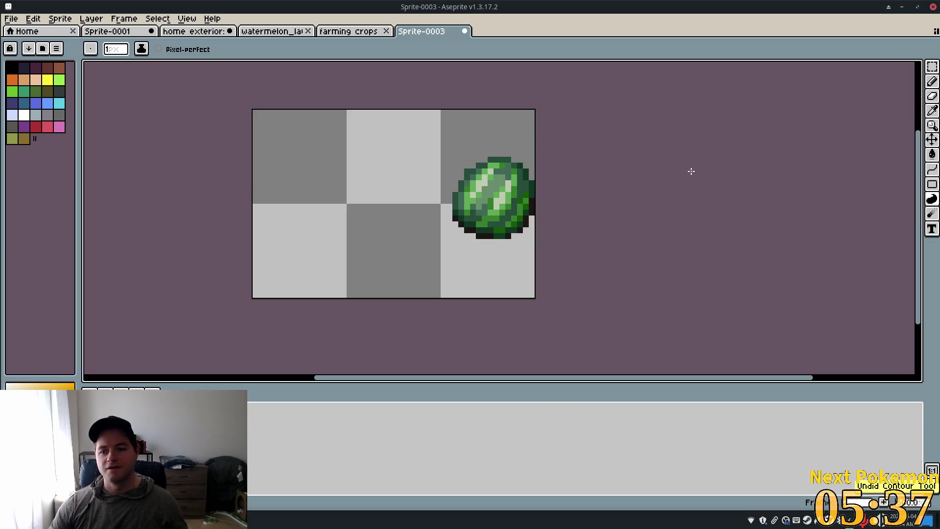
Try blurring the left edge, undo it, and shrink the brush to 2 px
click(932, 217)
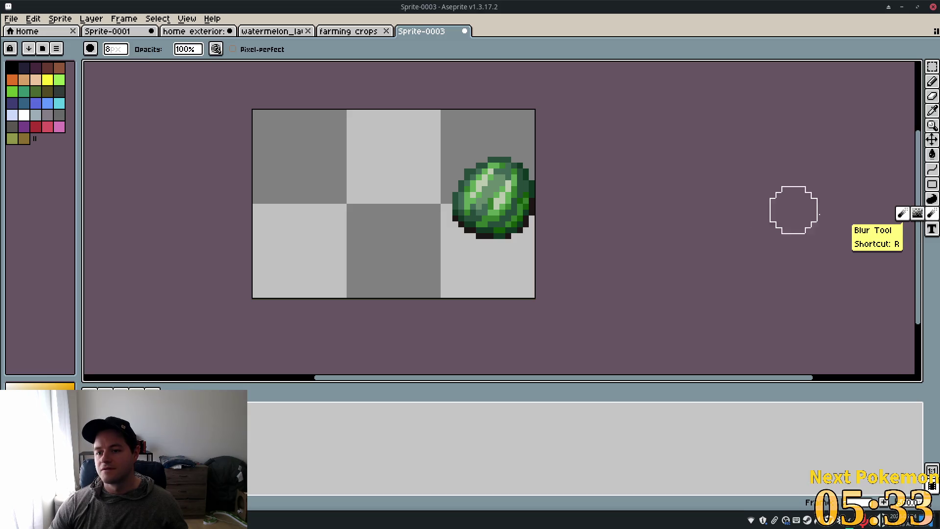
mouse_move(434, 195)
mouse_down()
mouse_move(427, 209)
mouse_move(447, 220)
mouse_move(436, 182)
mouse_move(325, 230)
mouse_up()
key(ctrl)
key(ctrl+z)
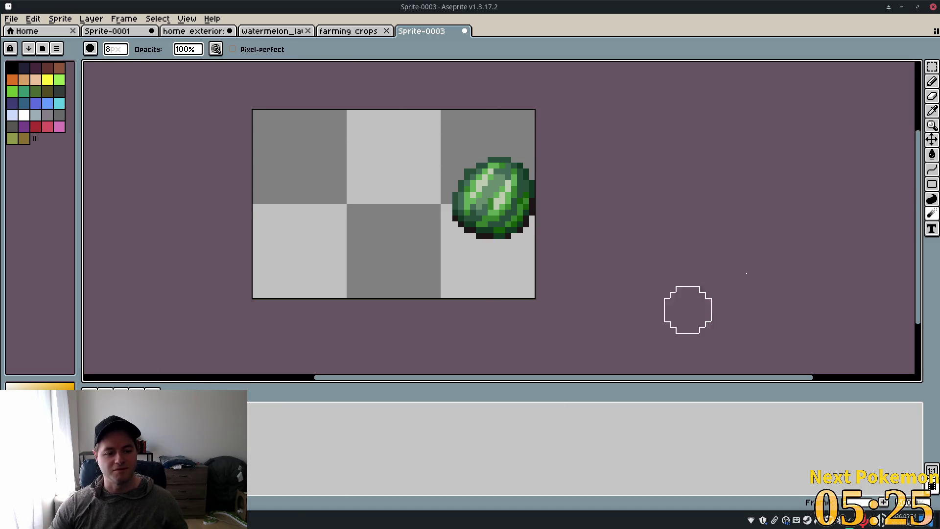
key(minus)
key(minus)
key(minus)
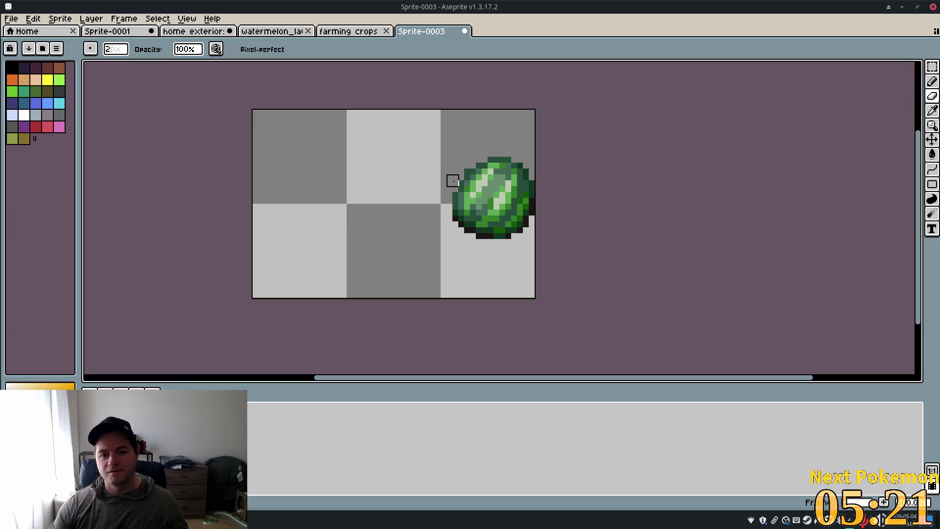
Erase pixels along the watermelon's lower-left edge to make it narrower
mouse_move(451, 191)
mouse_down()
mouse_move(459, 215)
mouse_move(457, 185)
mouse_move(457, 231)
mouse_move(463, 184)
mouse_up()
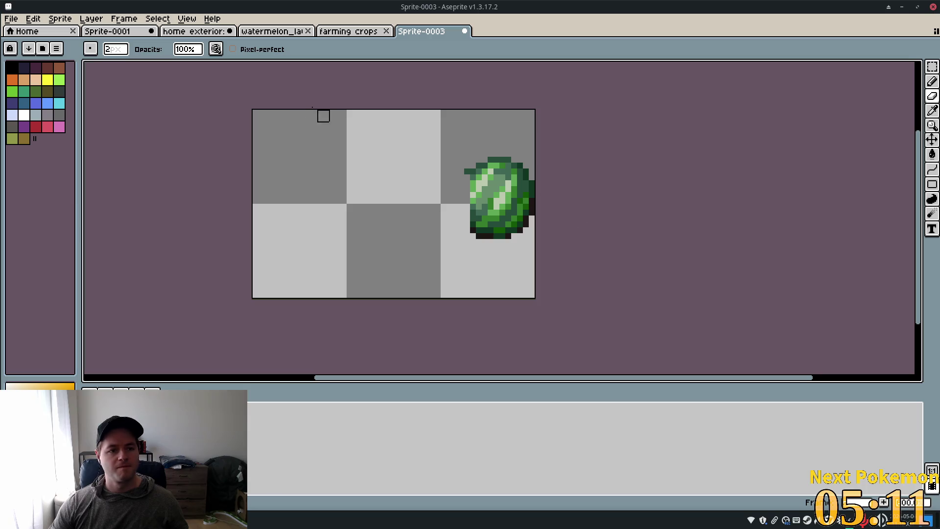
click(933, 140)
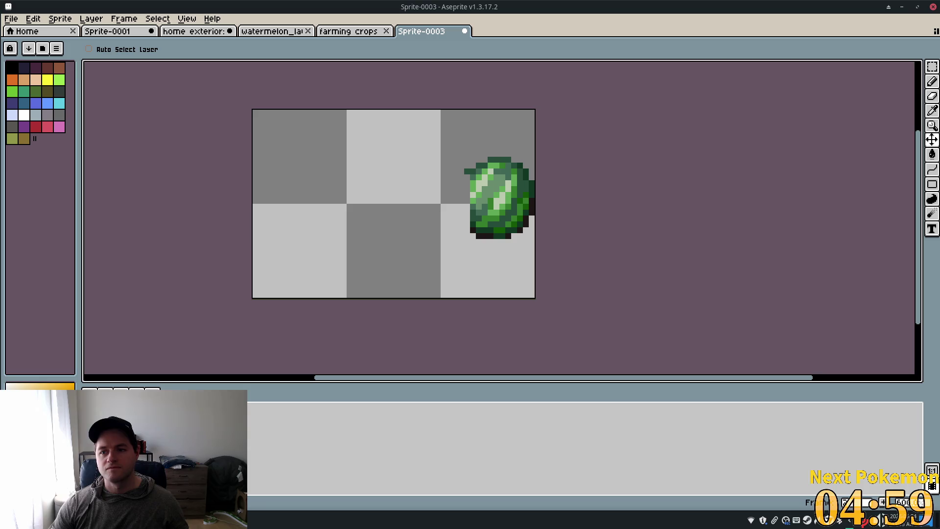
key(b)
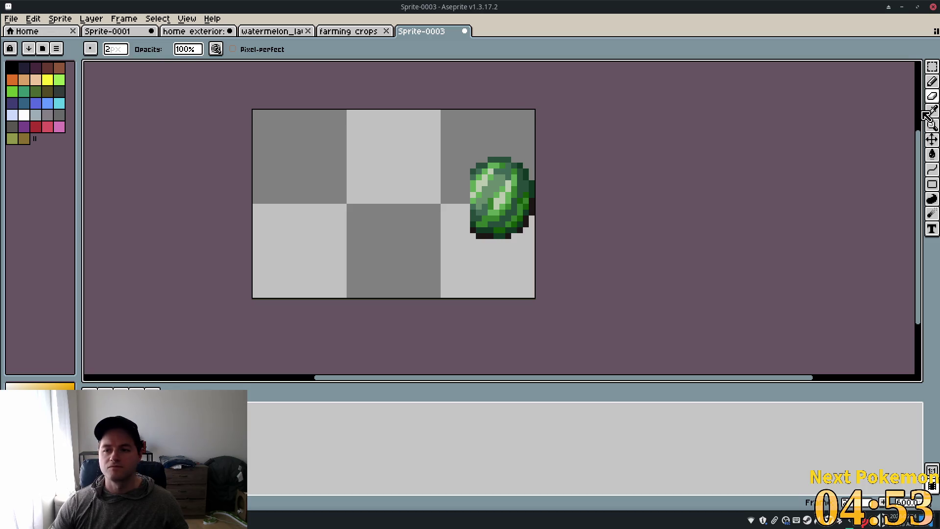
click(931, 82)
Pick the darker green from the sprite and redraw the watermelon's left outline
click(932, 111)
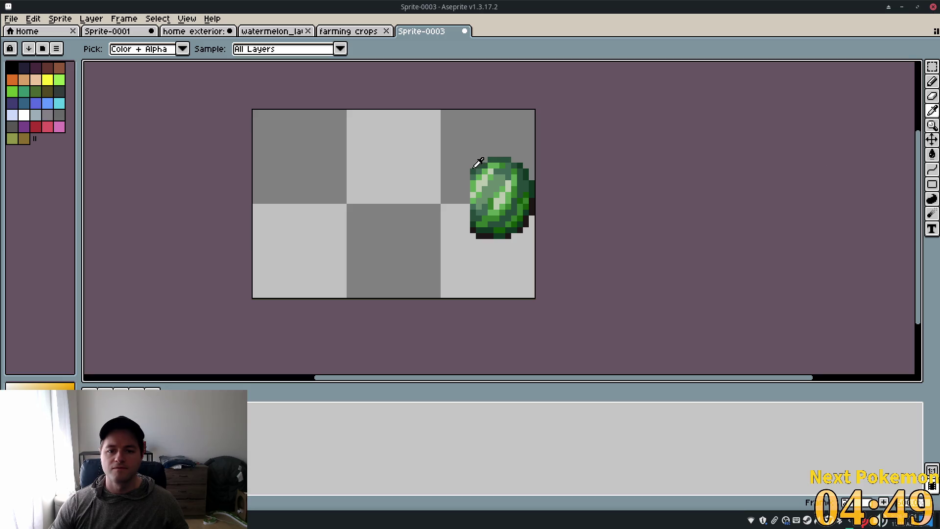
key(b)
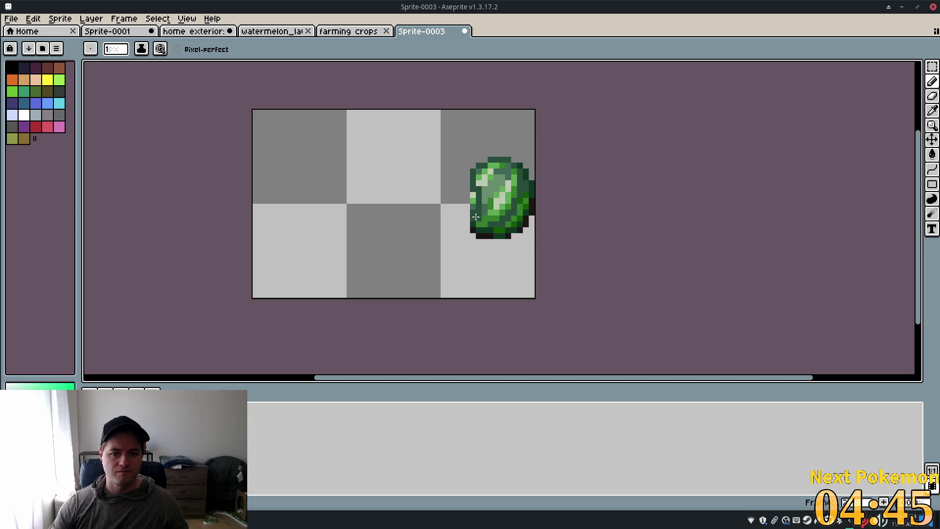
drag(474, 212, 475, 194)
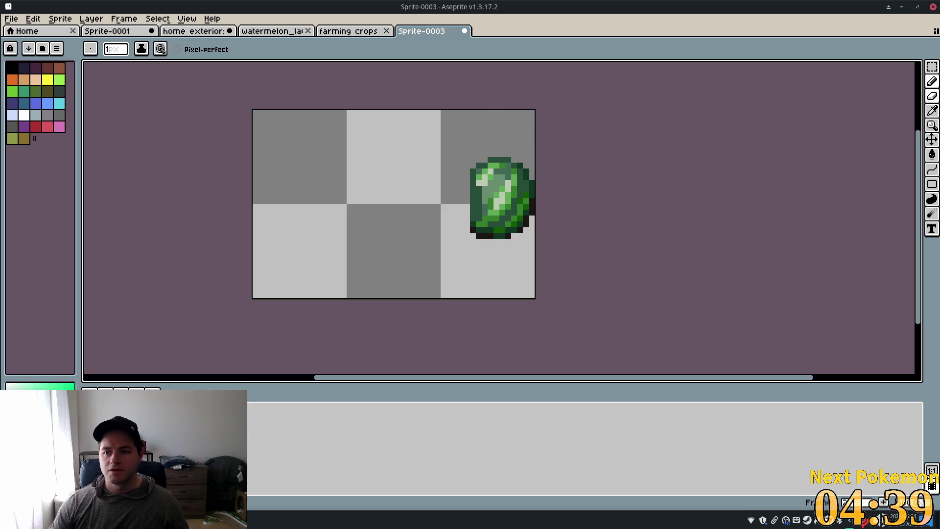
click(931, 111)
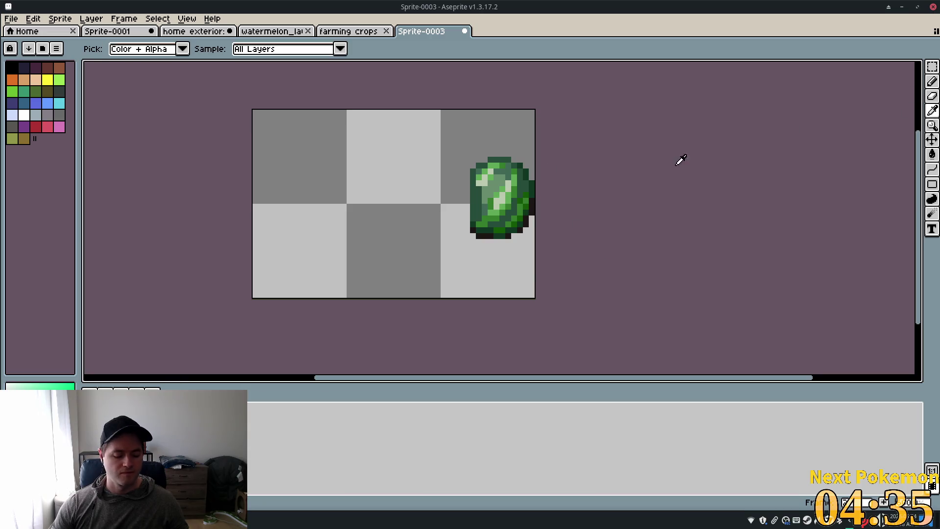
key(b)
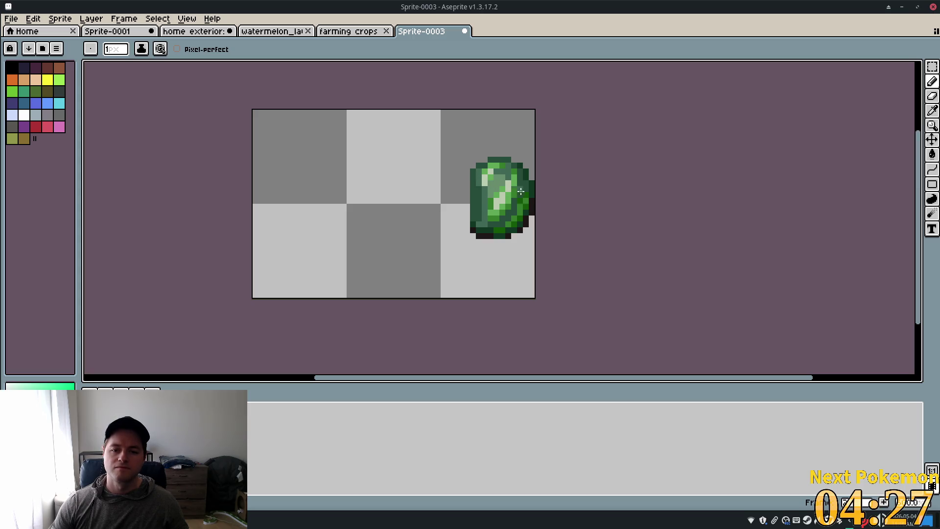
Lasso the watermelon and stretch it into an 11×18 oval at x 36, y 6
key(q)
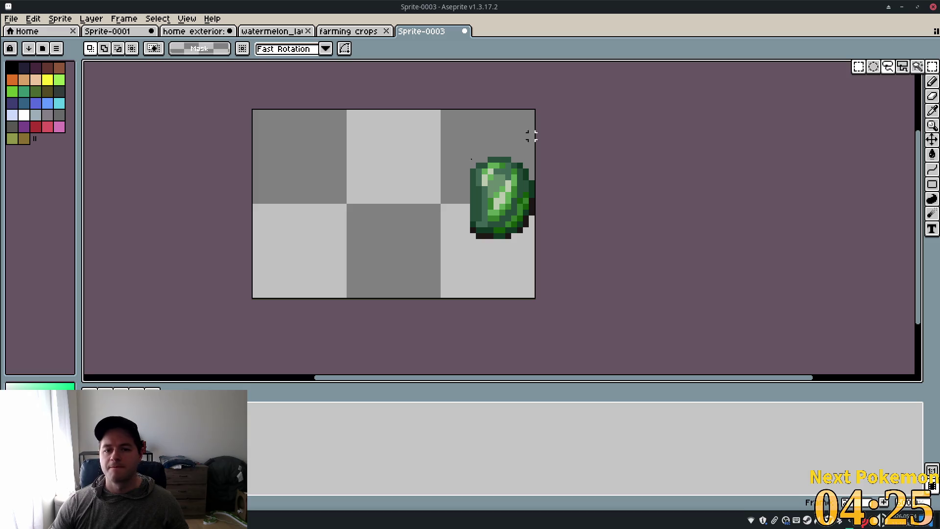
mouse_move(465, 151)
mouse_down()
mouse_move(470, 174)
mouse_move(531, 243)
mouse_up()
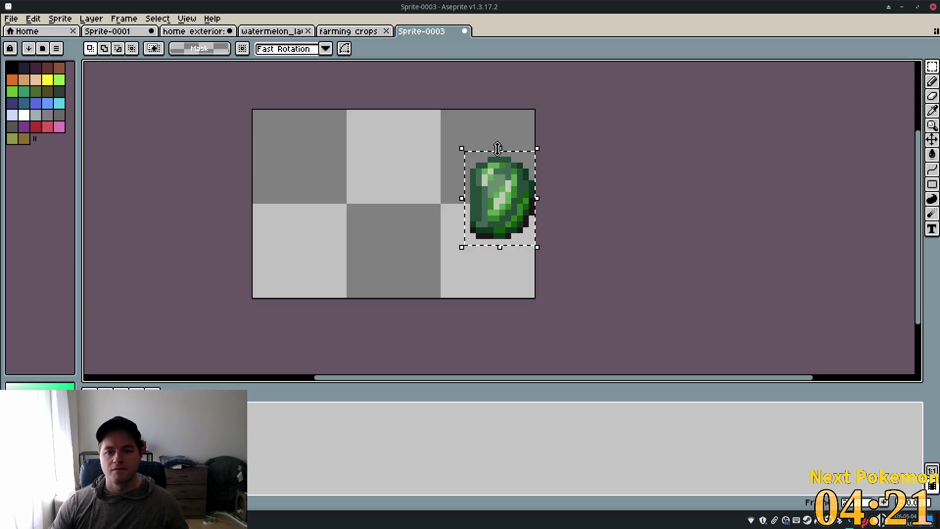
drag(499, 146, 500, 141)
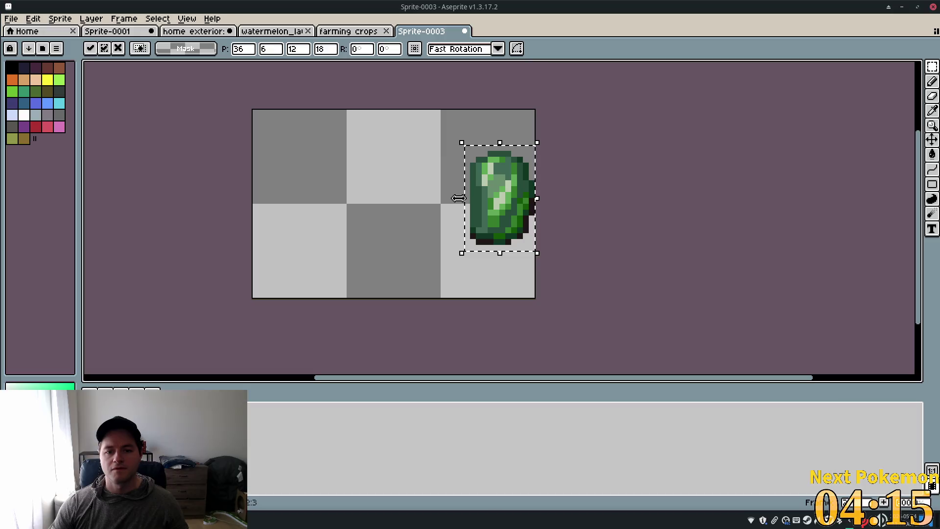
drag(462, 199, 462, 199)
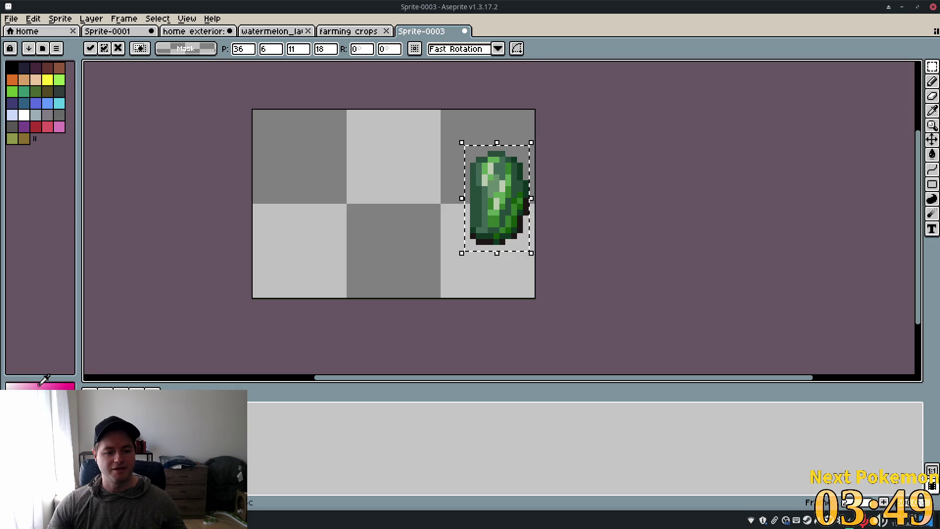
click(547, 192)
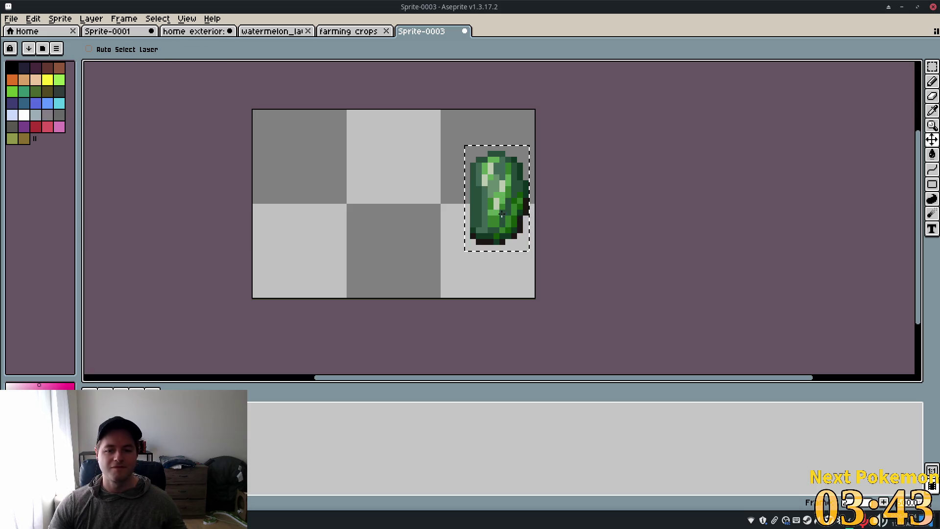
Draw pink marks across the watermelon's centre with the pencil, undoing two unwanted strokes
key(b)
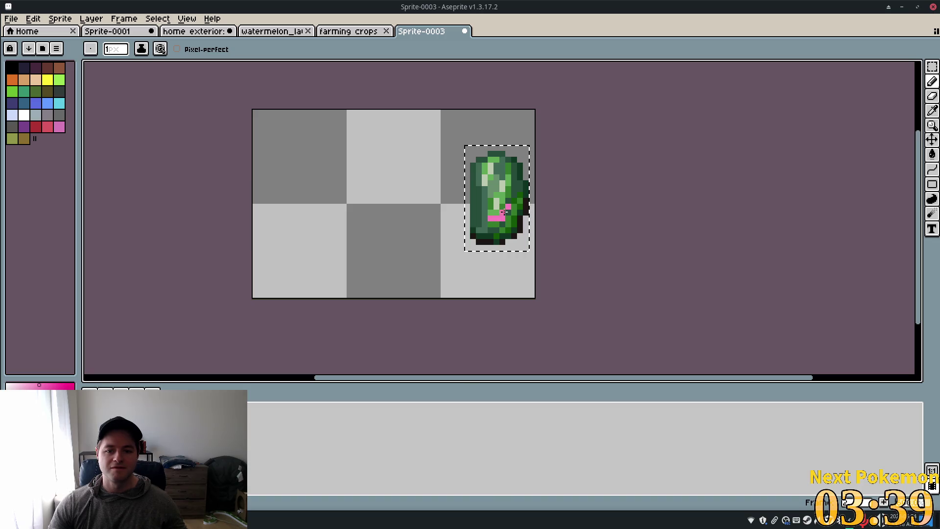
click(490, 176)
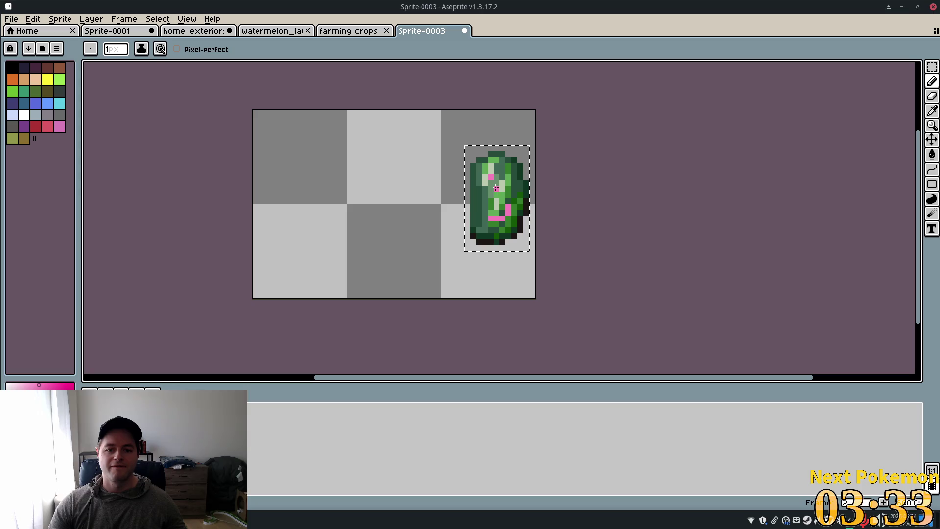
drag(495, 183, 508, 183)
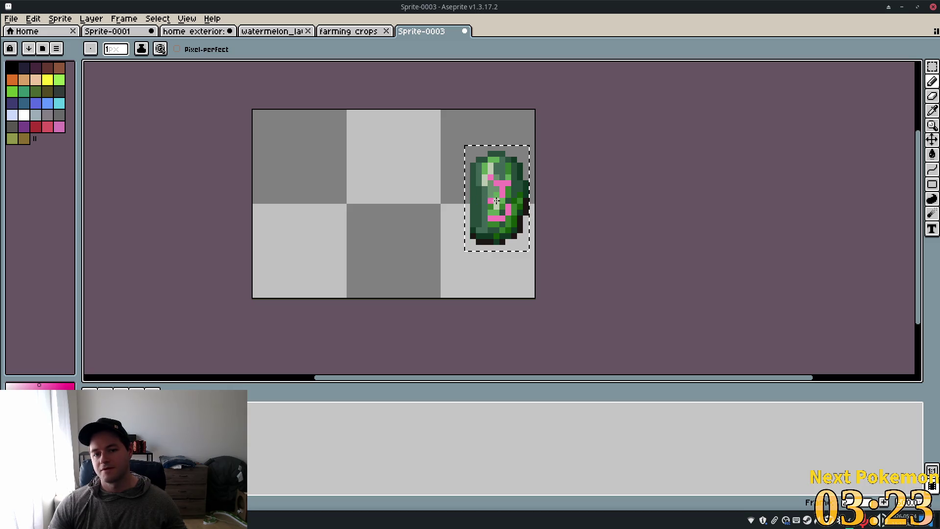
key(ctrl+z)
key(ctrl+z)
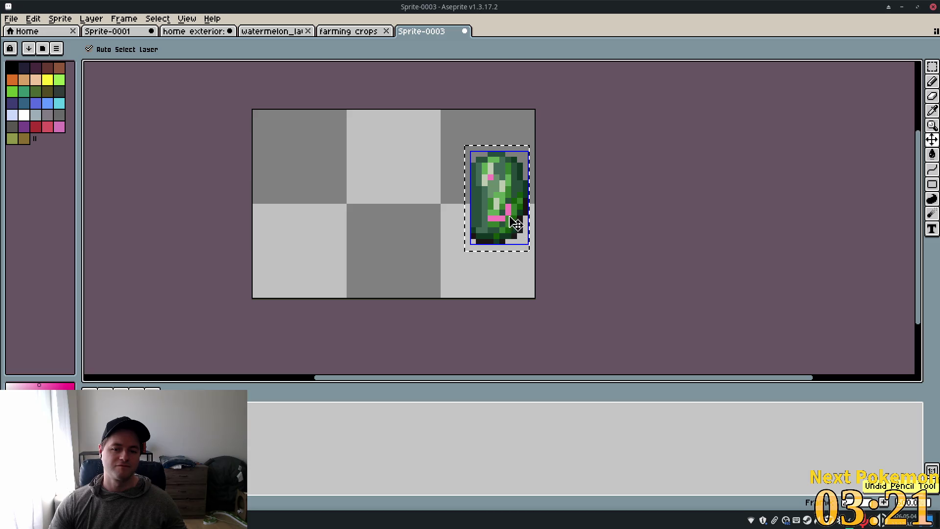
key(ctrl+z)
mouse_move(485, 201)
mouse_down()
mouse_move(501, 185)
mouse_move(503, 211)
mouse_up()
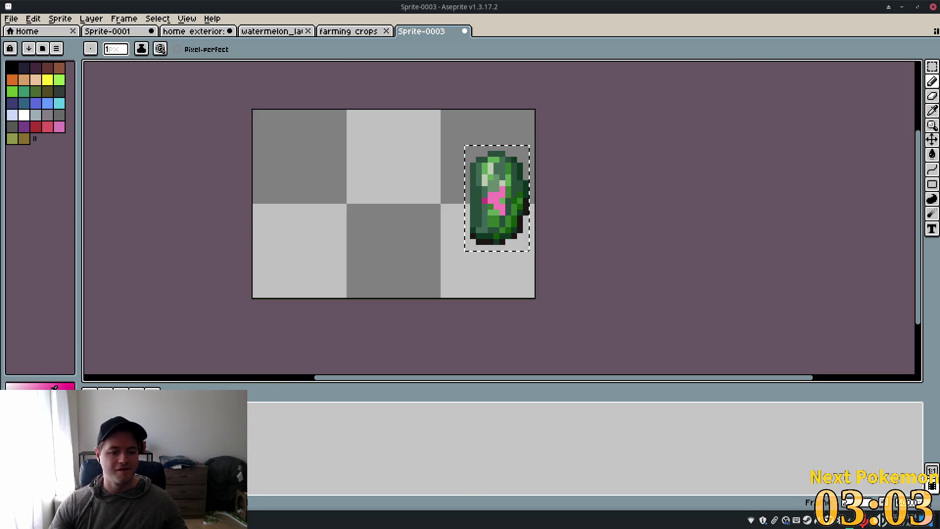
drag(492, 210, 496, 199)
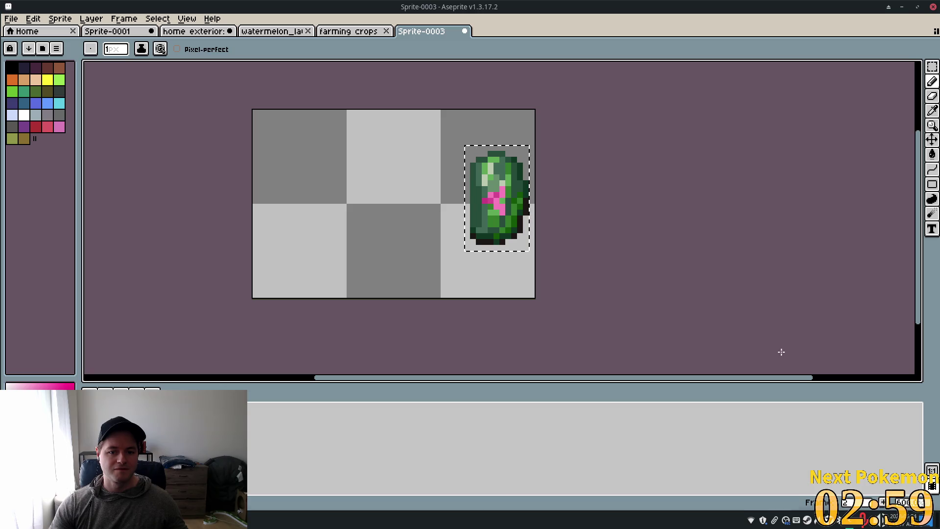
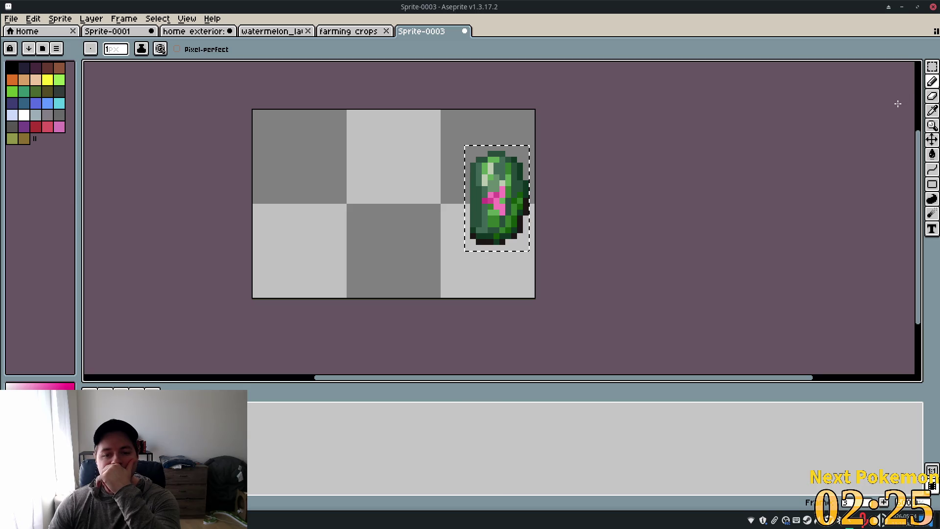
Try reshaping the pink cross and undo it, then select the Lasso tool and add a dark pixel at the top-left edge
drag(506, 201, 477, 189)
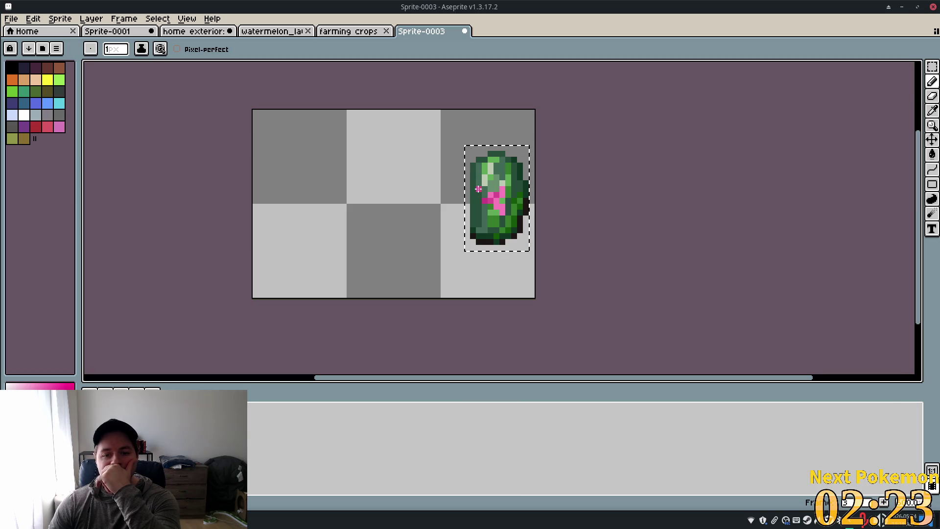
key(ctrl+z)
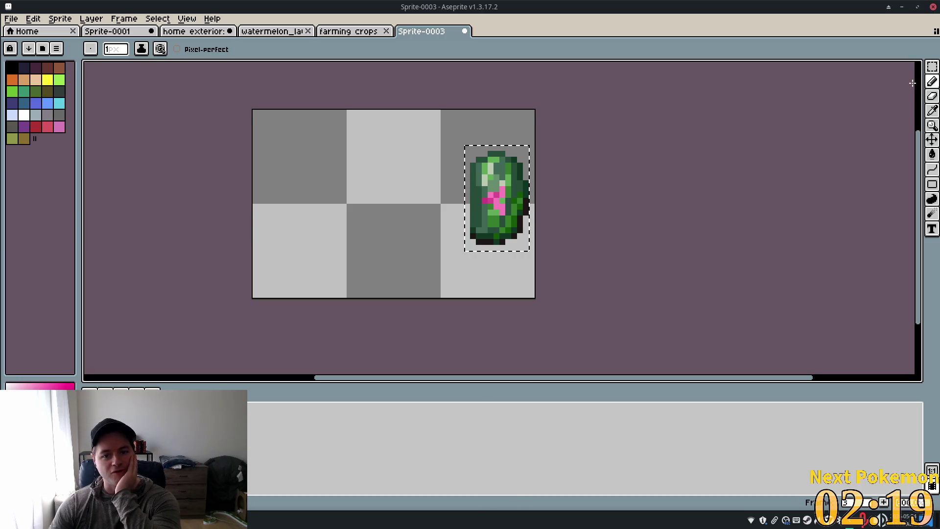
click(932, 67)
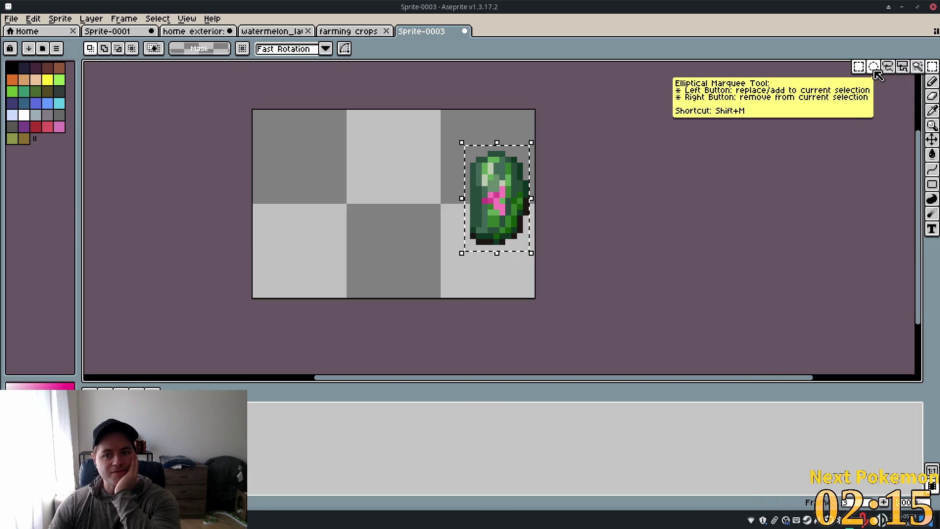
click(890, 70)
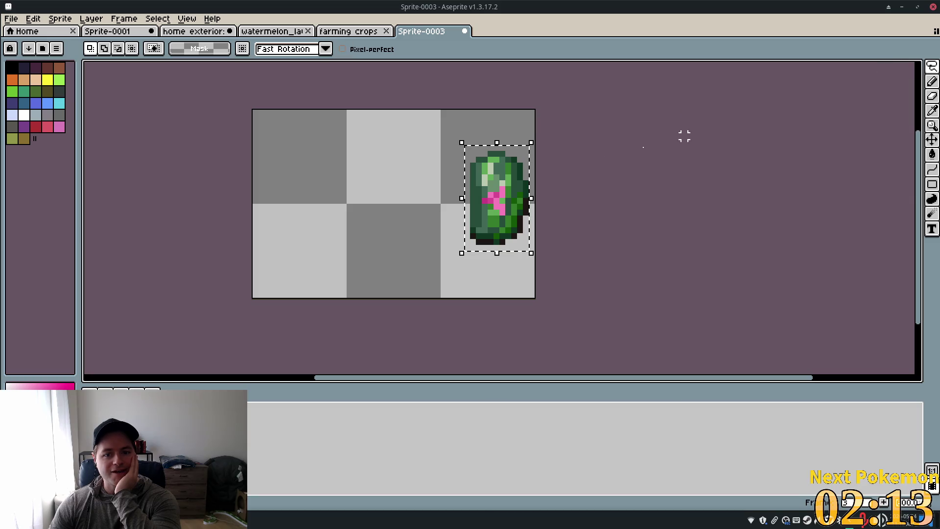
click(501, 176)
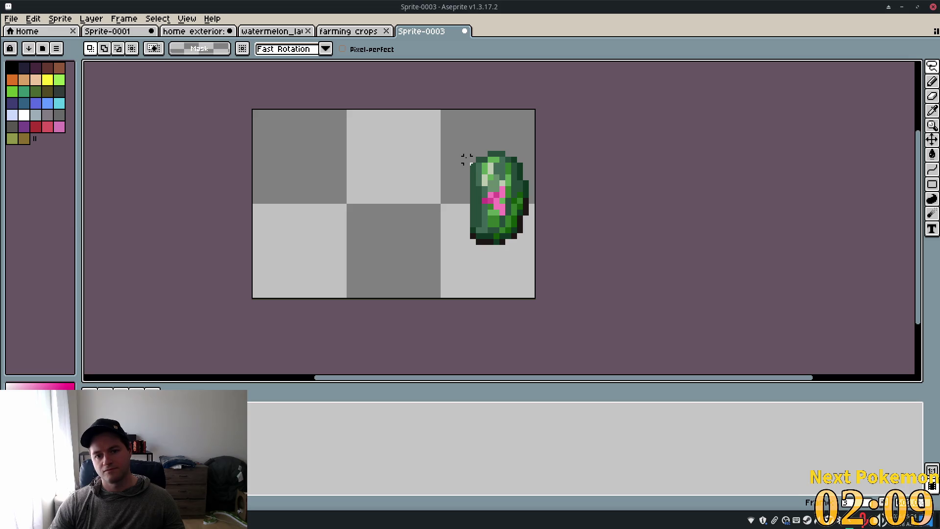
click(473, 157)
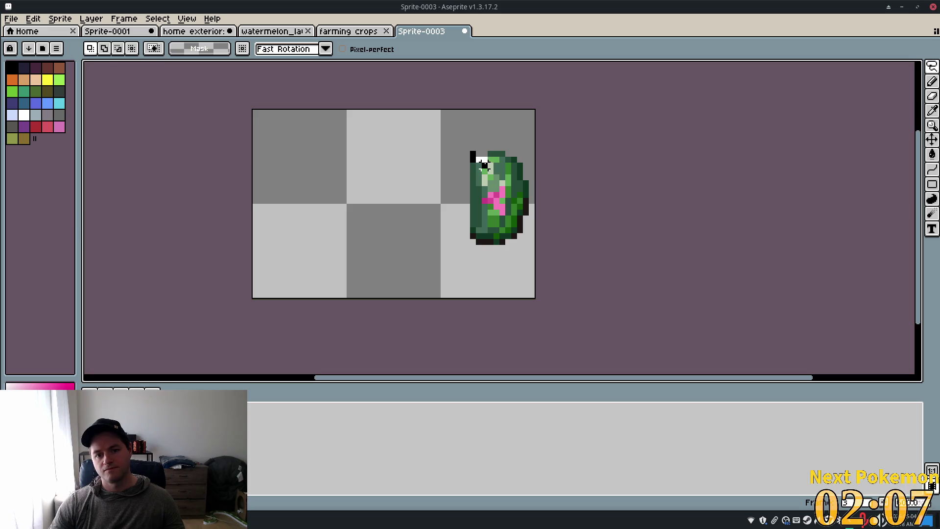
Lasso-move the sprite's top part up-left and shift a right-side piece left
drag(507, 169, 520, 155)
mouse_move(467, 142)
mouse_down()
mouse_move(526, 176)
mouse_move(470, 170)
mouse_up()
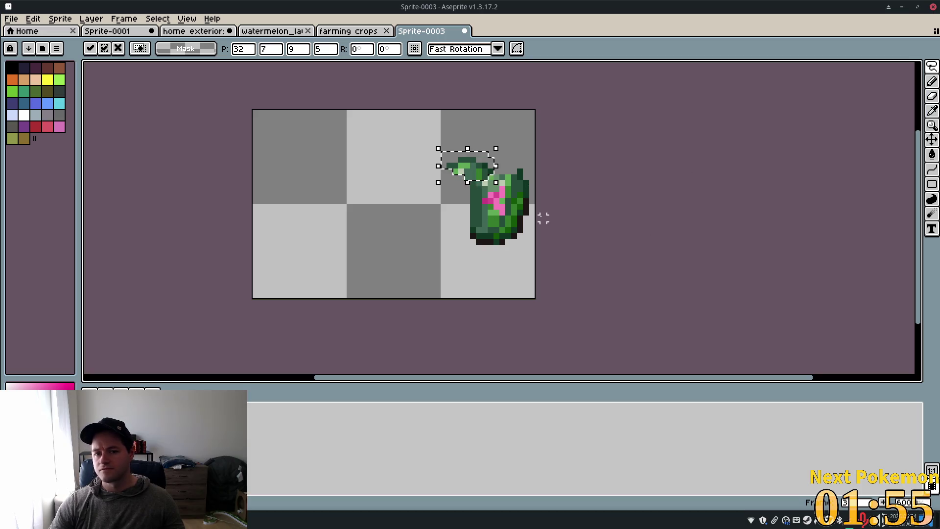
click(596, 177)
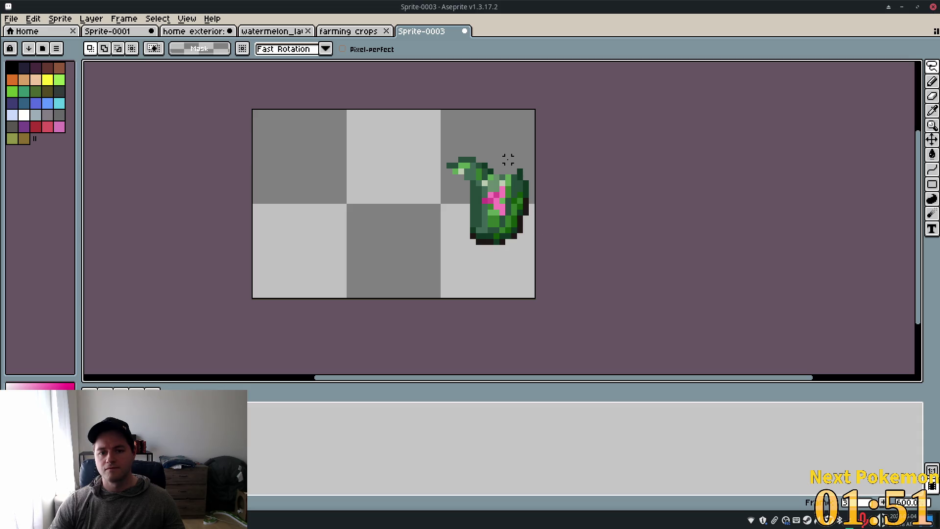
mouse_move(509, 182)
mouse_down()
mouse_move(519, 206)
mouse_move(523, 166)
mouse_move(507, 162)
mouse_up()
drag(519, 201, 464, 193)
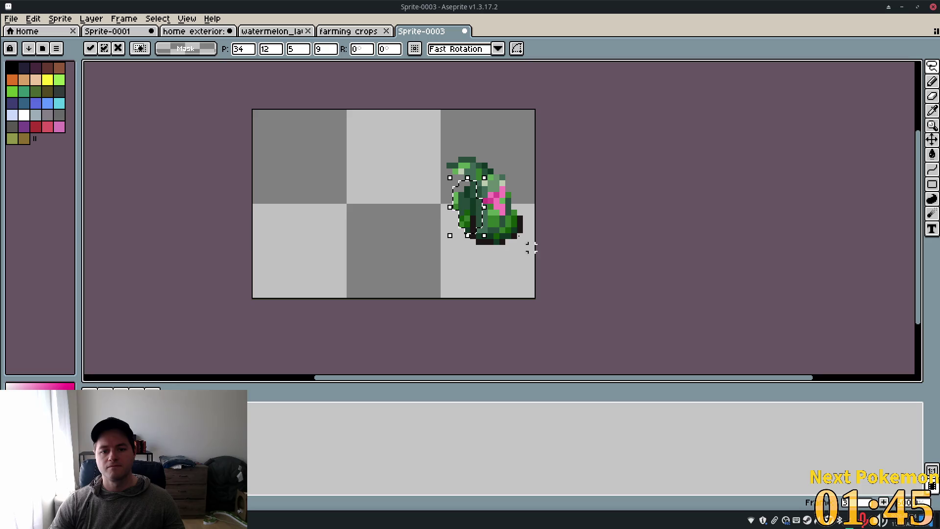
click(519, 220)
Pull the sprite's lower part out toward the bottom-left and select a small bottom piece
mouse_move(520, 217)
mouse_down()
mouse_move(508, 242)
mouse_move(509, 218)
mouse_move(521, 208)
mouse_move(469, 240)
mouse_move(456, 234)
mouse_up()
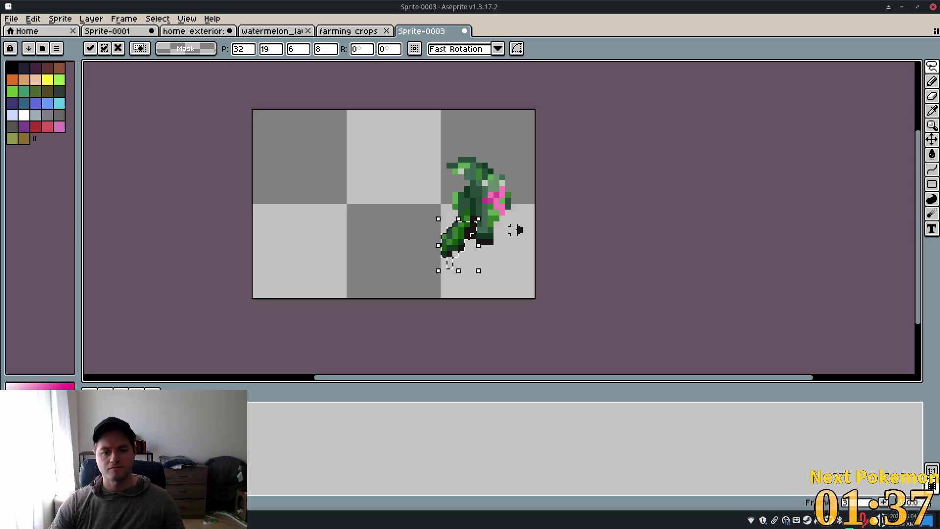
click(516, 231)
mouse_move(508, 214)
mouse_down()
mouse_move(537, 240)
mouse_move(476, 248)
mouse_up()
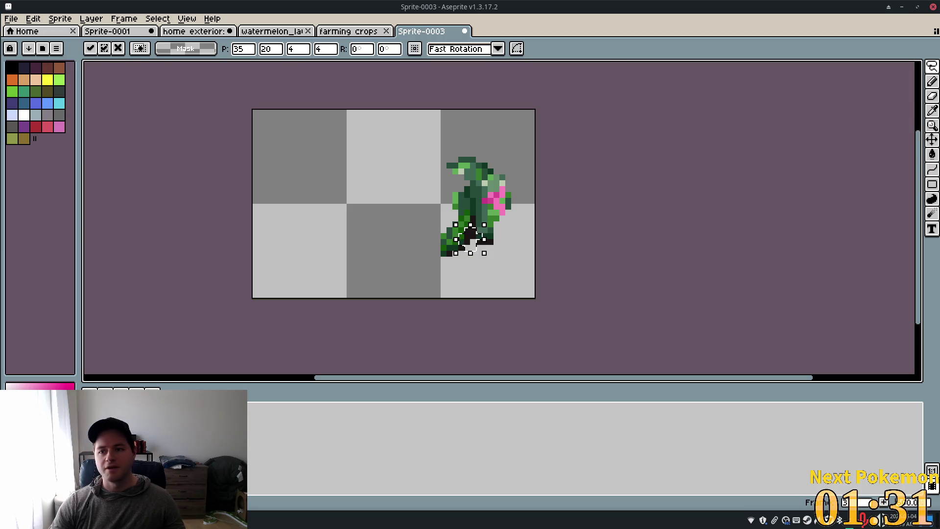
click(932, 112)
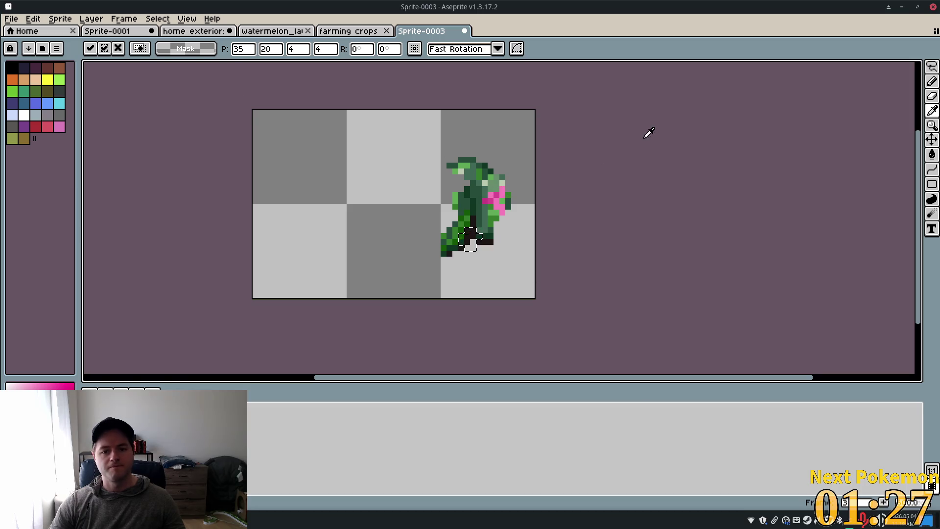
Paint magenta pixels on the sprite's right side, stems and top-left edge, undoing one stroke
key(ctrl+d)
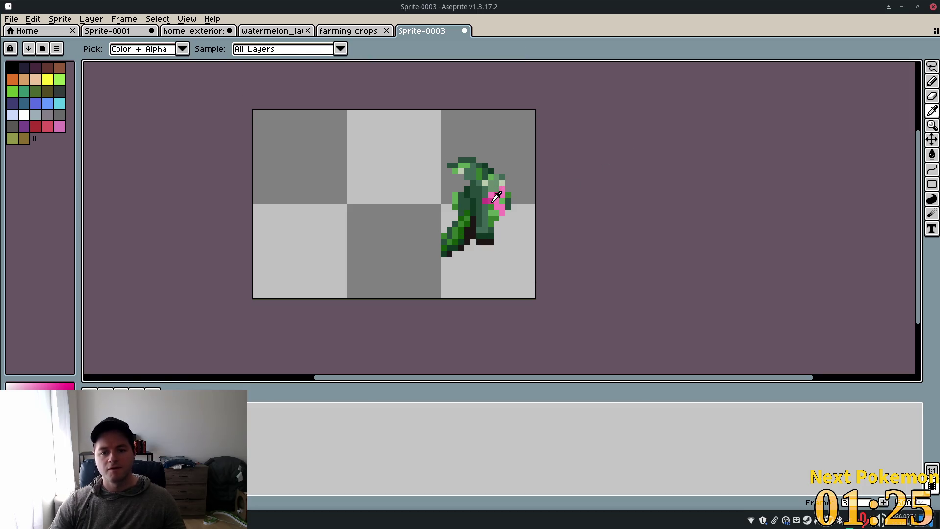
key(b)
click(509, 199)
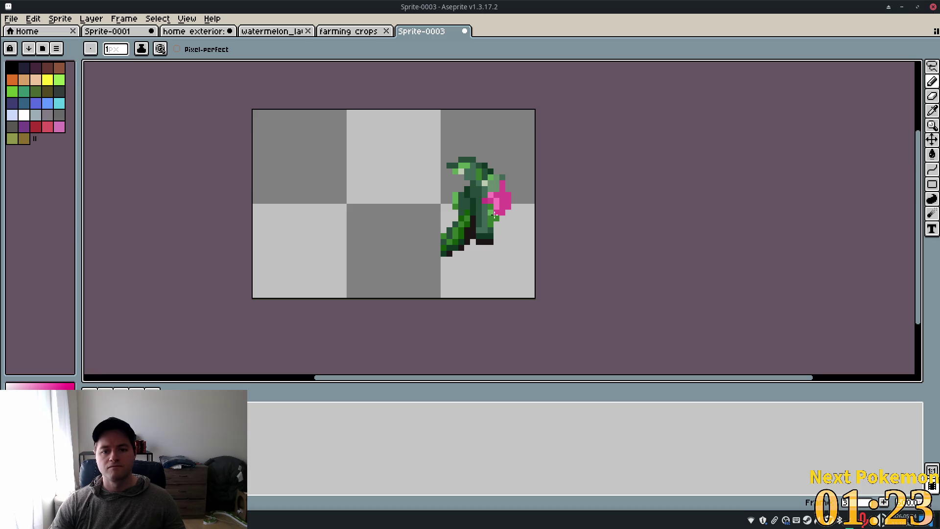
drag(486, 202, 497, 204)
key(ctrl+z)
click(479, 189)
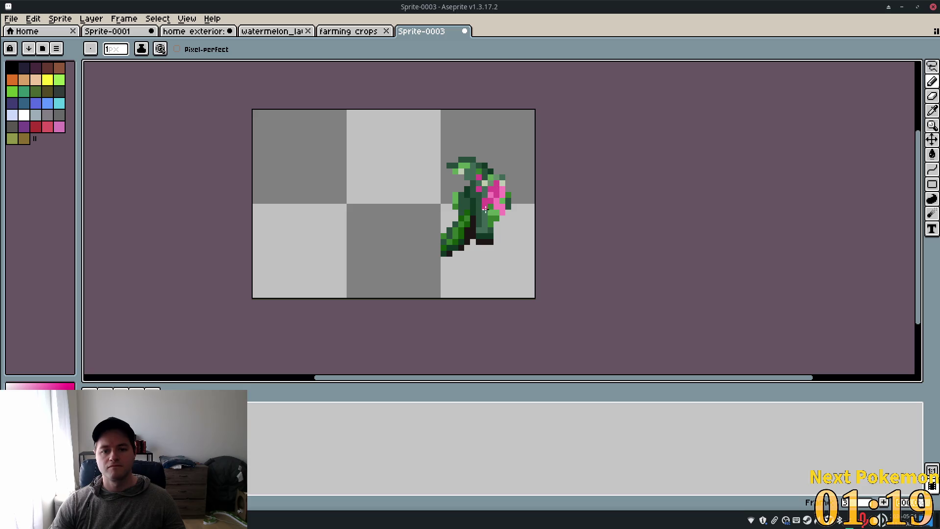
click(512, 201)
click(448, 233)
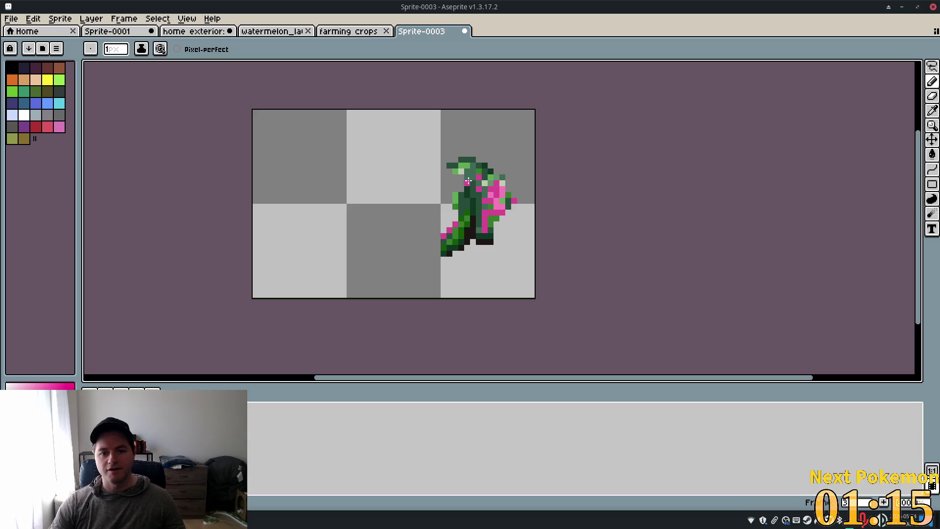
click(450, 172)
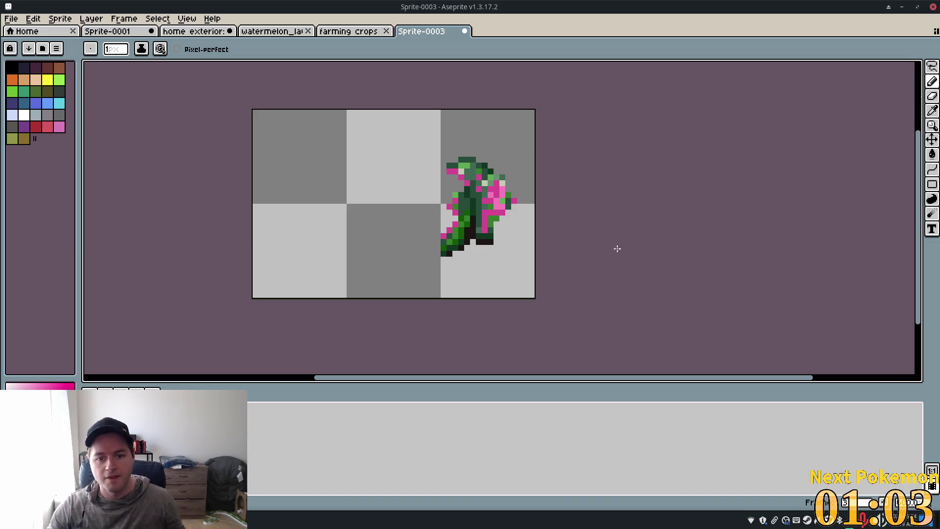
Add a fourth animation frame and paint magenta pixels down the sprite's middle
key(alt+n)
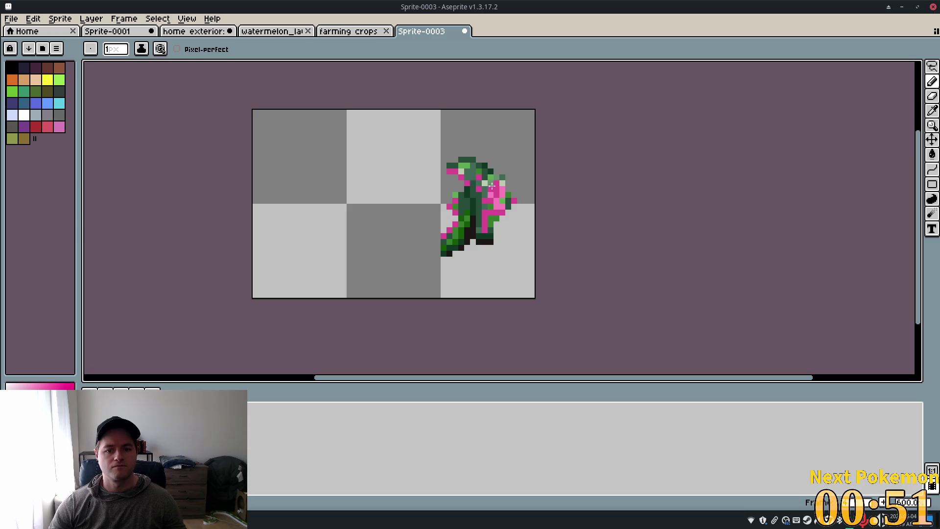
drag(486, 185, 488, 199)
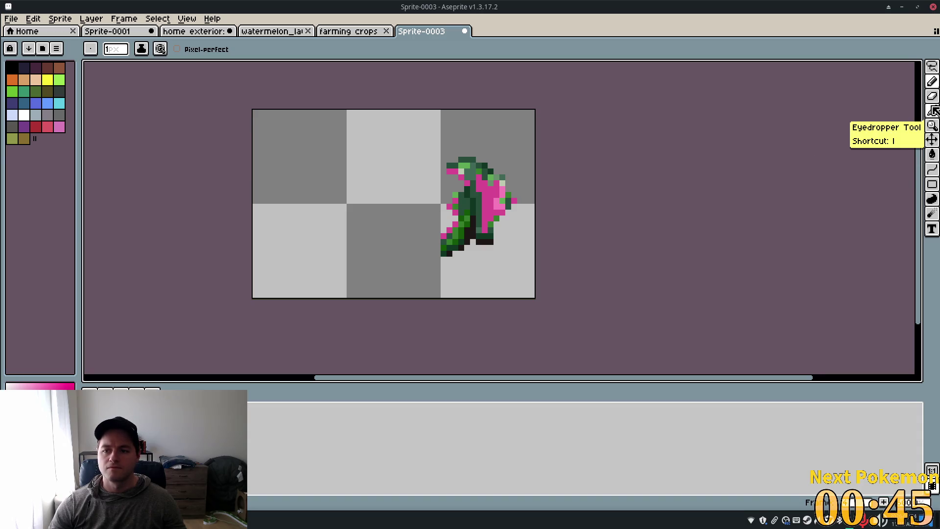
key(i)
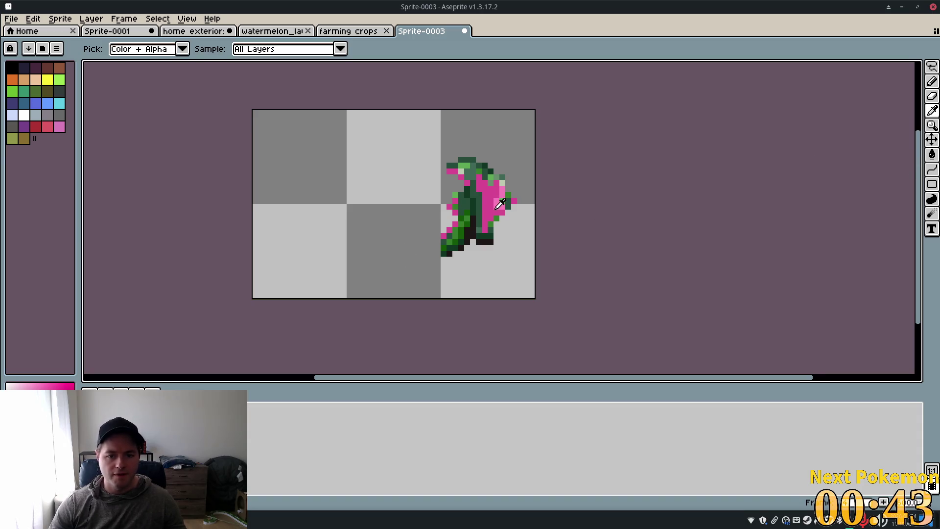
key(b)
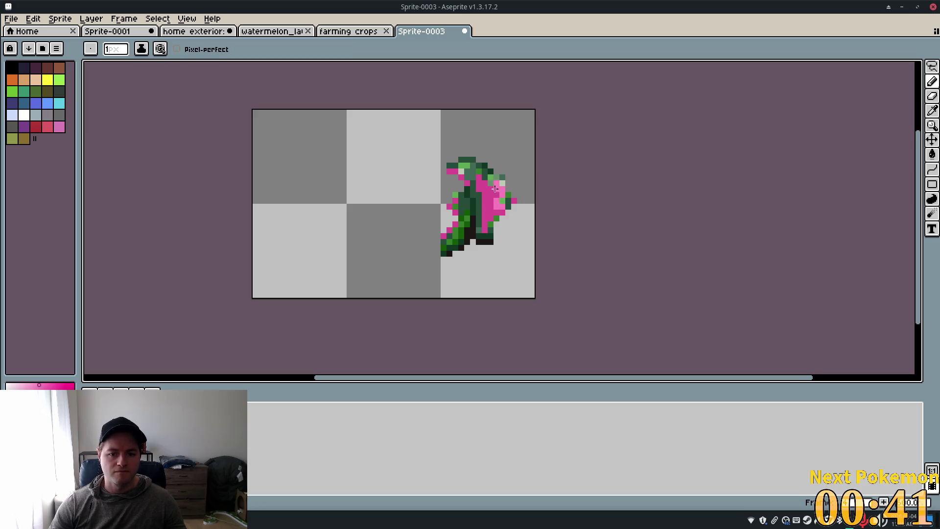
Paint lighter pink over the right side, undo a stray pixel, and sample the green stem colour
mouse_move(499, 181)
mouse_down()
mouse_move(491, 212)
mouse_move(503, 214)
mouse_move(511, 194)
mouse_up()
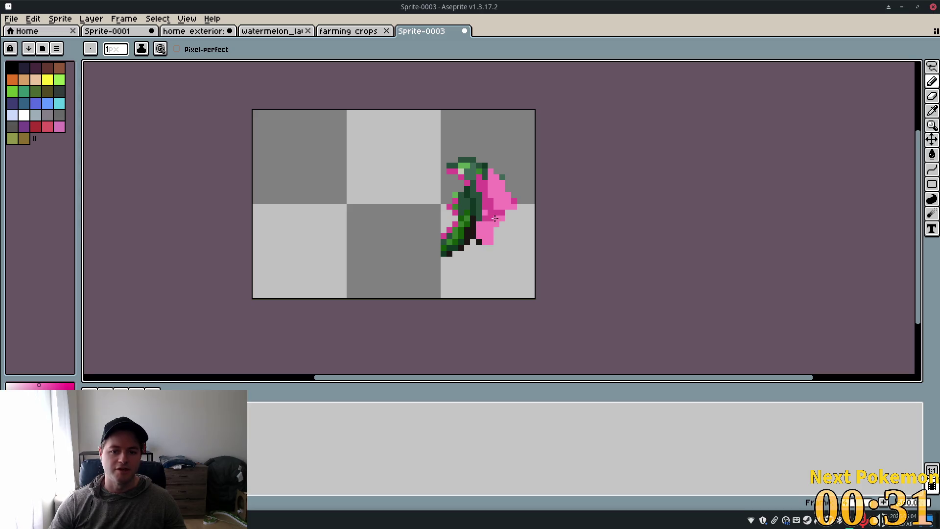
click(508, 235)
key(ctrl+z)
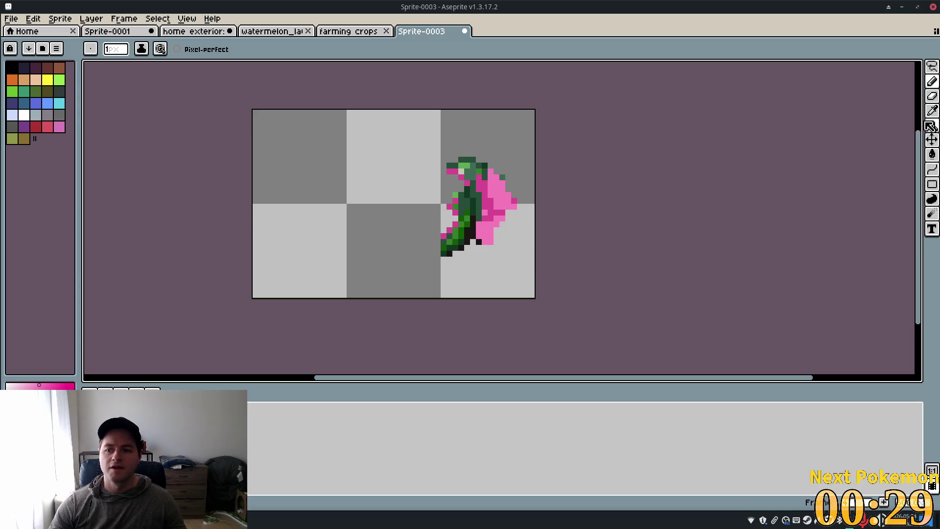
key(e)
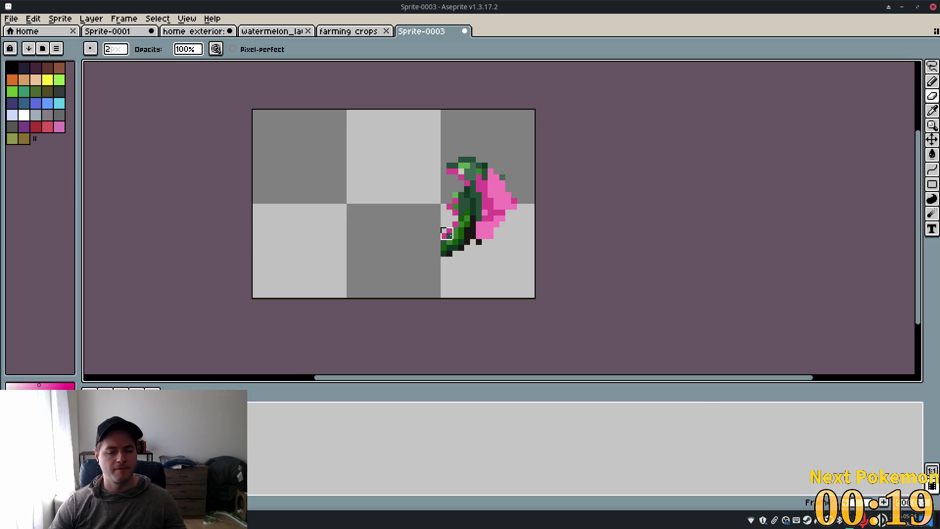
key(i)
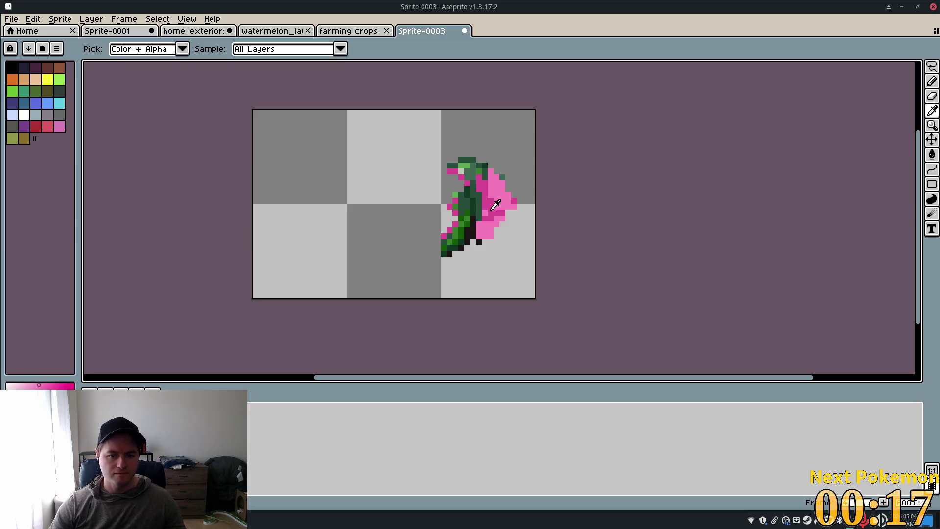
click(460, 233)
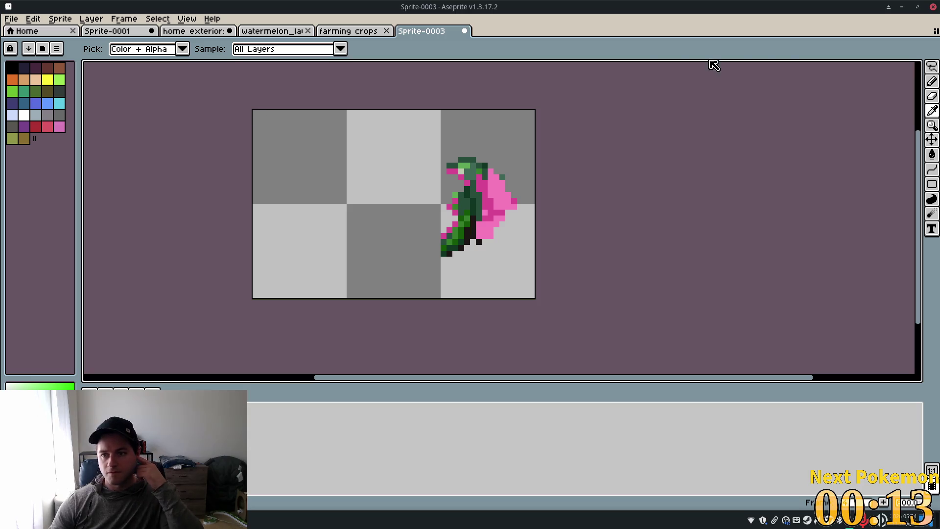
click(932, 66)
Select the green leaf pieces and shift them left toward the canvas centre, undoing stray strokes
mouse_move(414, 216)
mouse_down()
mouse_move(447, 250)
mouse_move(472, 235)
mouse_move(441, 217)
mouse_move(433, 242)
mouse_move(423, 240)
mouse_up()
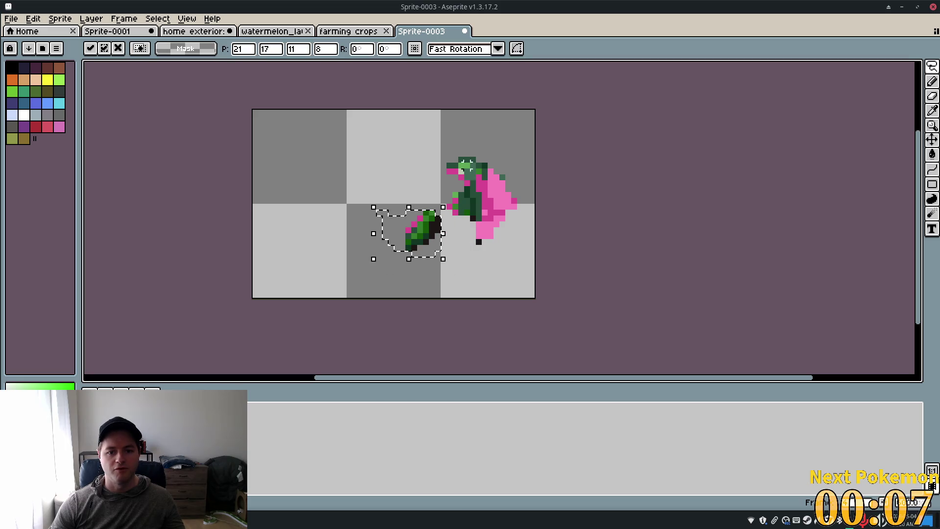
key(ctrl+d)
key(b)
mouse_move(424, 159)
mouse_down()
mouse_move(482, 178)
mouse_move(425, 194)
mouse_up()
key(ctrl+z)
key(ctrl+z)
key(ctrl+z)
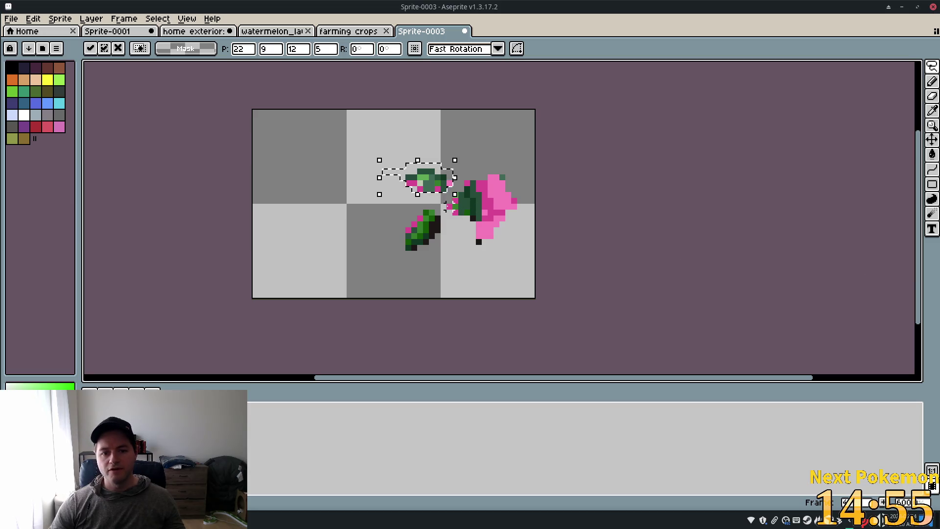
key(b)
mouse_move(447, 230)
mouse_down()
mouse_move(461, 226)
mouse_move(472, 188)
mouse_move(420, 207)
mouse_up()
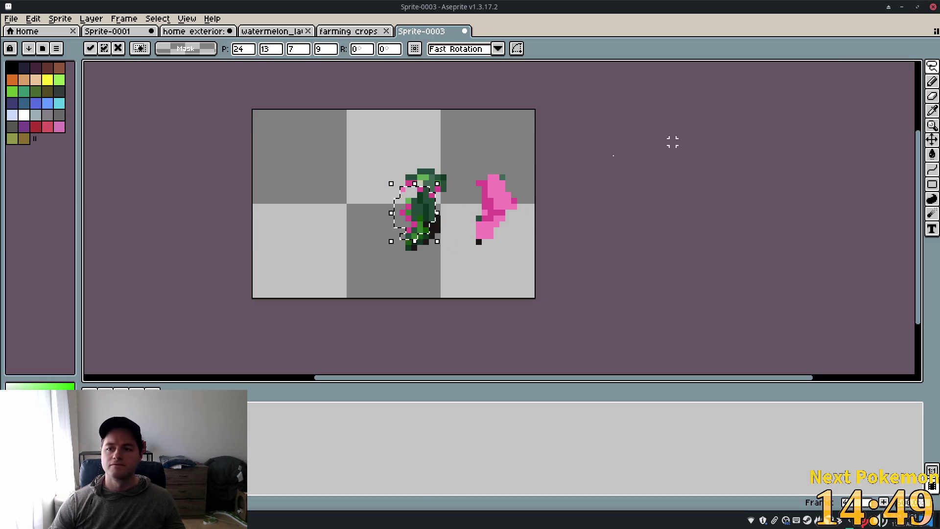
key(ctrl+d)
Sample the splash pink and dot a trail of pink droplets between the green chunk and splash
key(i)
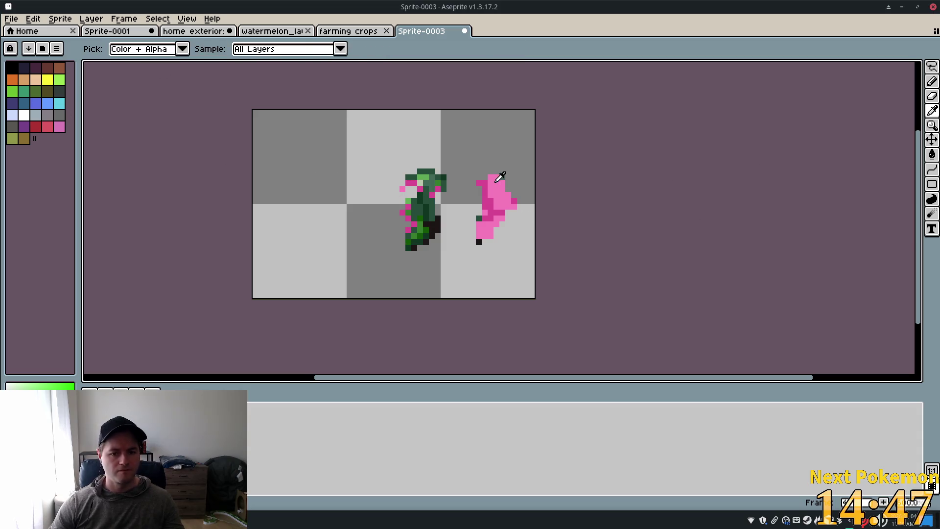
click(482, 192)
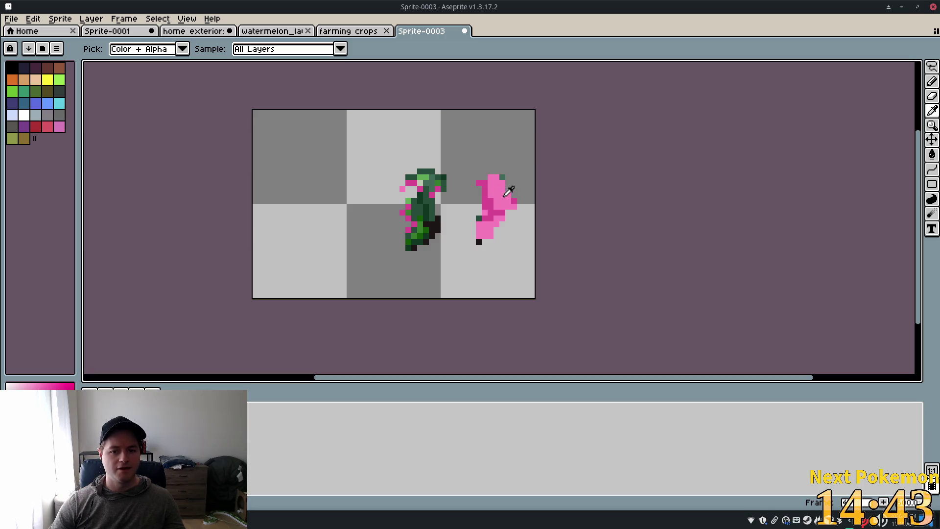
key(b)
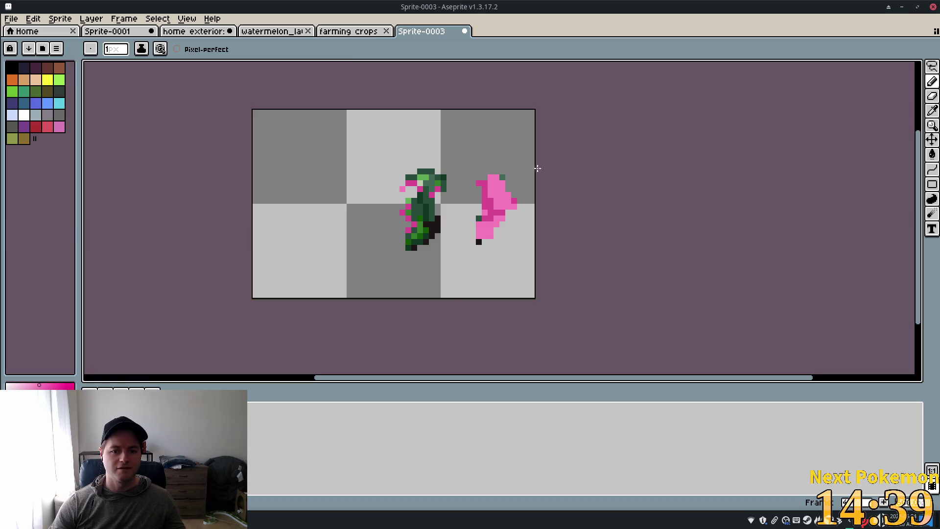
click(445, 239)
click(442, 206)
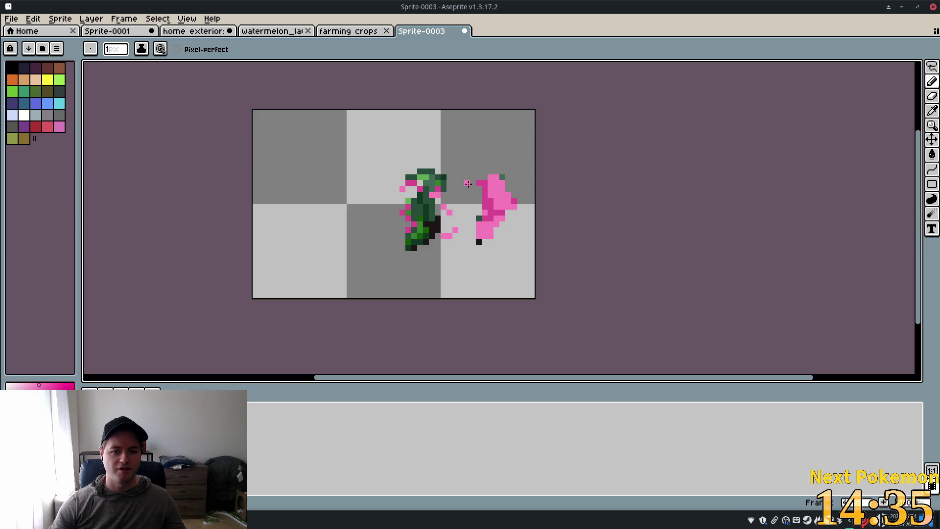
click(461, 201)
drag(454, 212, 462, 213)
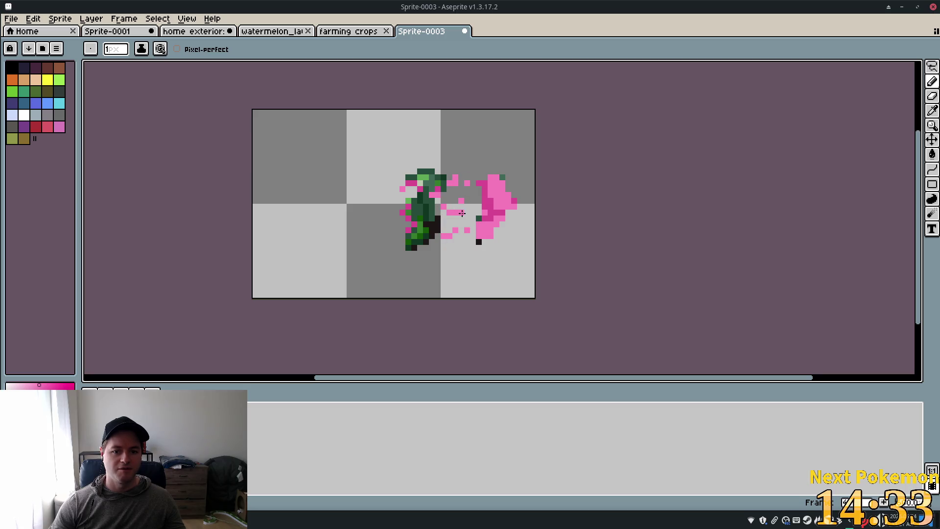
click(473, 206)
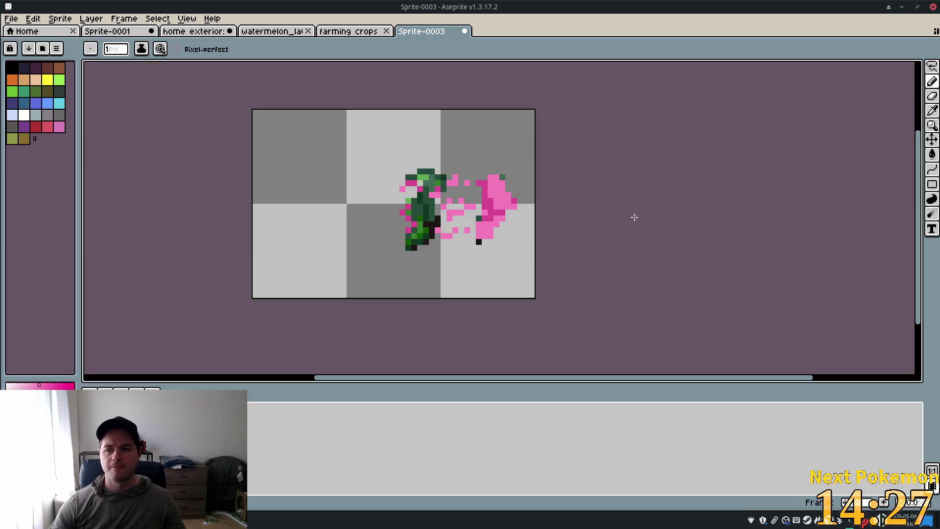
click(324, 139)
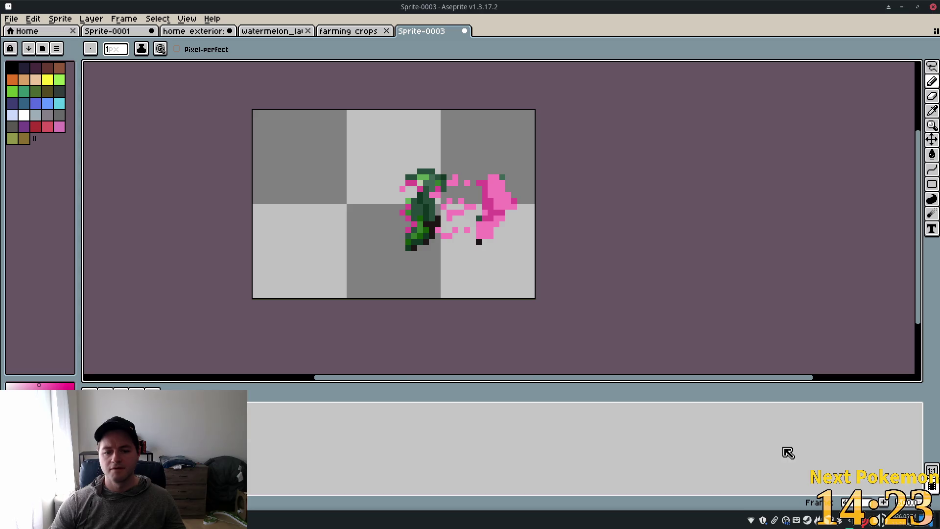
key(Right)
key(Left)
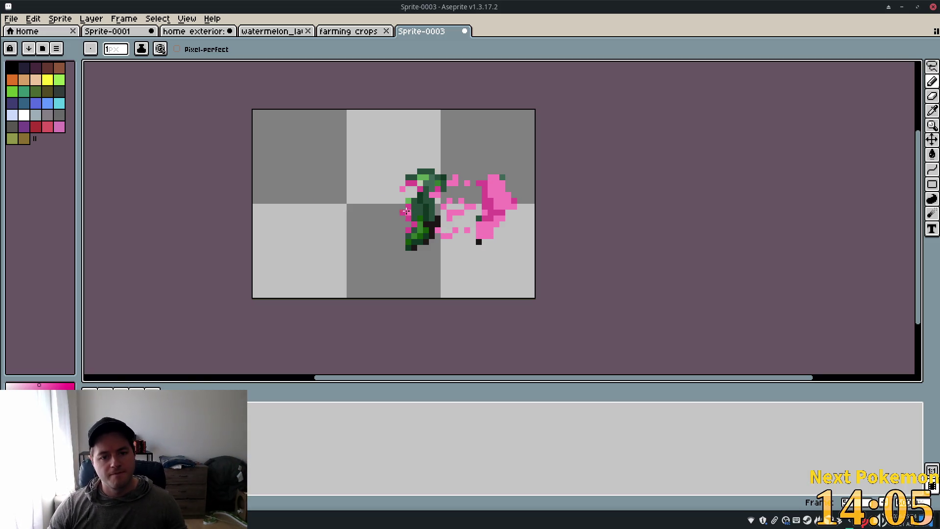
click(931, 66)
Select and move the green chunk's top piece, reverting and nudging it into a compact slanted shape
mouse_move(397, 163)
mouse_down()
mouse_move(444, 188)
mouse_move(413, 157)
mouse_move(397, 165)
mouse_up()
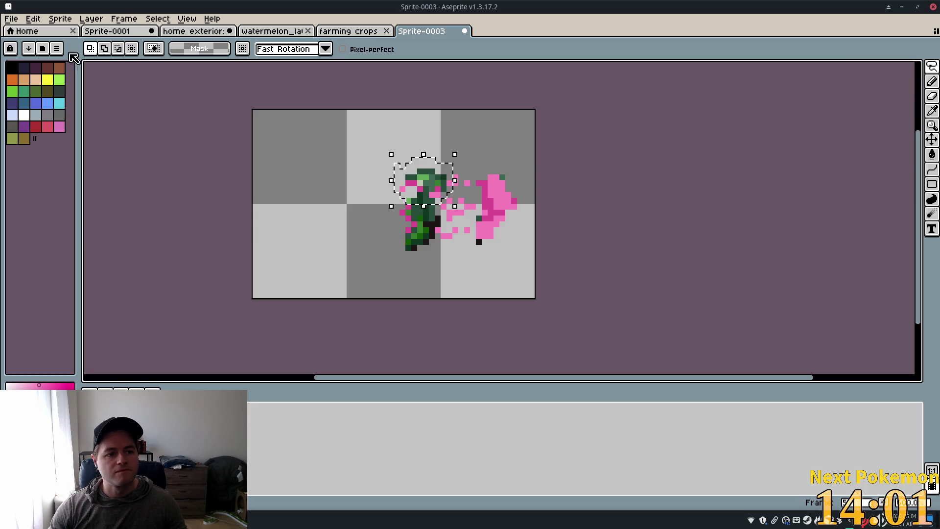
click(401, 195)
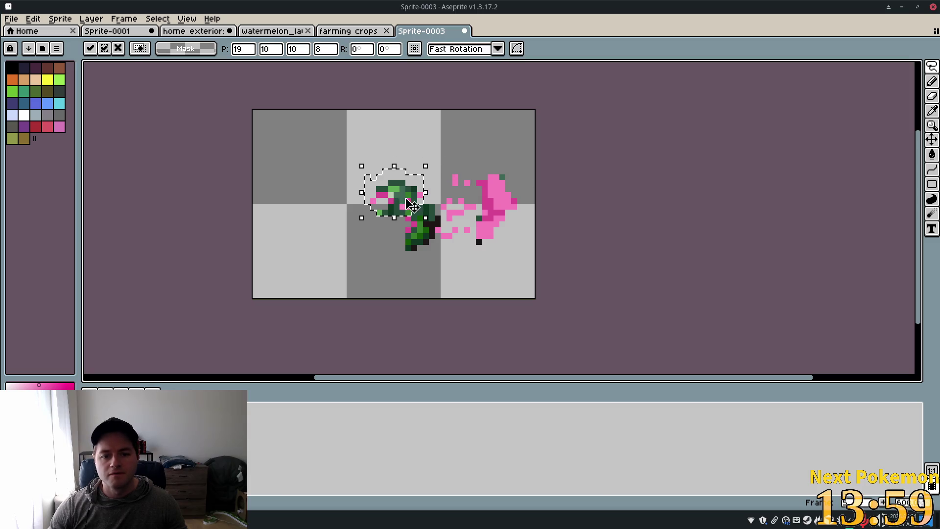
click(389, 244)
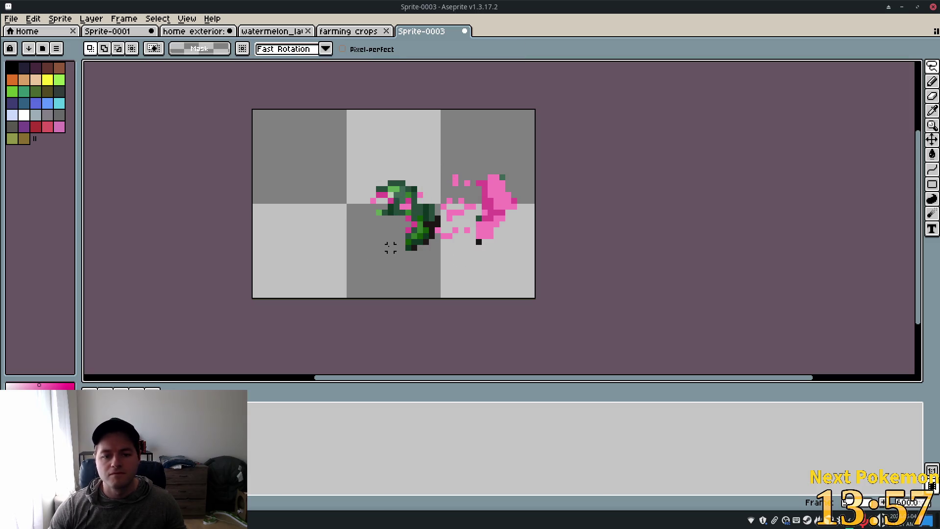
key(ctrl+z)
key(ctrl+z)
key(ctrl+z)
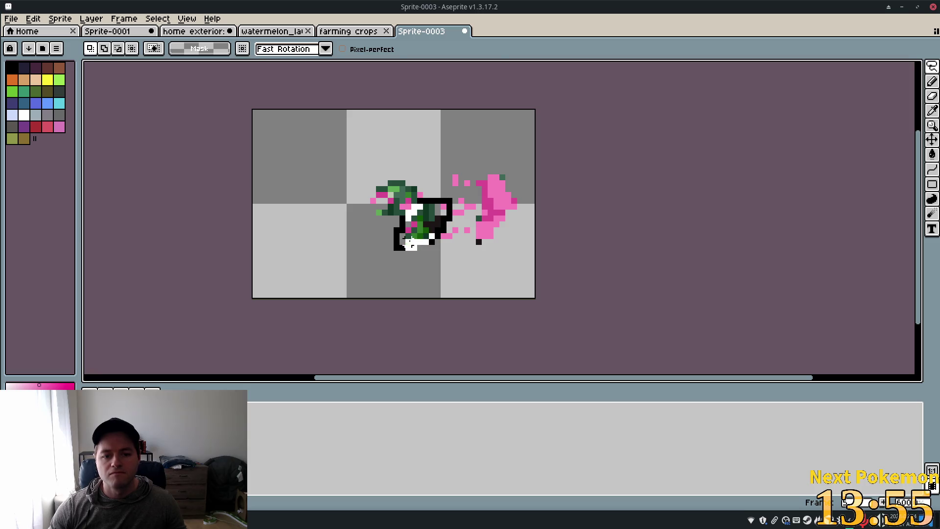
click(400, 223)
key(ctrl+z)
key(ctrl+z)
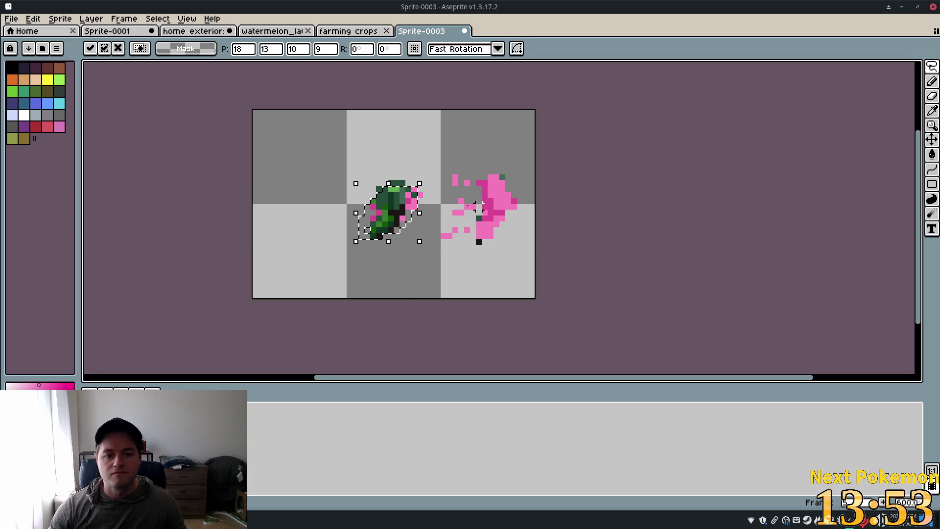
key(i)
key(ctrl+d)
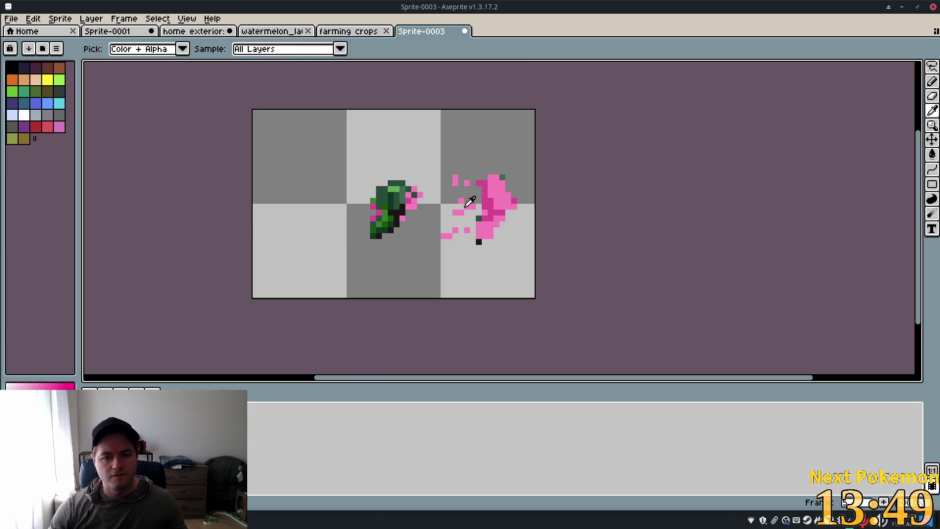
Paint a darker pink streak beside the green chunk
key(b)
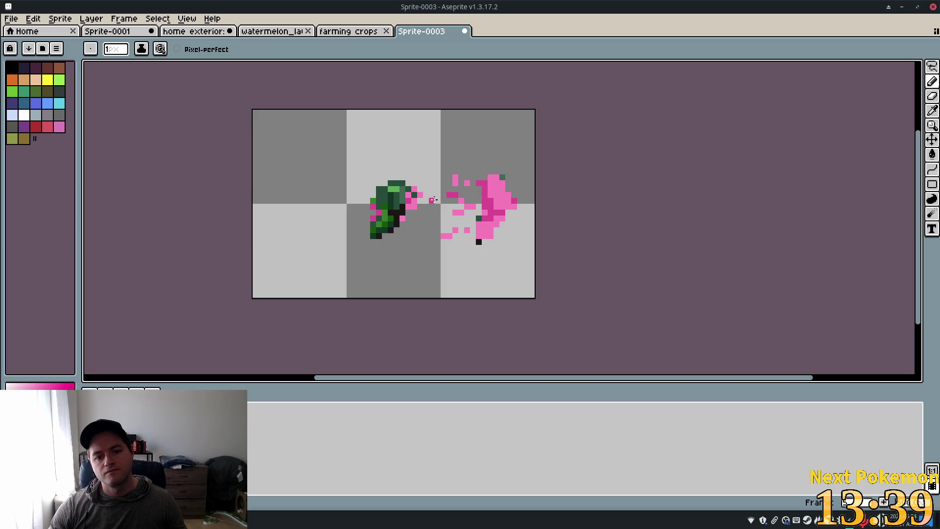
drag(461, 213, 448, 198)
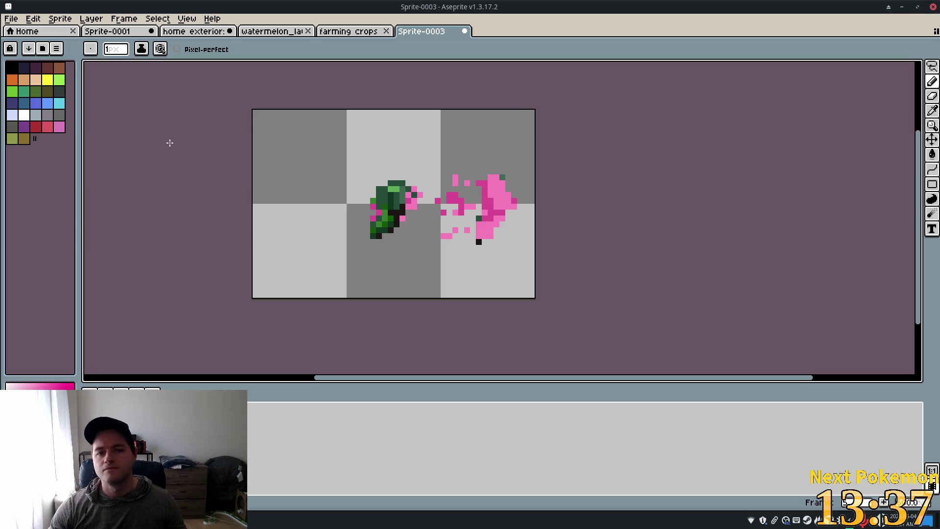
key(i)
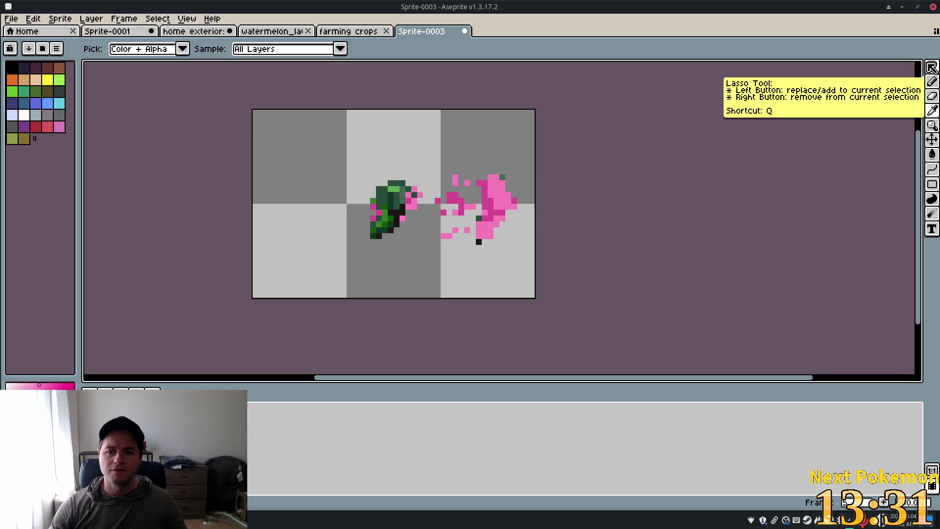
Move the pink splash left onto the green chunk, nudge part of it, and delete the green pixels
click(931, 66)
mouse_move(482, 170)
mouse_down()
mouse_move(469, 209)
mouse_move(513, 231)
mouse_move(494, 165)
mouse_move(479, 172)
mouse_up()
drag(504, 203, 445, 209)
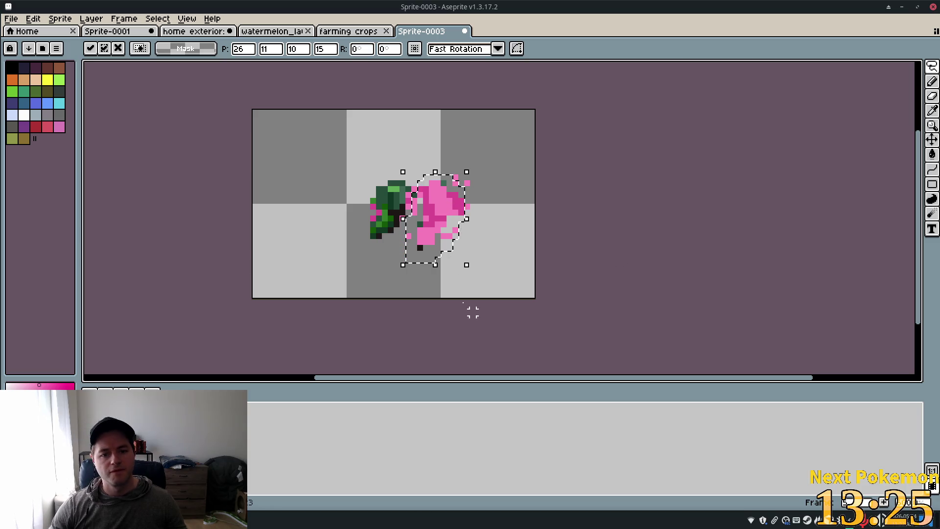
click(491, 254)
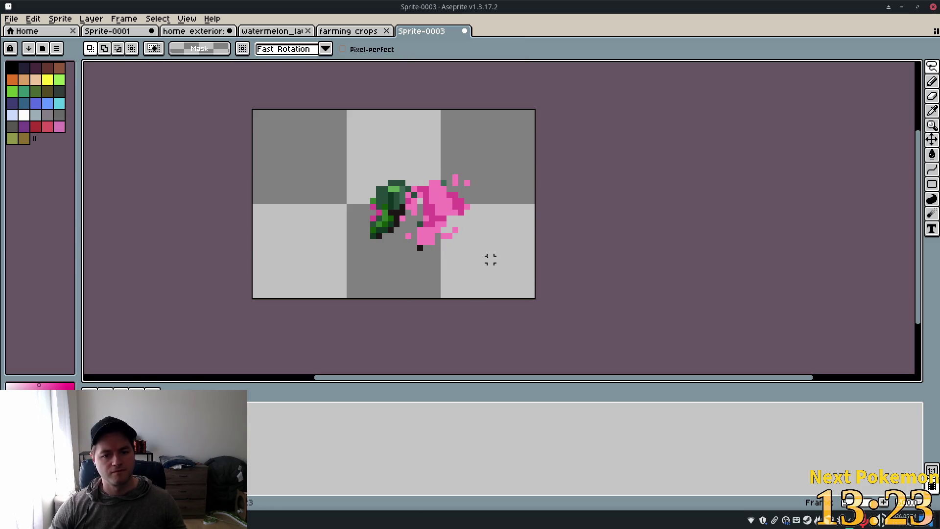
mouse_move(392, 202)
mouse_down()
mouse_move(400, 235)
mouse_move(451, 223)
mouse_move(416, 200)
mouse_up()
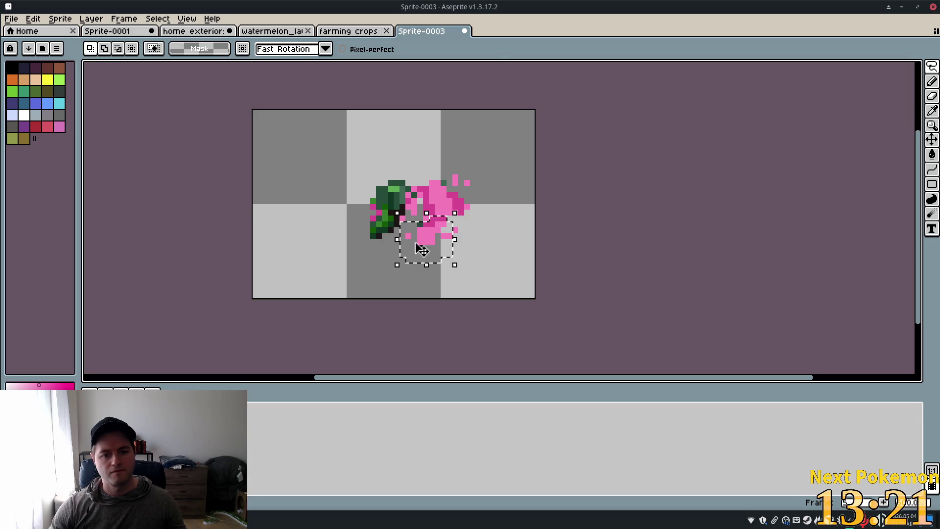
key(Left)
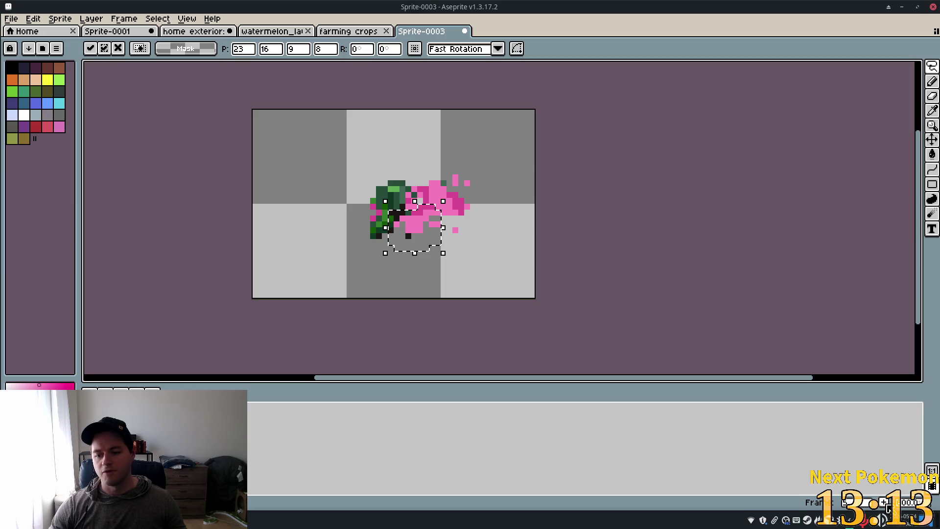
key(Return)
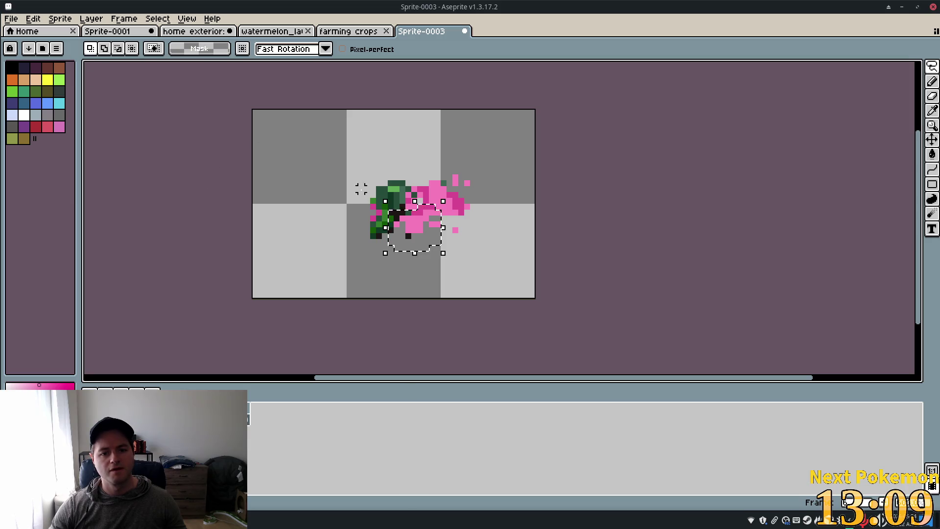
drag(361, 242, 408, 212)
key(ctrl+z)
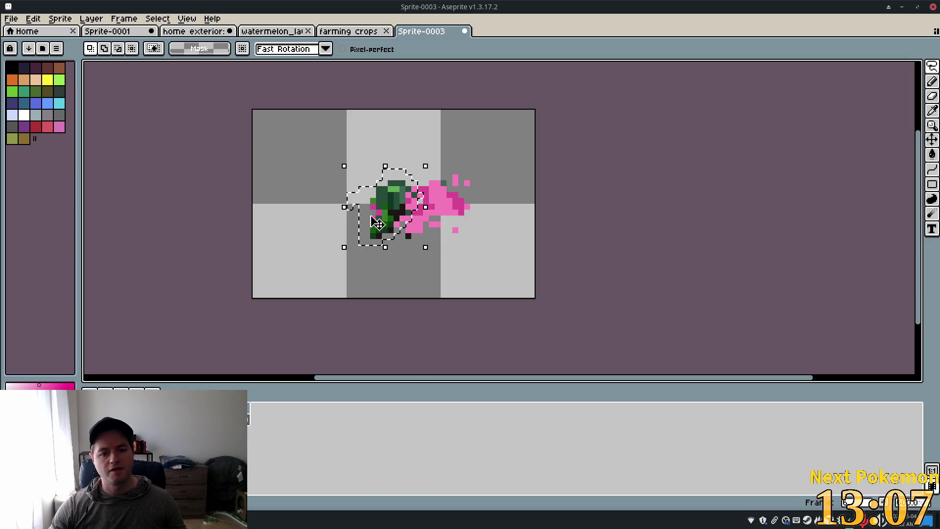
key(Delete)
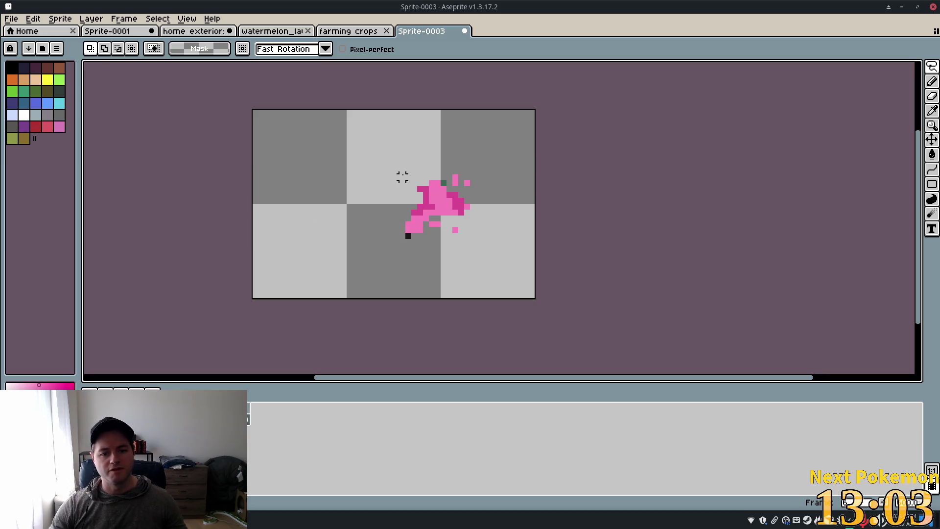
Shift the pink splash left toward the canvas centre, merging its lower piece, and clear the selection
mouse_move(426, 247)
mouse_down()
mouse_move(477, 182)
mouse_move(448, 175)
mouse_up()
drag(454, 211, 420, 210)
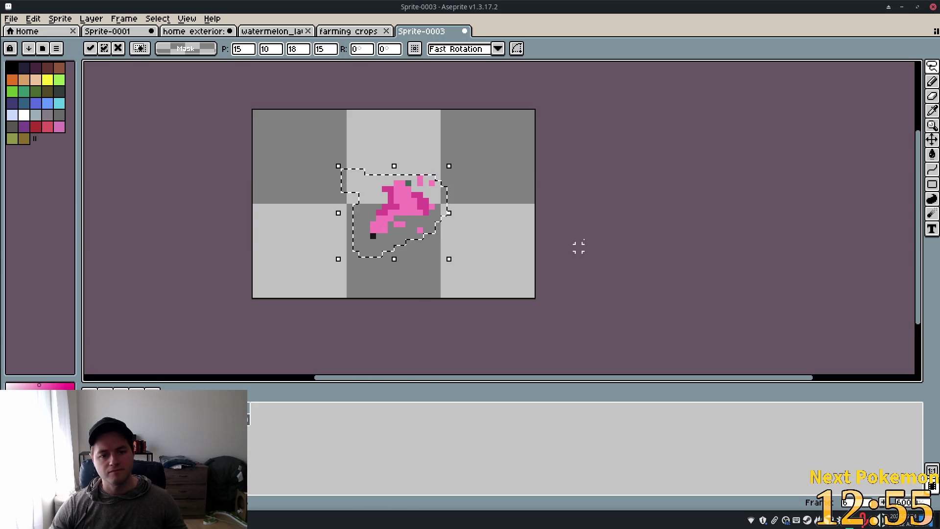
click(560, 258)
mouse_move(361, 195)
mouse_down()
mouse_move(413, 247)
mouse_move(396, 222)
mouse_up()
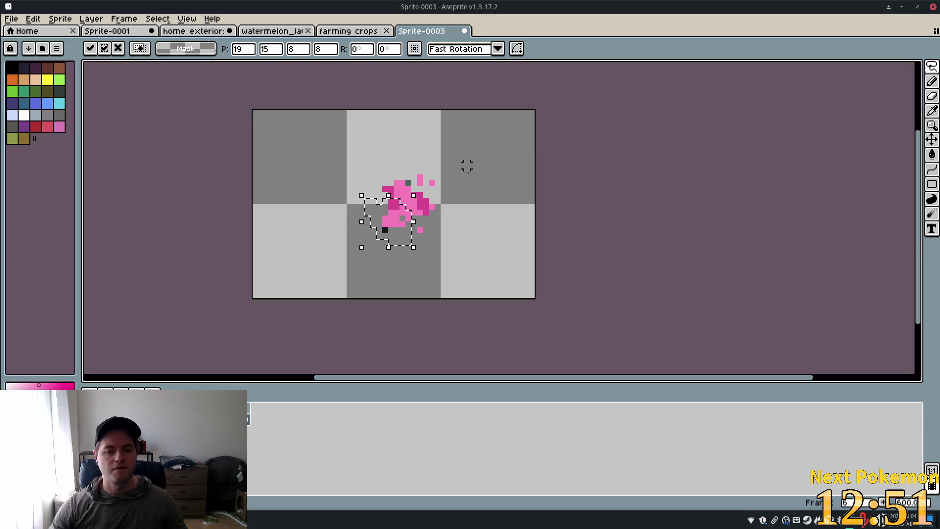
key(alt)
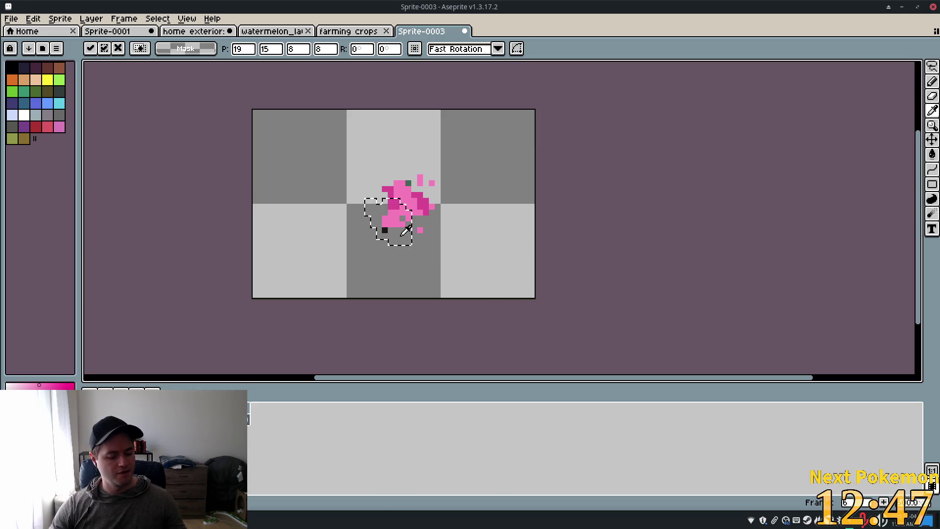
key(b)
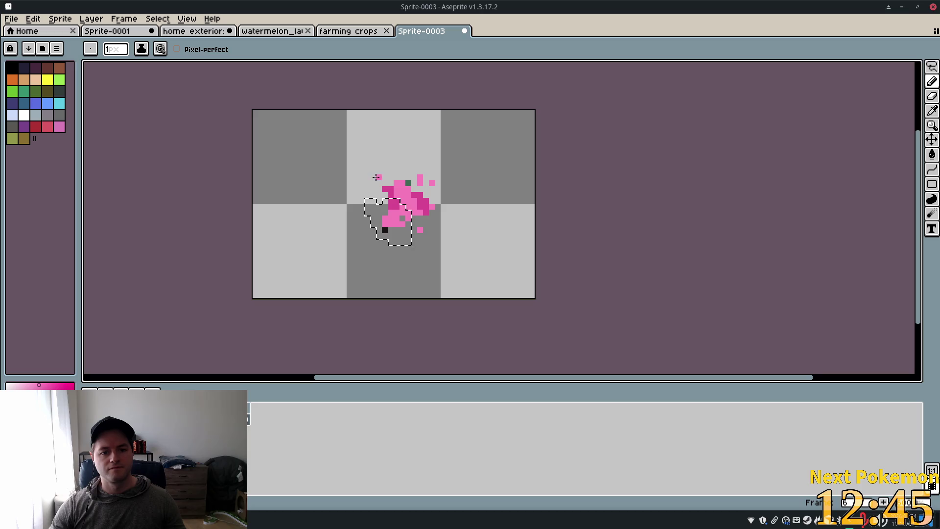
key(ctrl+d)
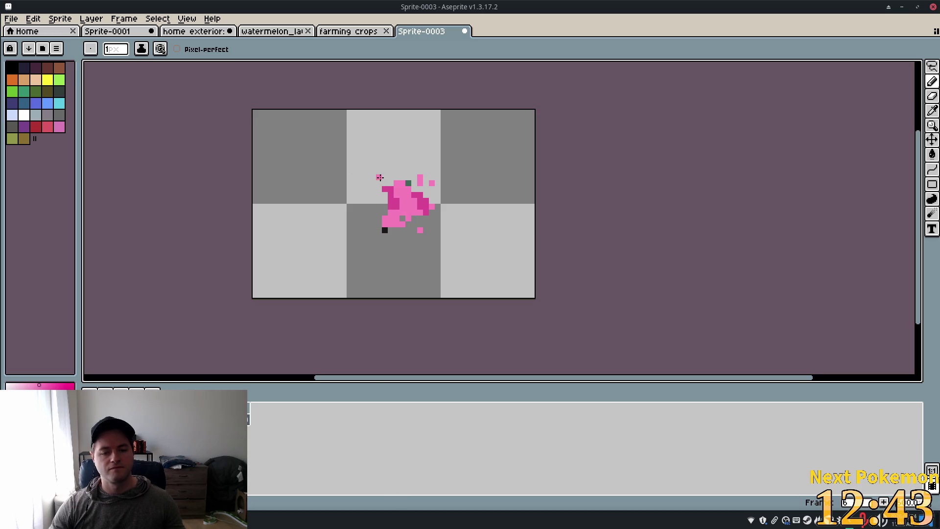
Dot many pink juice specks above, below and left of the splash
click(356, 172)
click(399, 172)
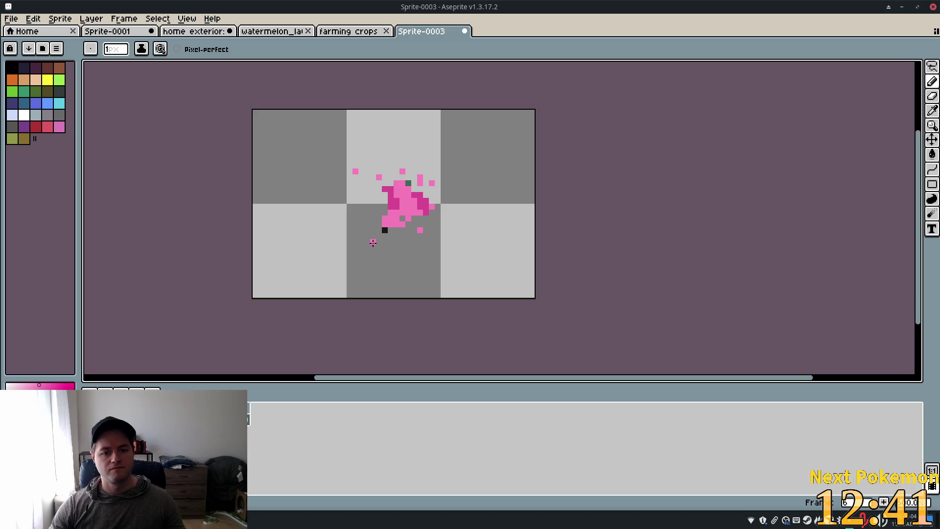
click(414, 230)
click(368, 259)
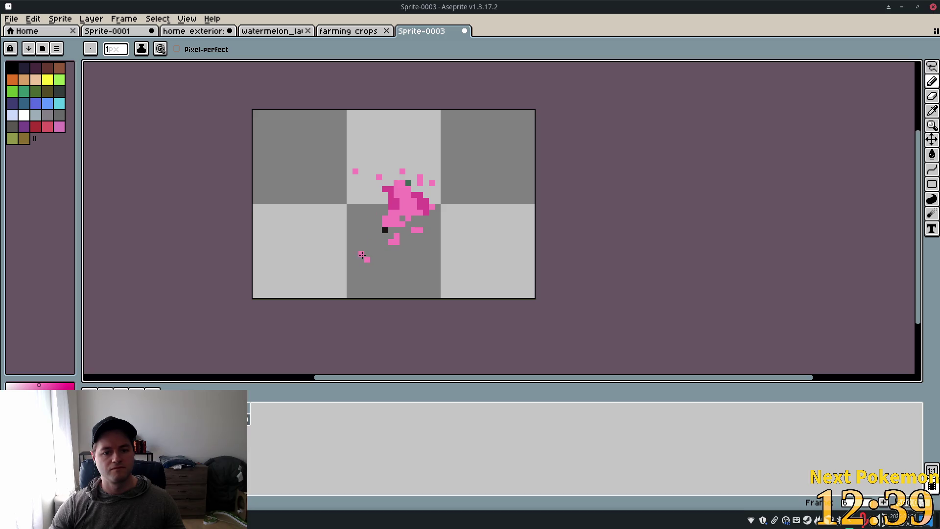
click(355, 248)
click(373, 212)
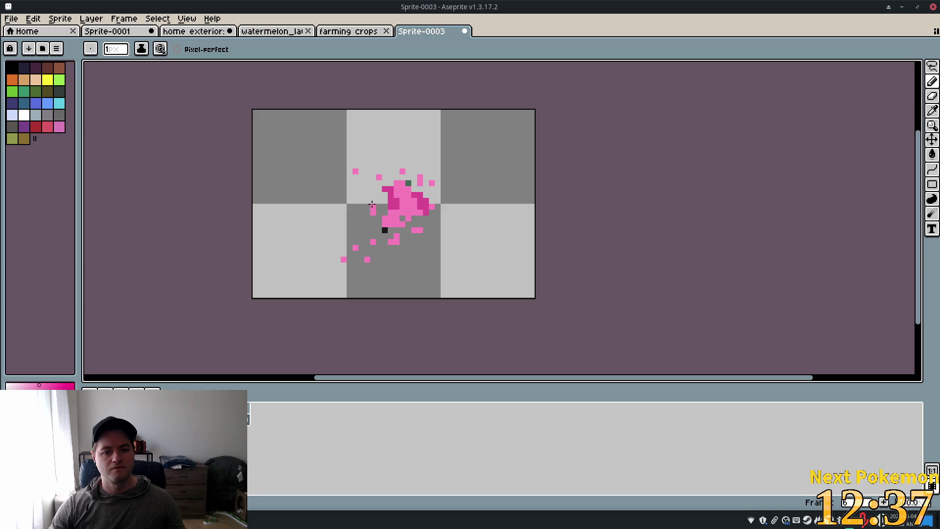
click(379, 196)
click(349, 189)
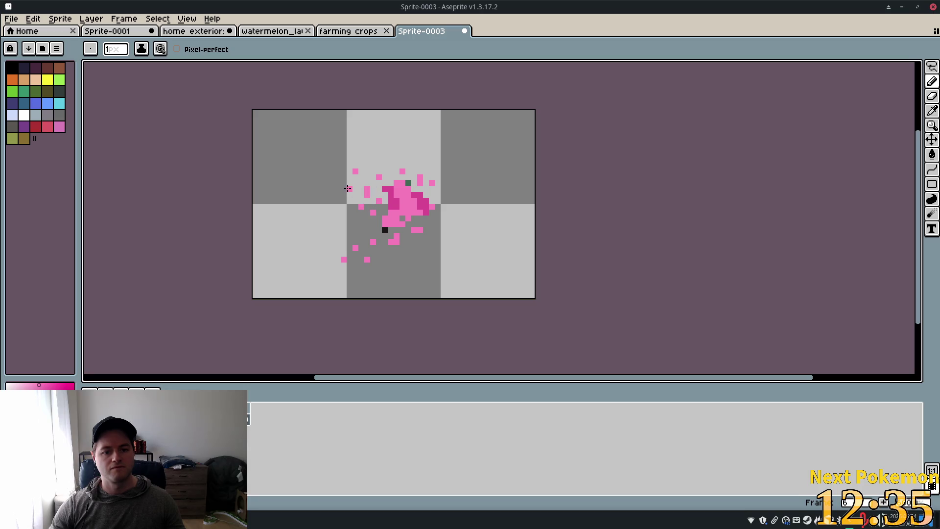
click(368, 225)
click(359, 247)
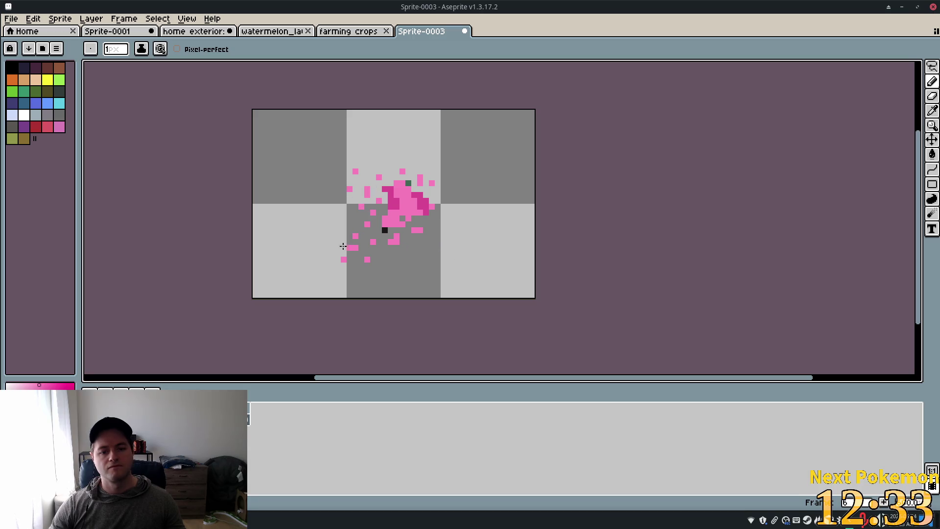
click(343, 171)
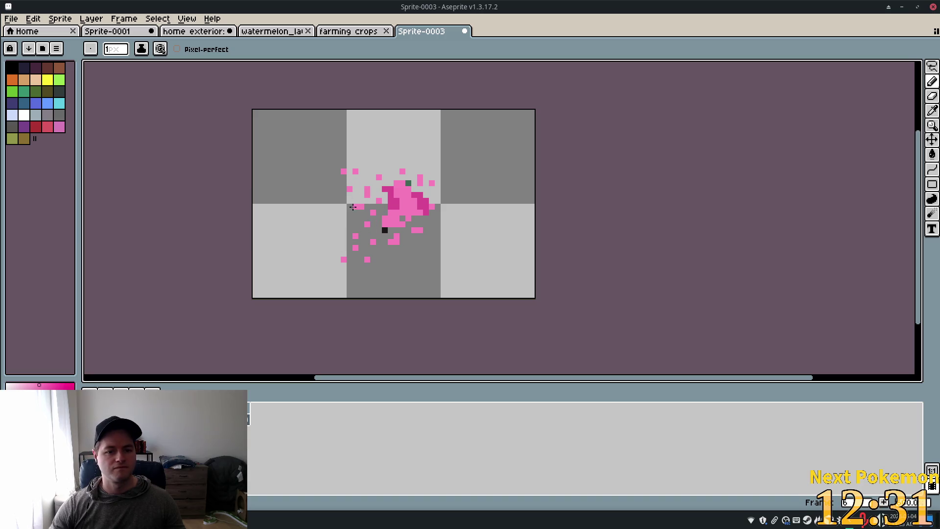
click(367, 177)
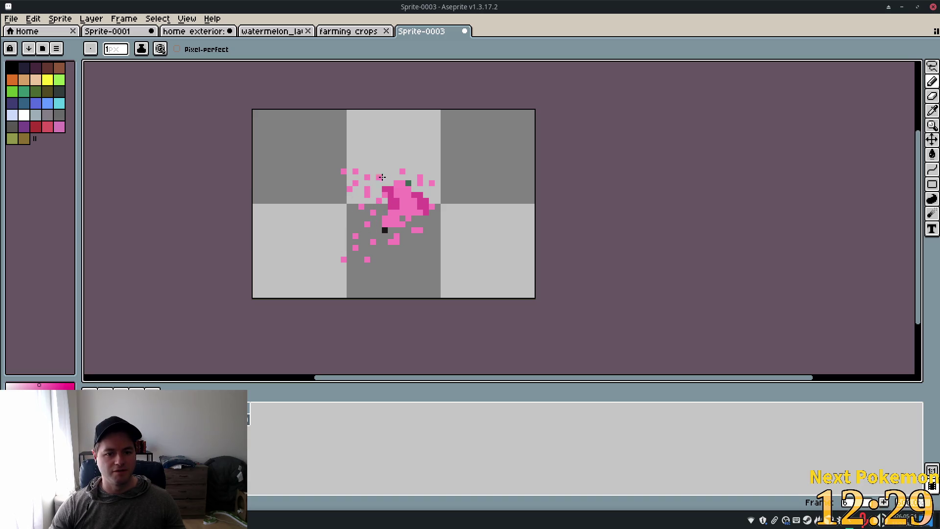
click(379, 242)
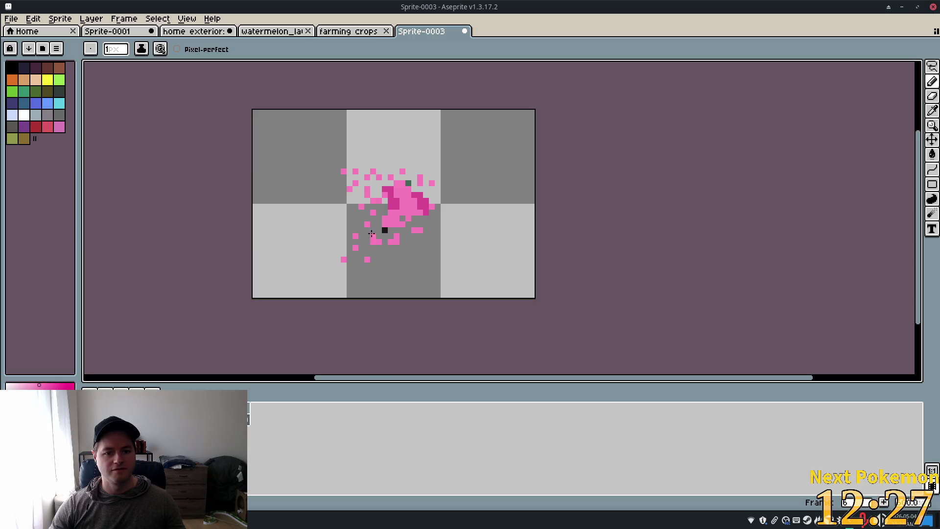
click(426, 183)
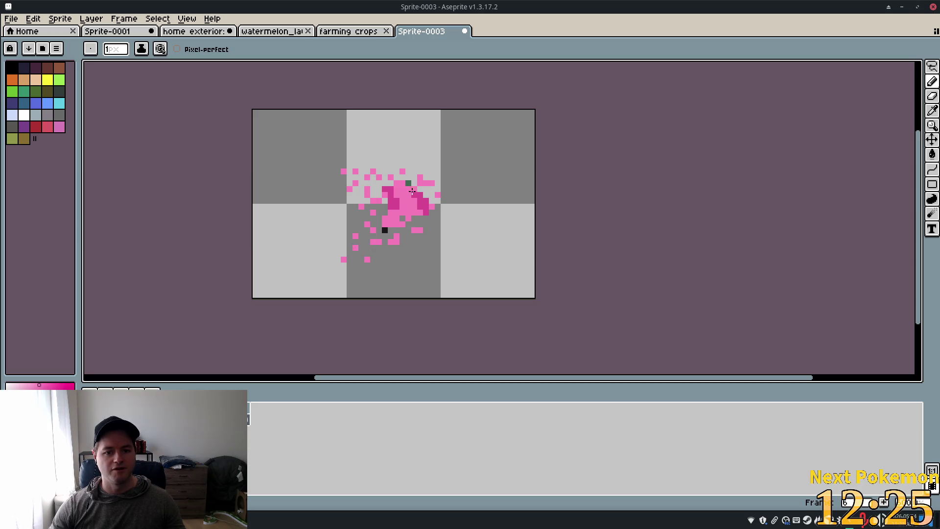
click(414, 183)
click(408, 242)
click(291, 213)
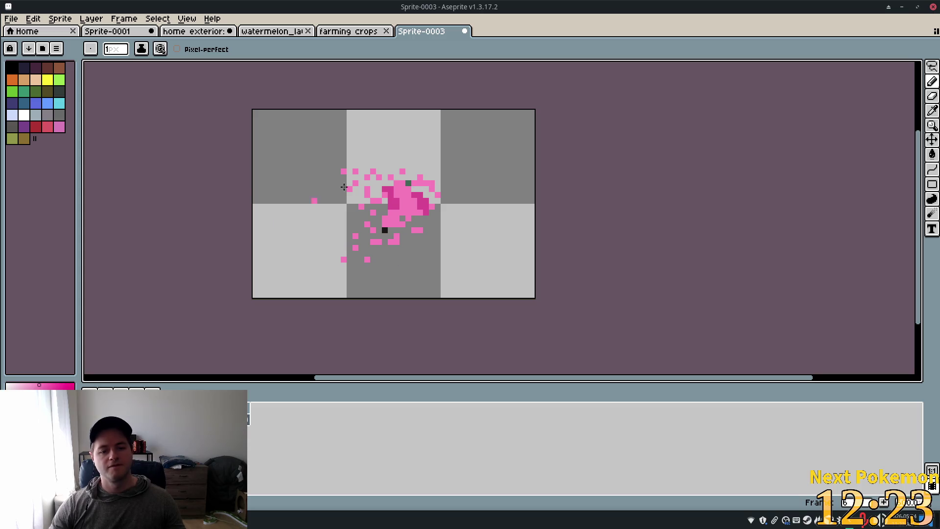
Lasso the upper pink specks and move them up and to the left
key(q)
mouse_move(338, 235)
mouse_down()
mouse_move(342, 268)
mouse_move(384, 235)
mouse_move(419, 240)
mouse_move(368, 244)
mouse_move(365, 232)
mouse_up()
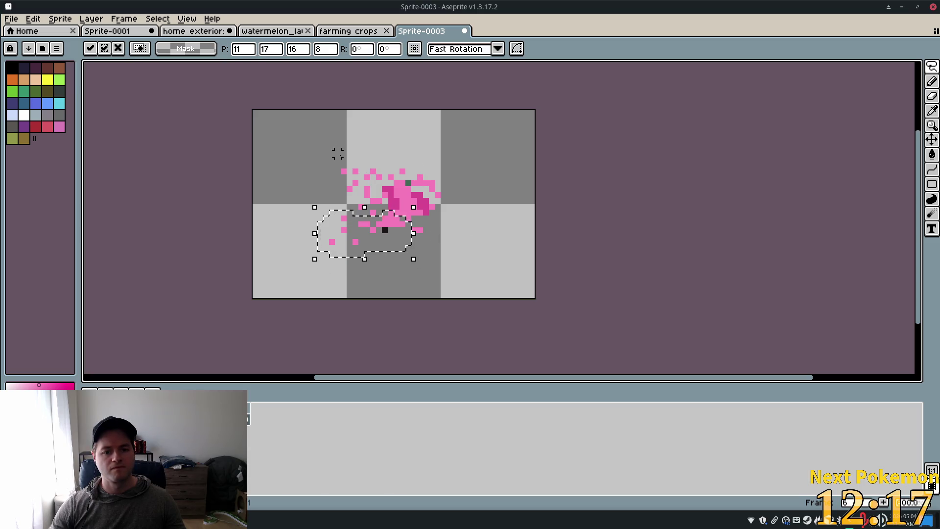
mouse_move(331, 160)
mouse_down()
mouse_move(431, 188)
mouse_move(333, 164)
mouse_up()
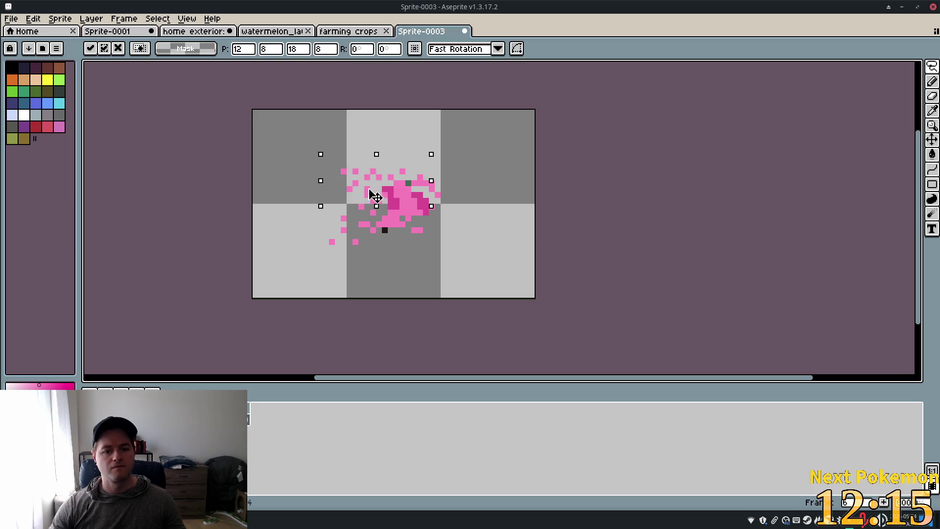
drag(380, 194, 370, 188)
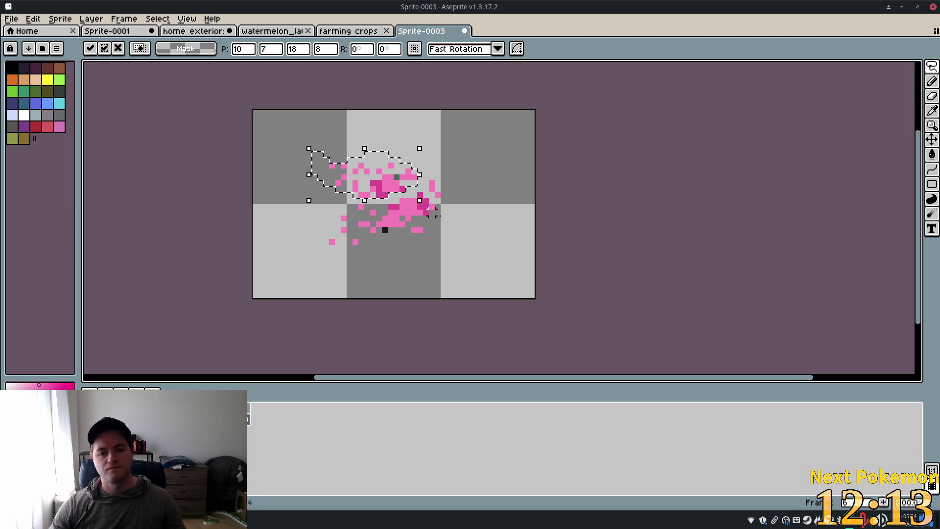
click(471, 230)
Add a speck near the splash centre, recolour one pixel, and add frame 7
key(i)
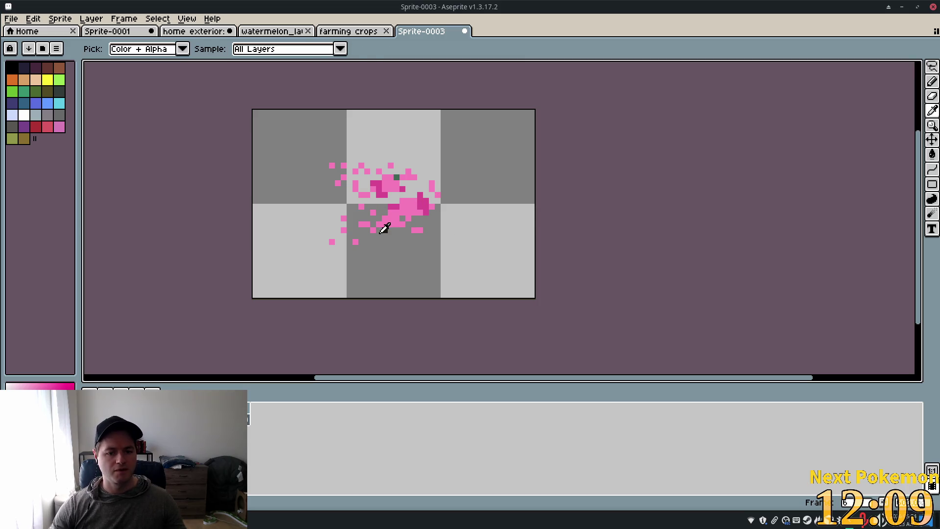
key(b)
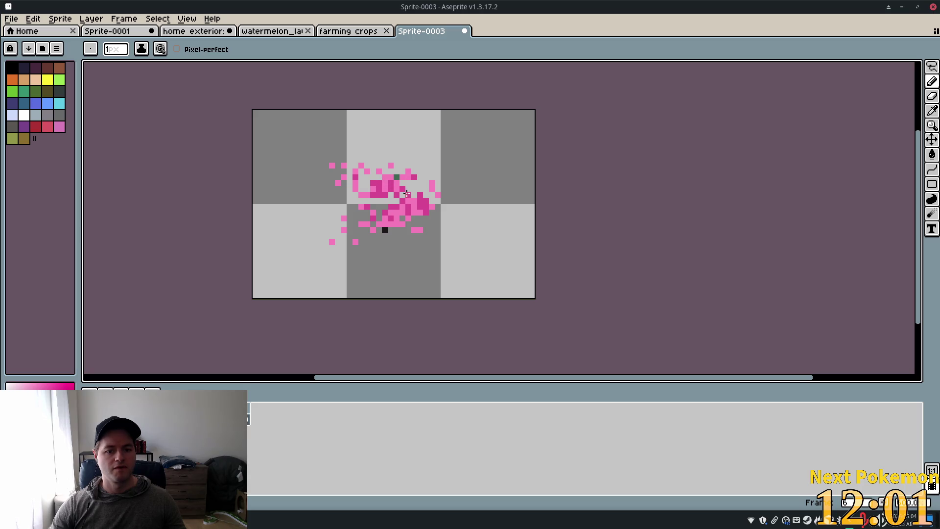
click(420, 189)
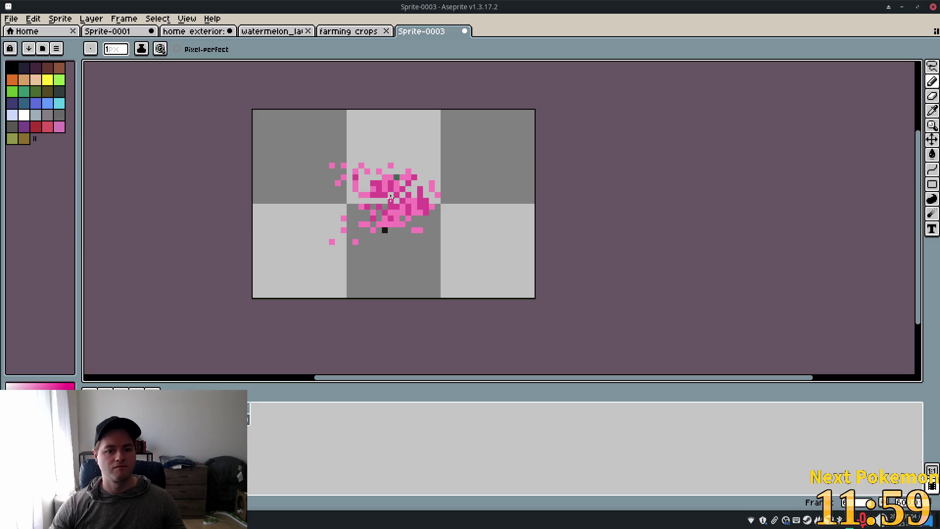
click(361, 218)
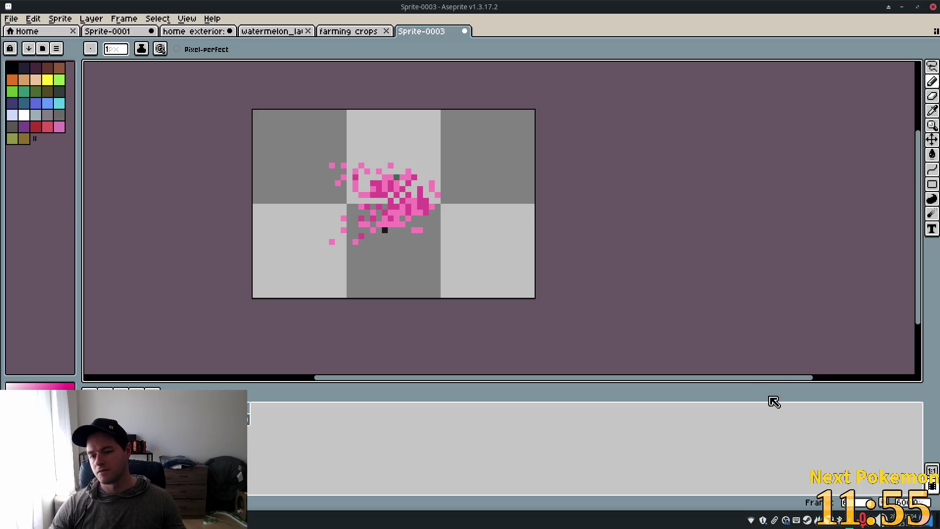
key(alt+n)
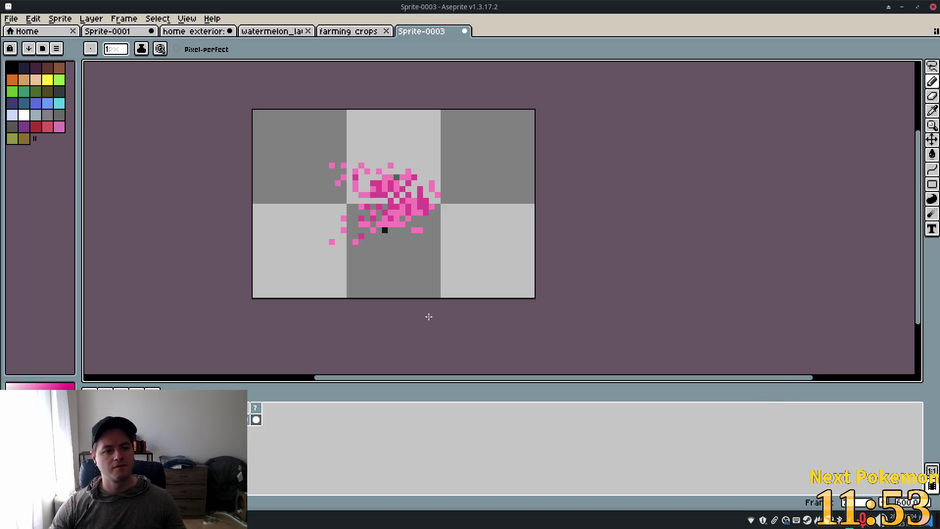
click(931, 66)
Move the splash left and scale it up to about 41x30 pixels
mouse_move(467, 158)
mouse_down()
mouse_move(352, 147)
mouse_move(340, 270)
mouse_move(487, 199)
mouse_move(467, 161)
mouse_up()
drag(390, 216, 353, 218)
mouse_move(256, 282)
mouse_down()
mouse_move(248, 302)
mouse_move(216, 296)
mouse_up()
drag(227, 137, 215, 125)
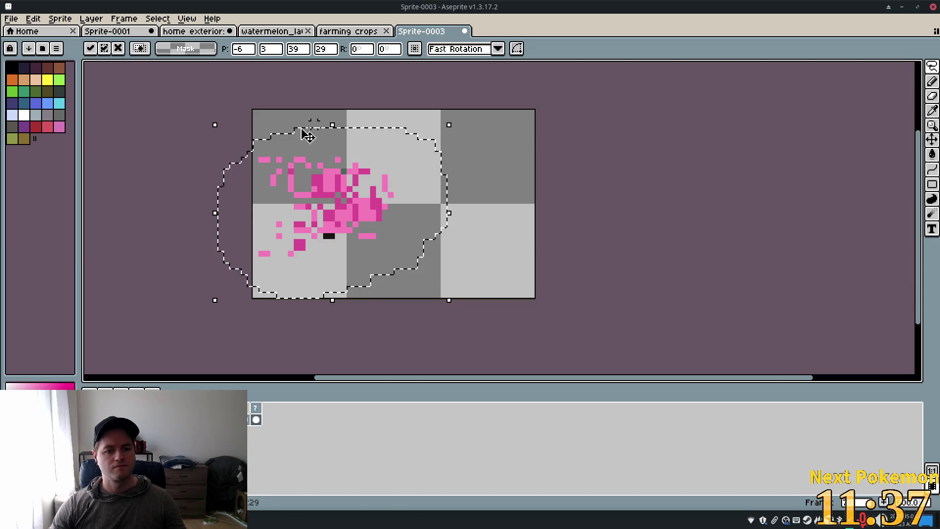
mouse_move(202, 119)
mouse_down()
mouse_move(210, 122)
mouse_move(203, 119)
mouse_up()
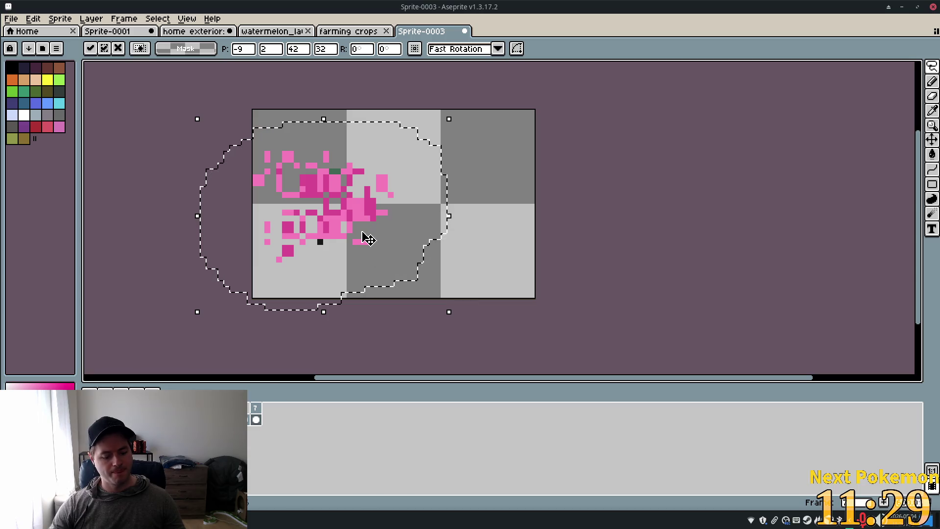
key(alt)
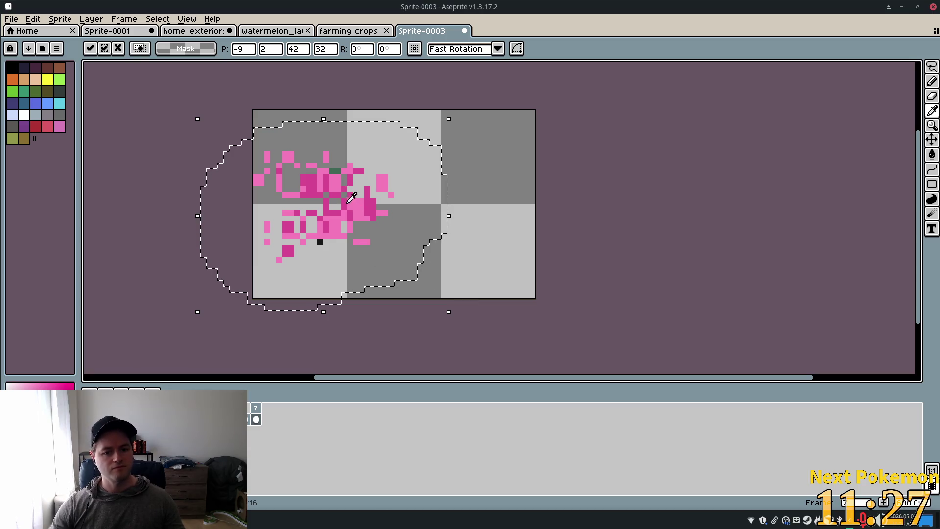
key(b)
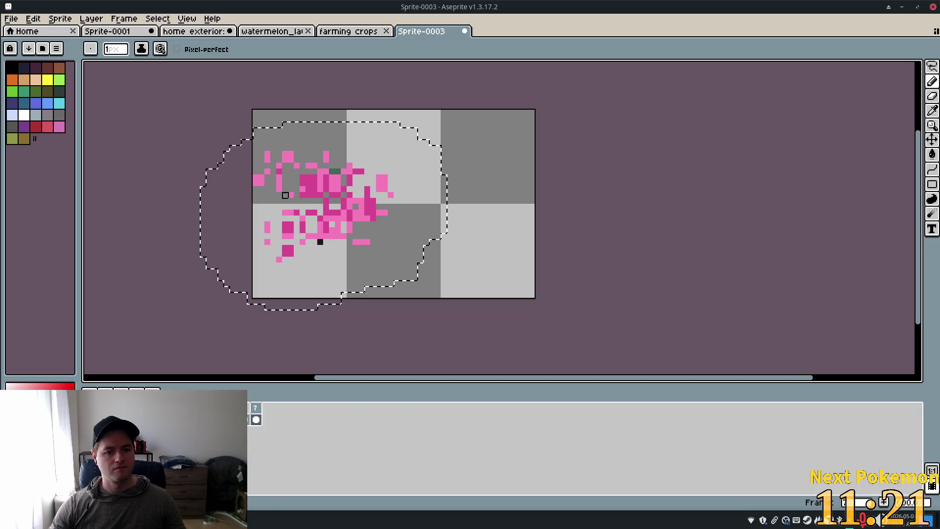
key(ctrl+d)
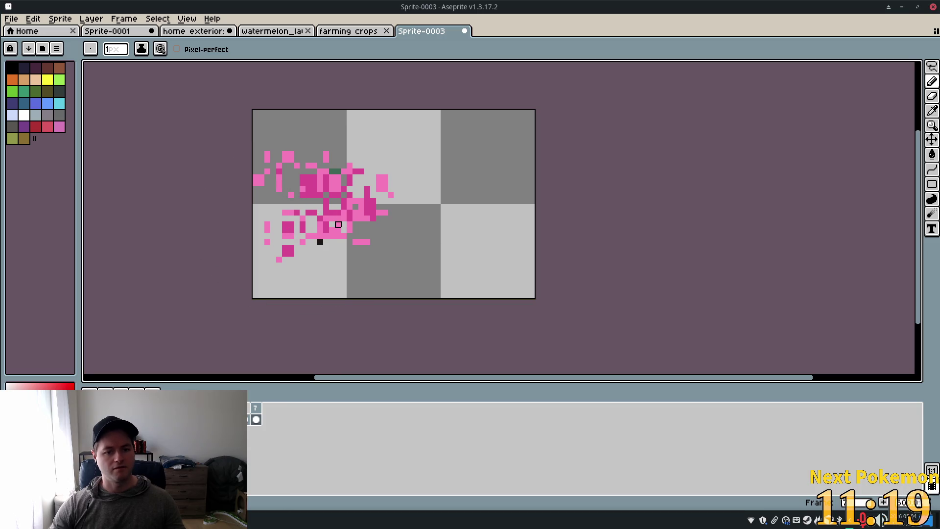
Darken a few splash pixels to magenta and add frame 8
alt+click(375, 201)
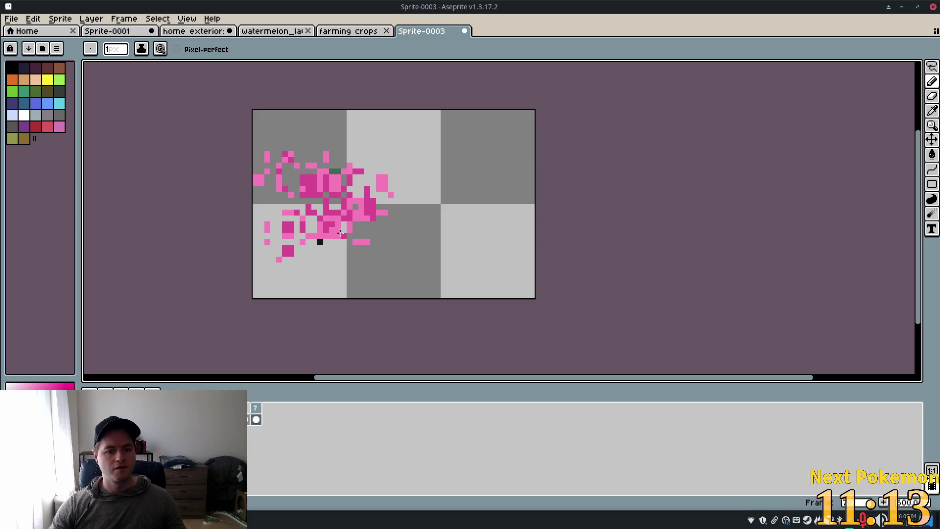
drag(322, 227, 316, 235)
click(278, 259)
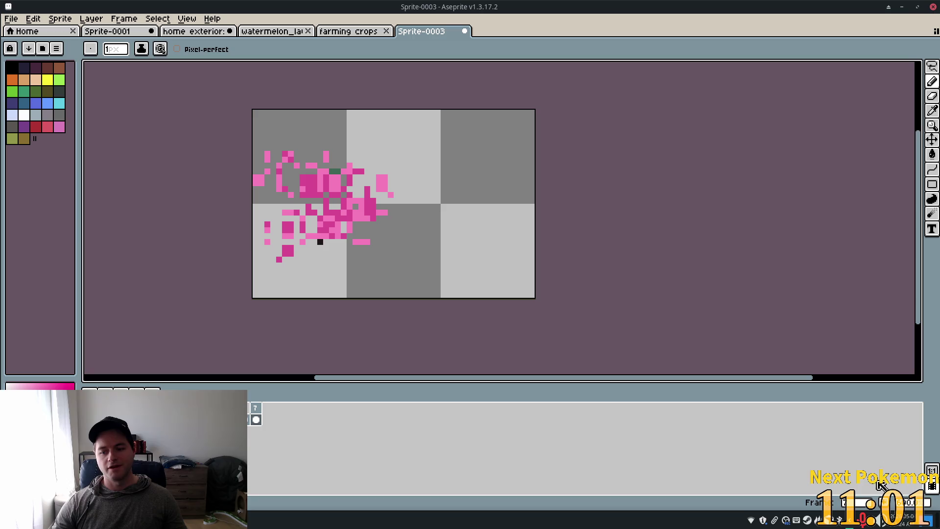
key(alt+n)
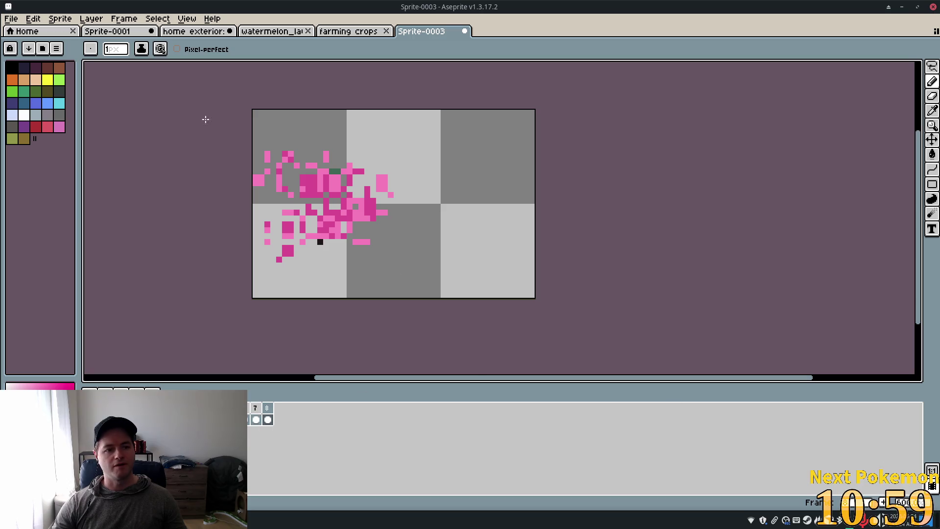
Select the splash's lower-left part and shift the splash right toward the canvas middle
click(931, 67)
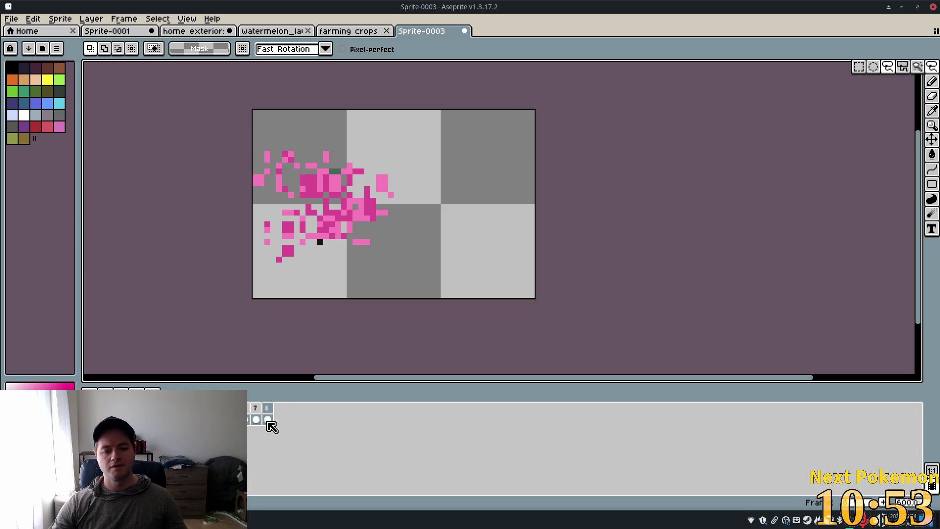
drag(254, 149, 299, 258)
mouse_move(405, 111)
mouse_down()
mouse_move(365, 272)
mouse_move(293, 287)
mouse_up()
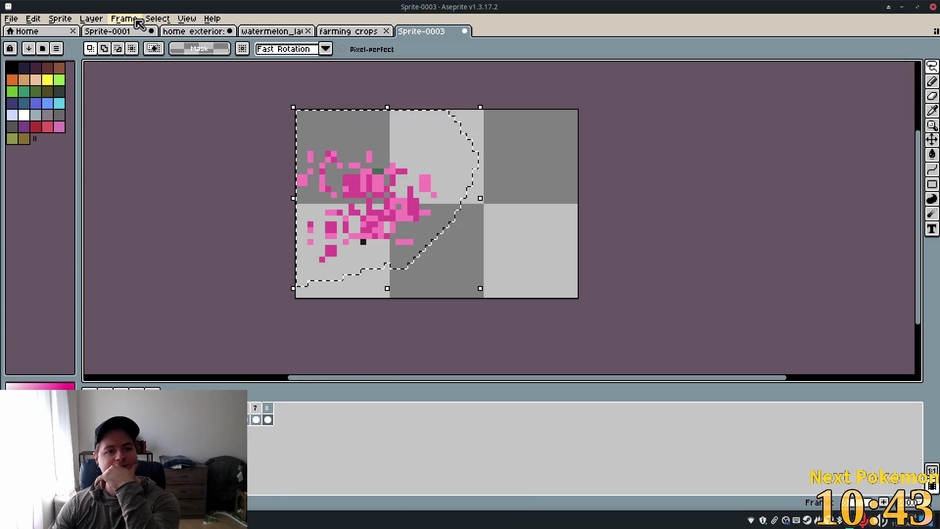
Look through the Select, Sprite and Edit menus (Modify, Shift, Adjustments, FX), then dismiss them without changes
click(156, 20)
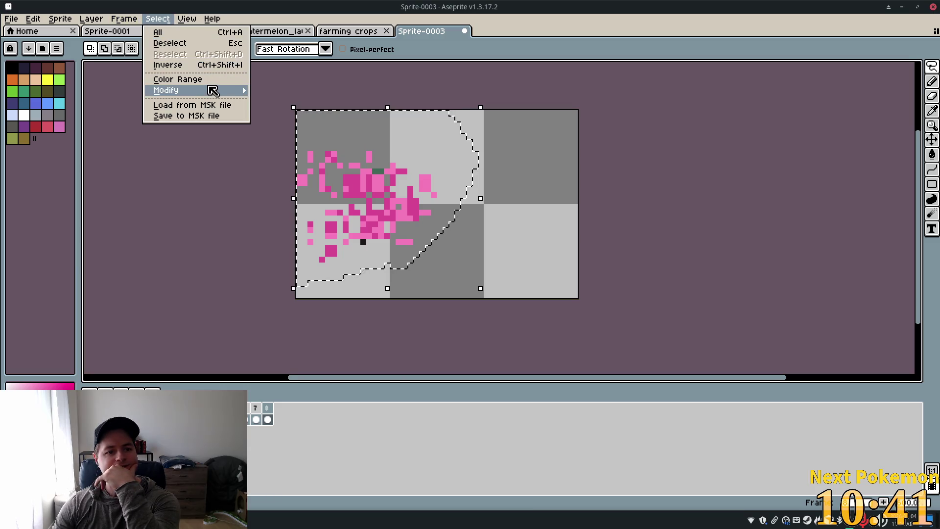
mouse_move(210, 89)
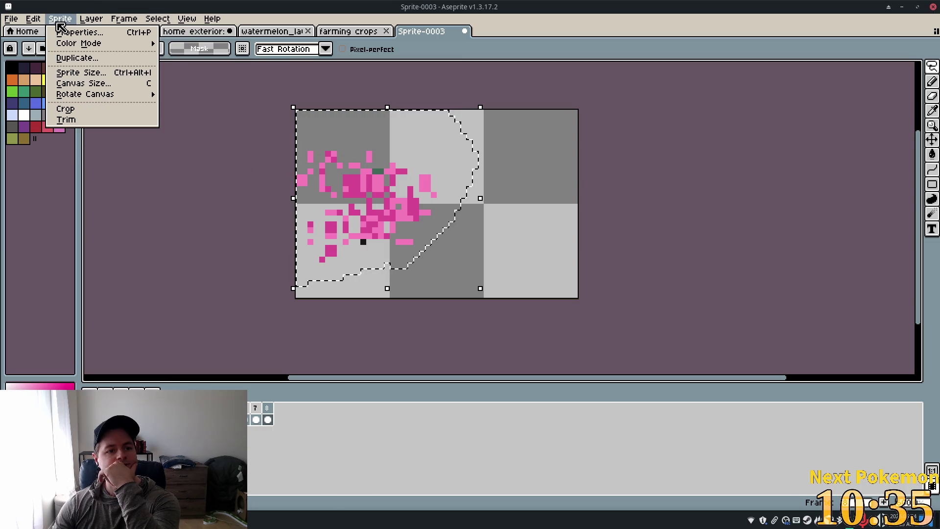
mouse_move(39, 23)
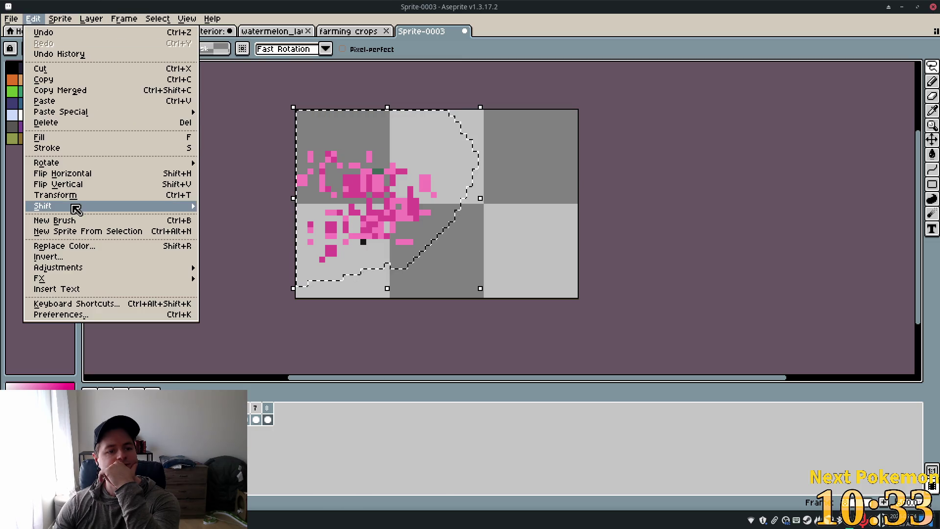
mouse_move(74, 205)
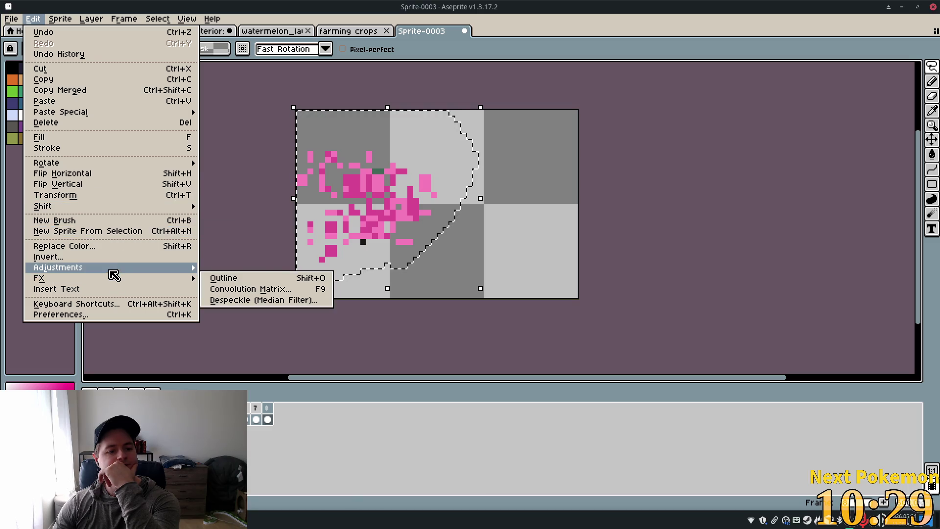
mouse_move(110, 267)
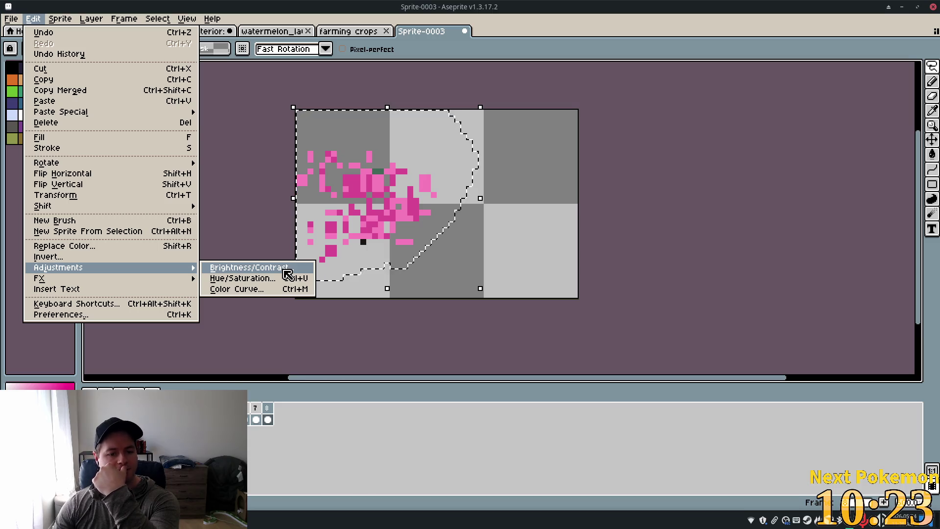
mouse_move(121, 286)
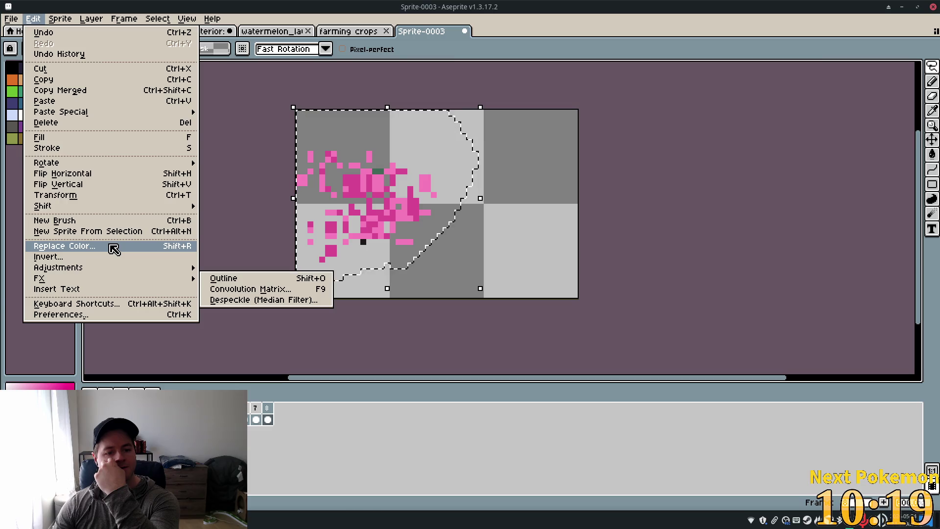
click(570, 425)
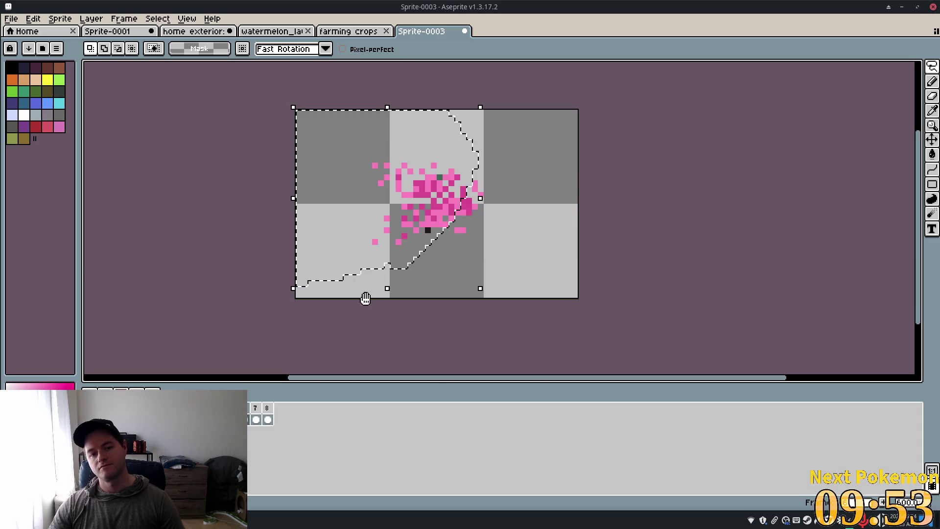
Deselect on the canvas and stop playback on the first, intact green melon frame
click(413, 335)
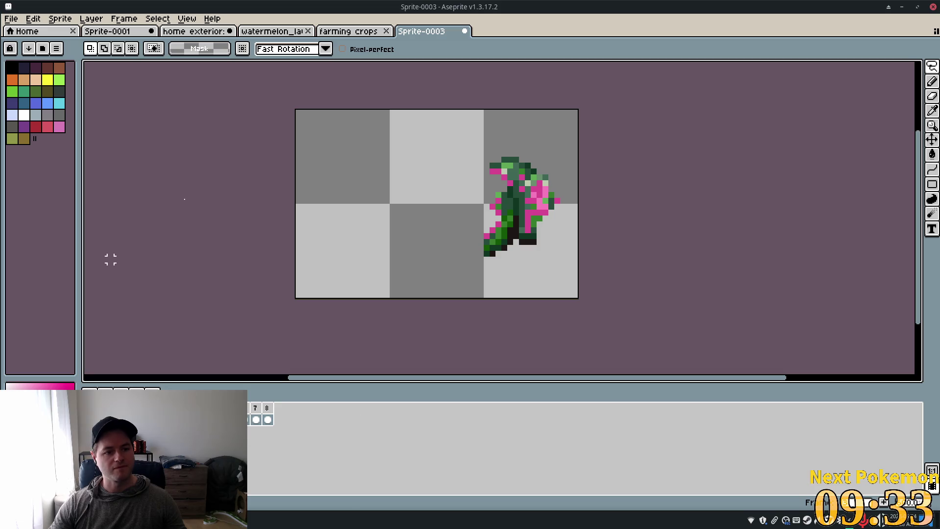
key(Right)
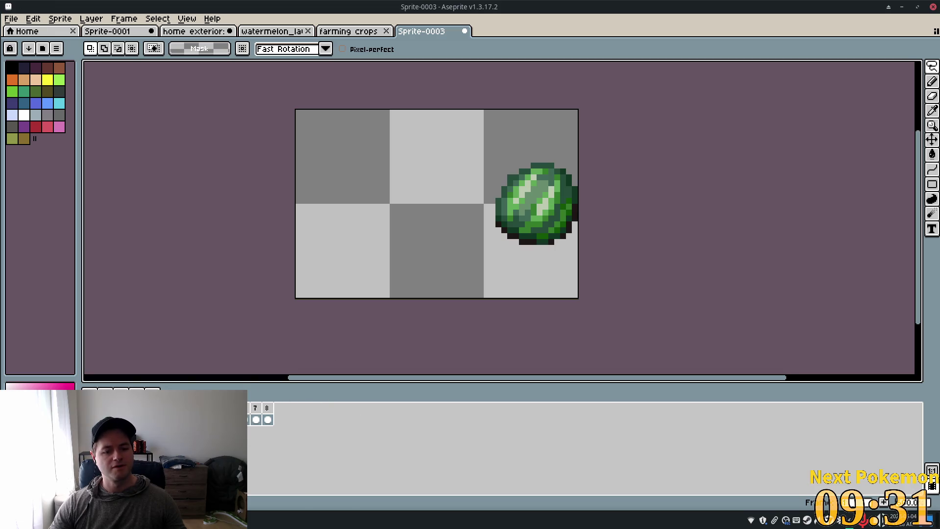
Bring up File > Export Sprite Sheet and move the dialog aside to preview the horizontal frame strip
click(33, 19)
click(11, 19)
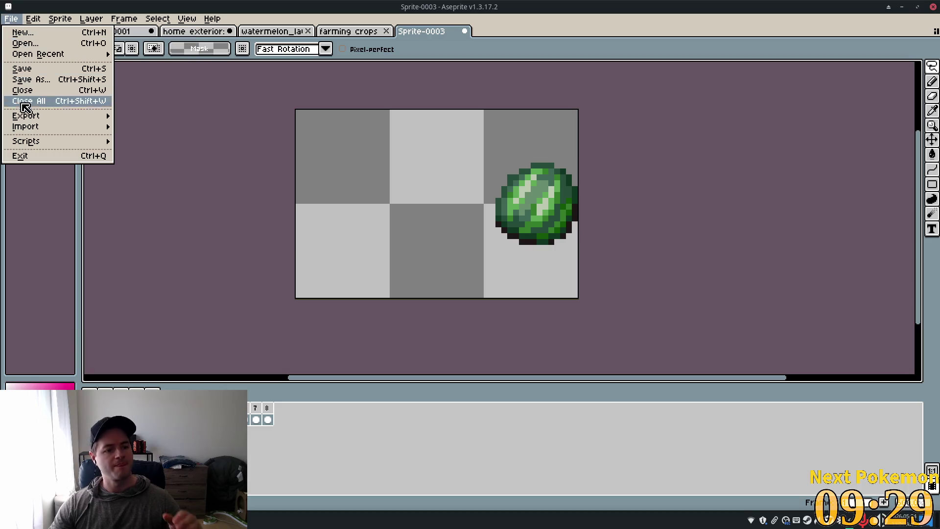
mouse_move(48, 117)
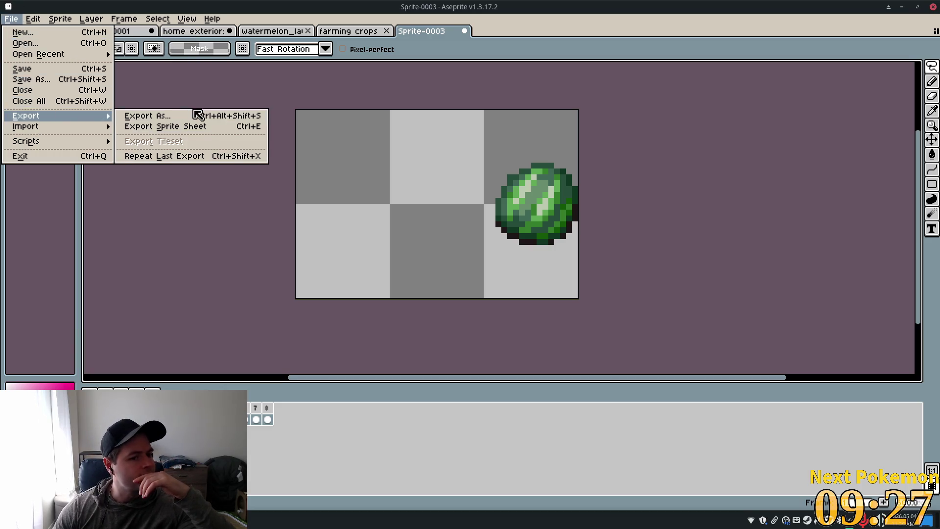
click(212, 128)
mouse_move(473, 214)
mouse_down()
mouse_move(385, 330)
mouse_move(530, 283)
mouse_move(524, 262)
mouse_up()
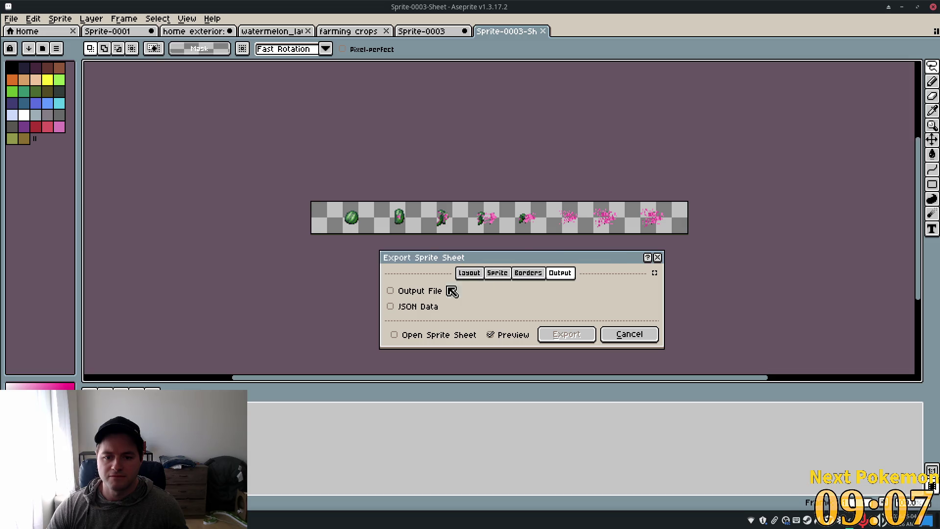
Enable Output File and rename the sheet's output to watermelon_impact.png
click(408, 291)
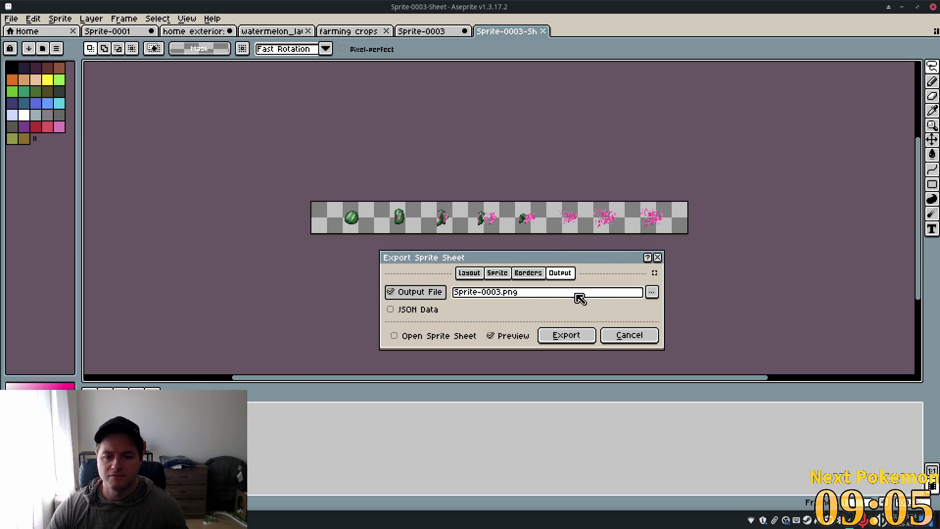
click(504, 294)
drag(504, 294, 392, 294)
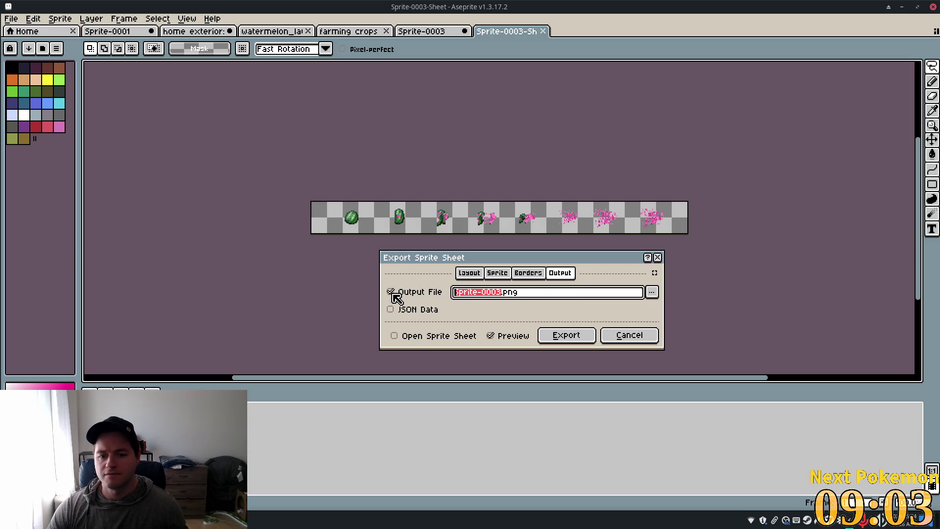
text(WATER)
key(BackSpace)
key(BackSpace)
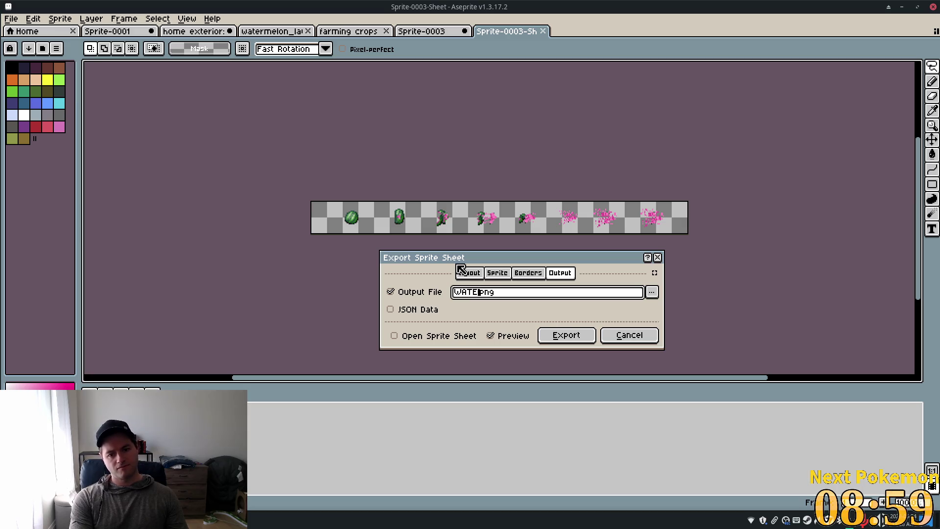
key(BackSpace)
text(watermo)
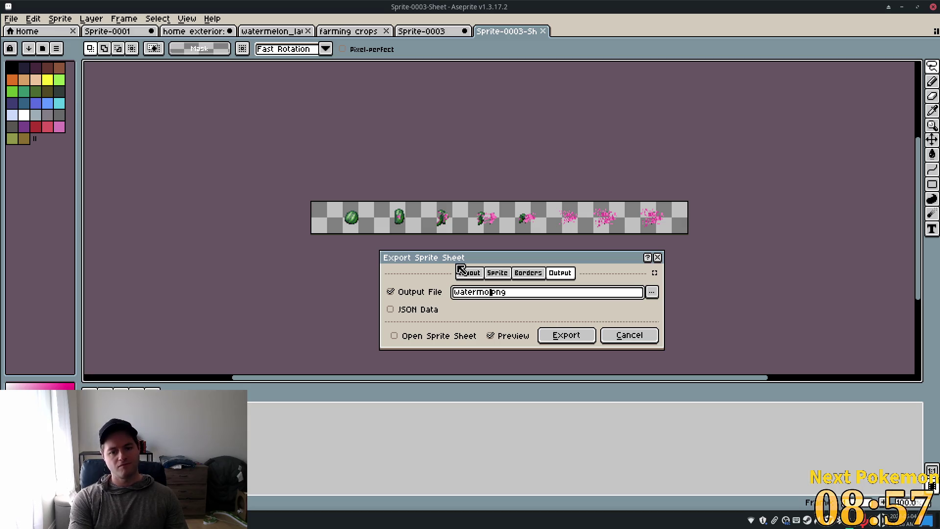
key(BackSpace)
key(BackSpace)
text(elon)
text(_imp)
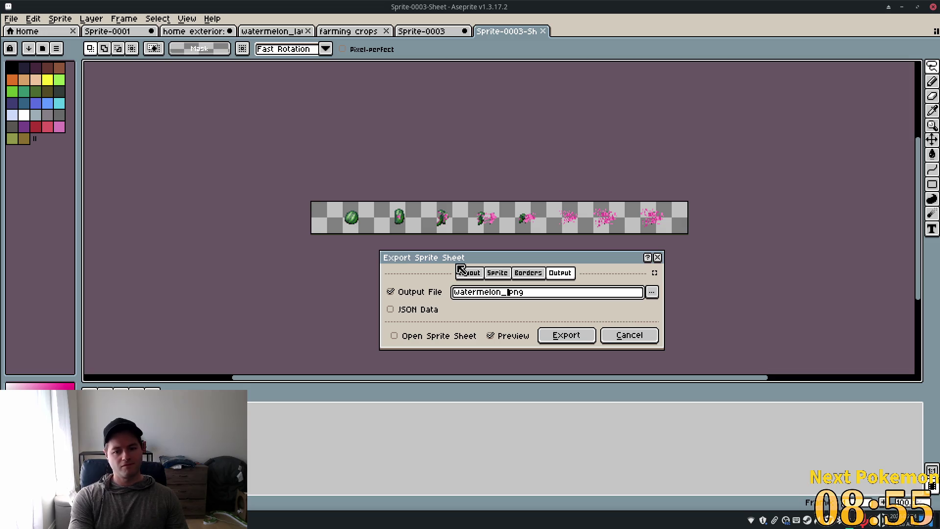
text(act)
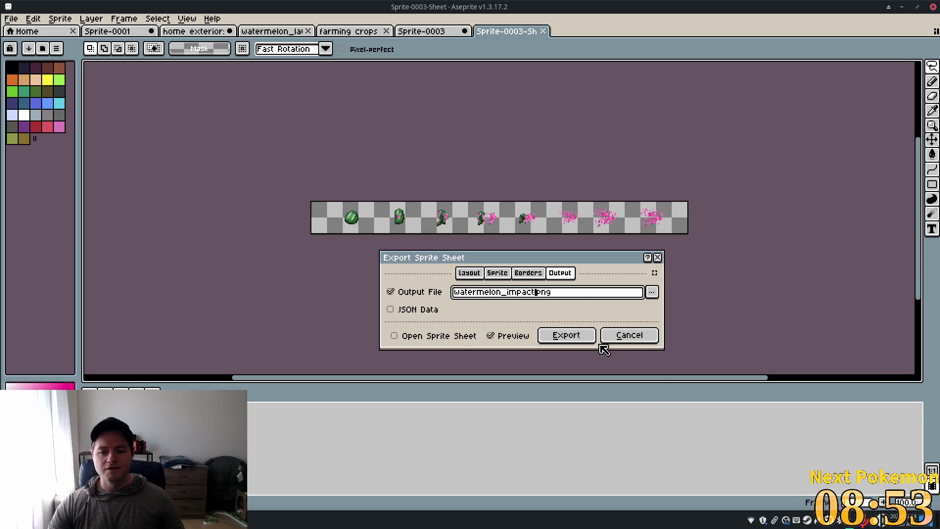
Bring up the file browser to choose where the sprite sheet is saved
drag(627, 295, 434, 296)
click(656, 295)
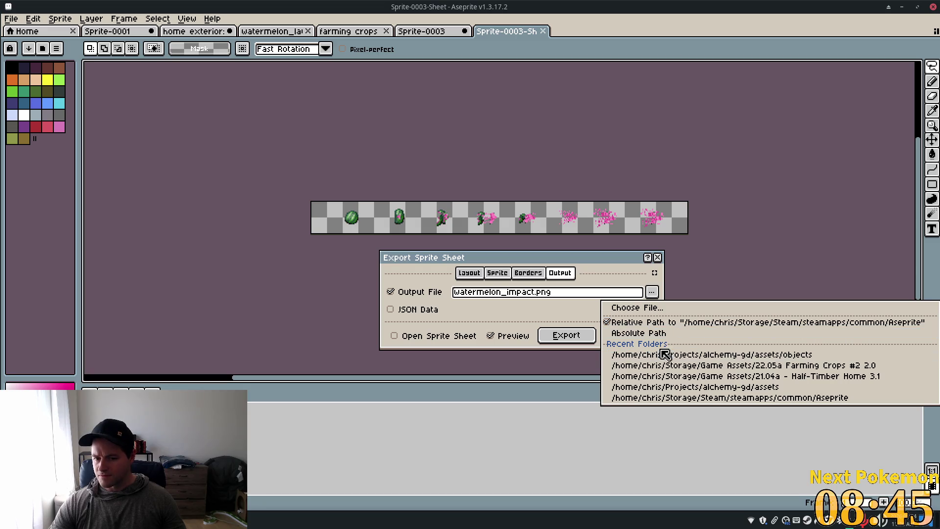
click(635, 309)
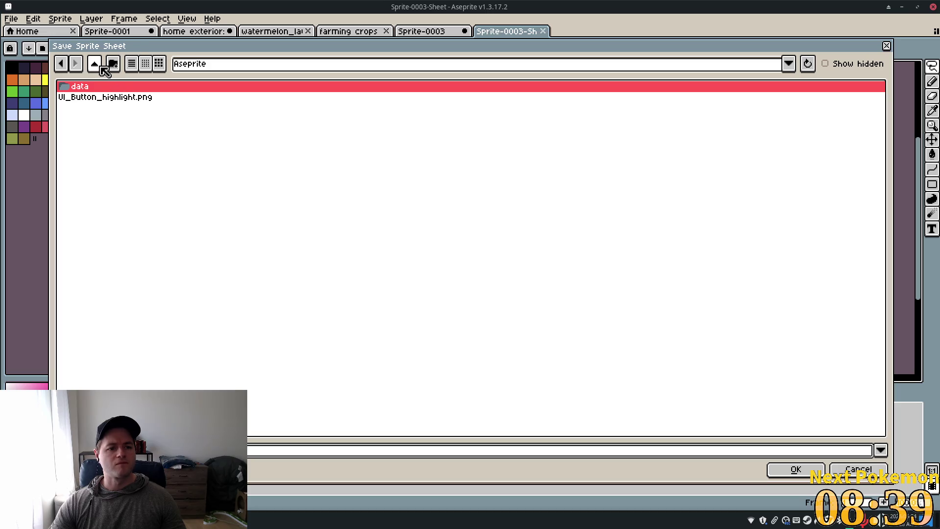
Navigate up to the home folder and confirm Projects/alchemy-gd/assets/objects as the save location
click(95, 65)
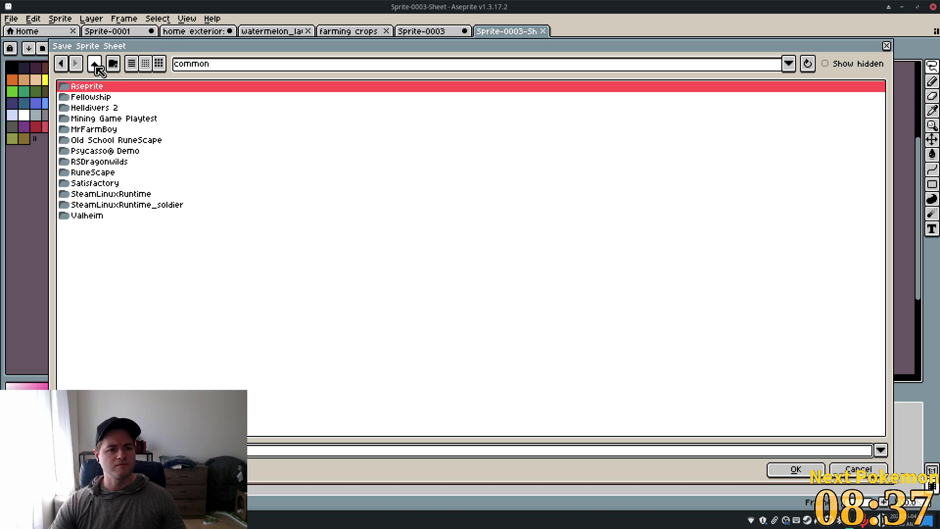
click(97, 68)
click(96, 66)
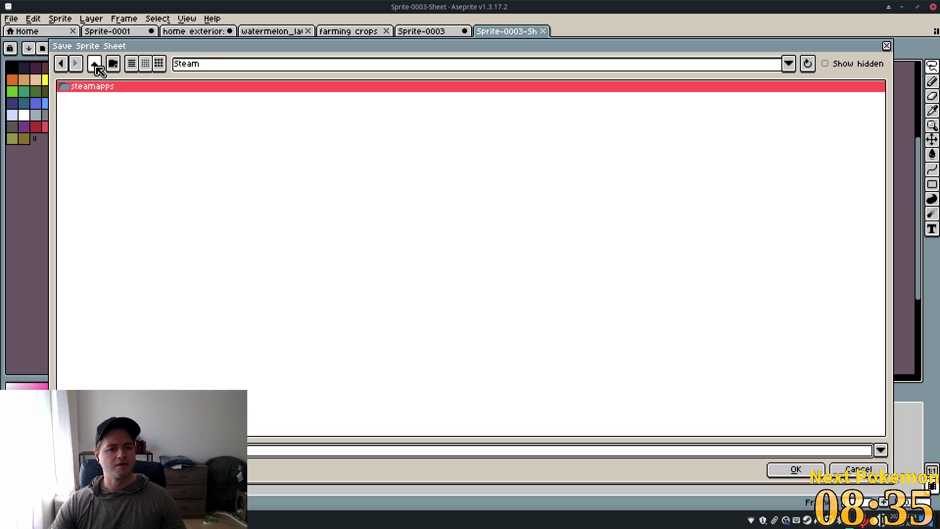
click(97, 68)
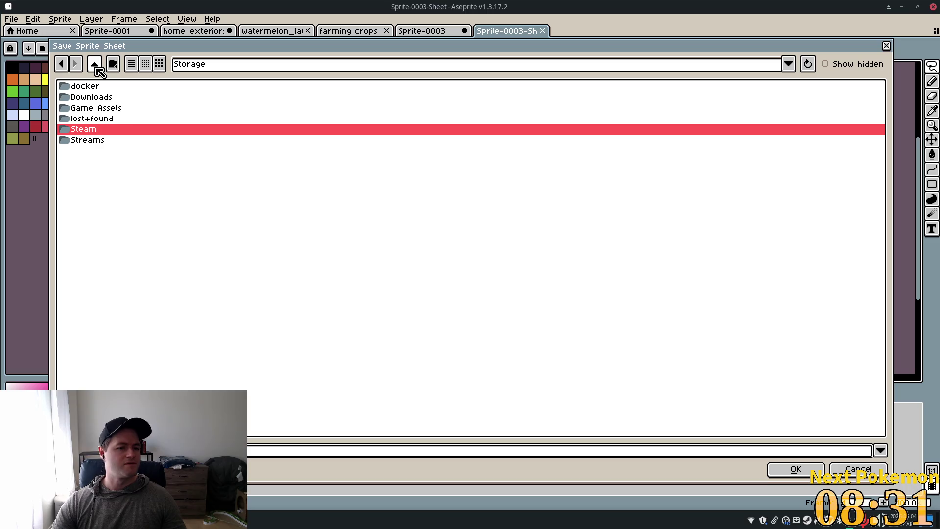
click(97, 68)
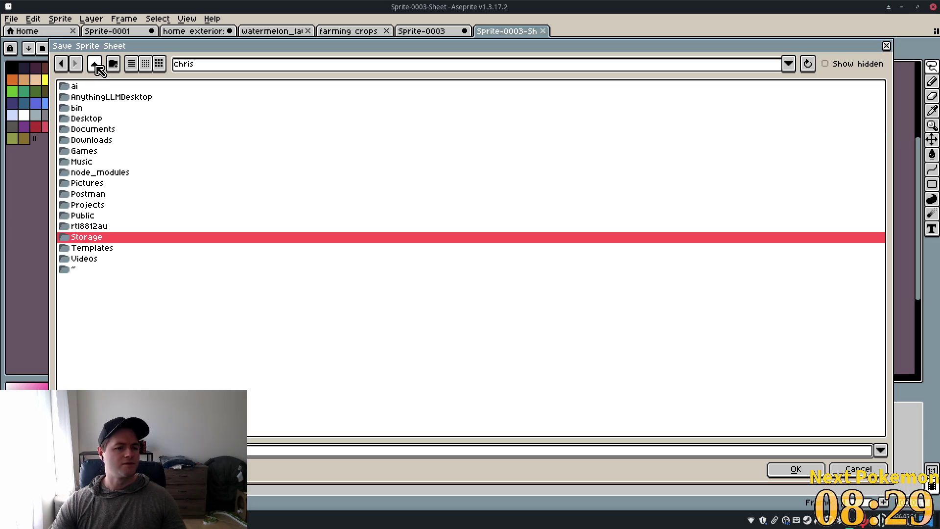
double_click(102, 206)
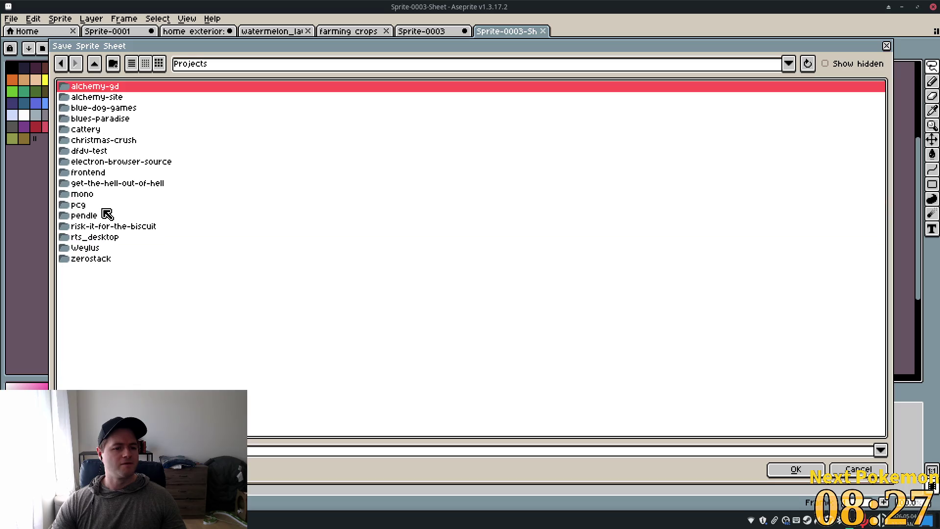
double_click(120, 89)
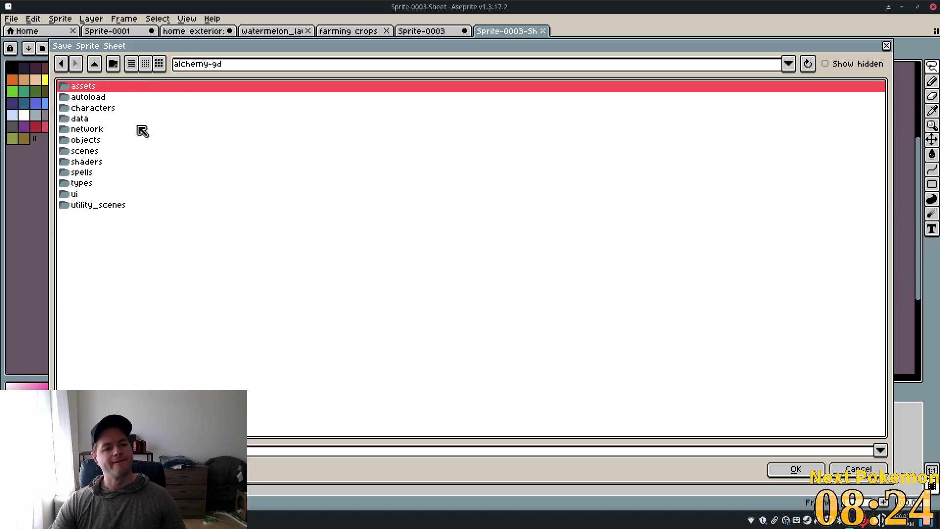
double_click(95, 88)
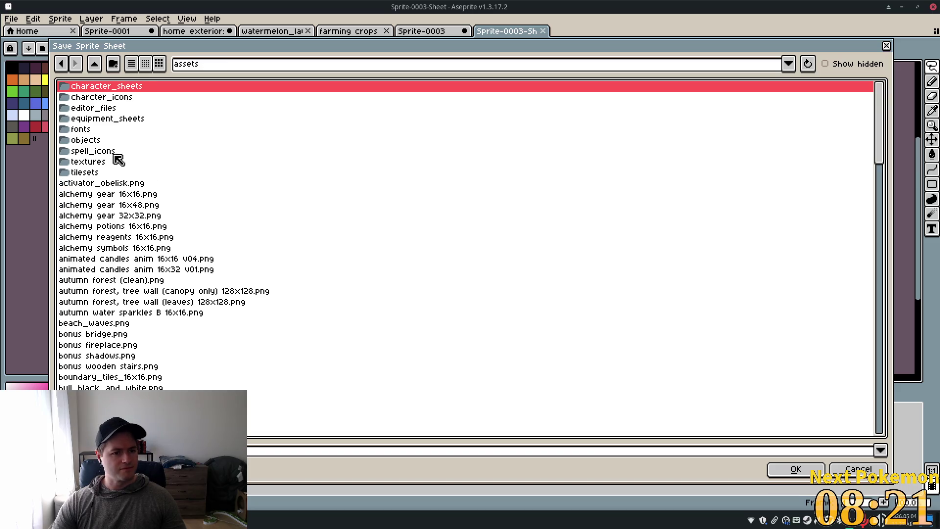
double_click(123, 142)
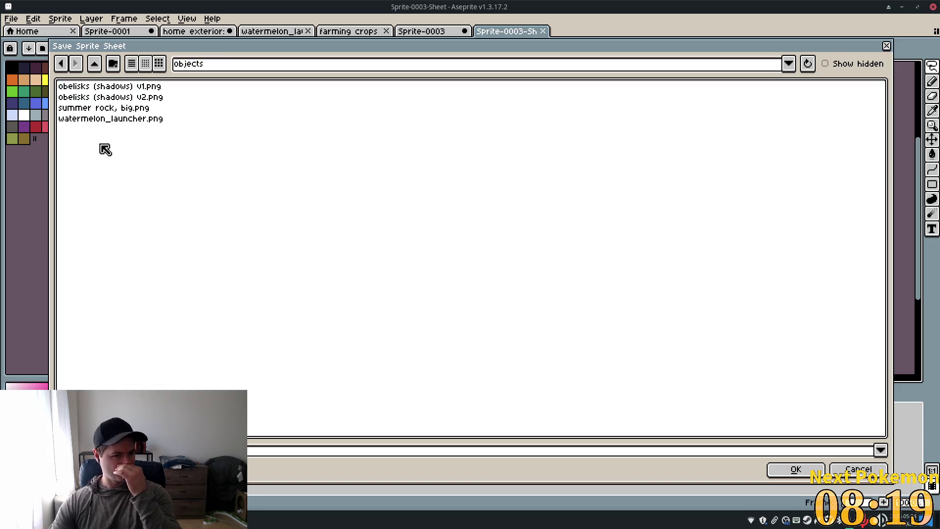
click(794, 472)
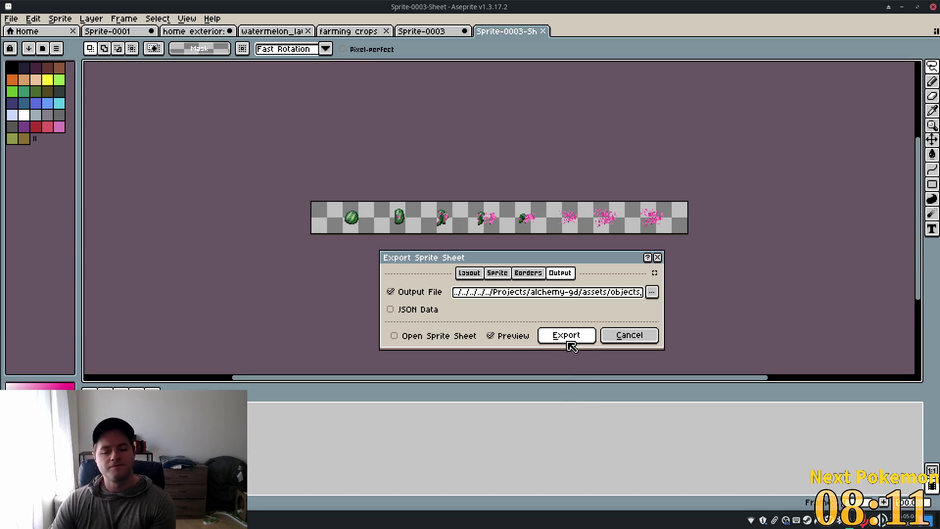
Export watermelon_impact.png and switch back to the Godot editor with Alt+Tab
click(567, 338)
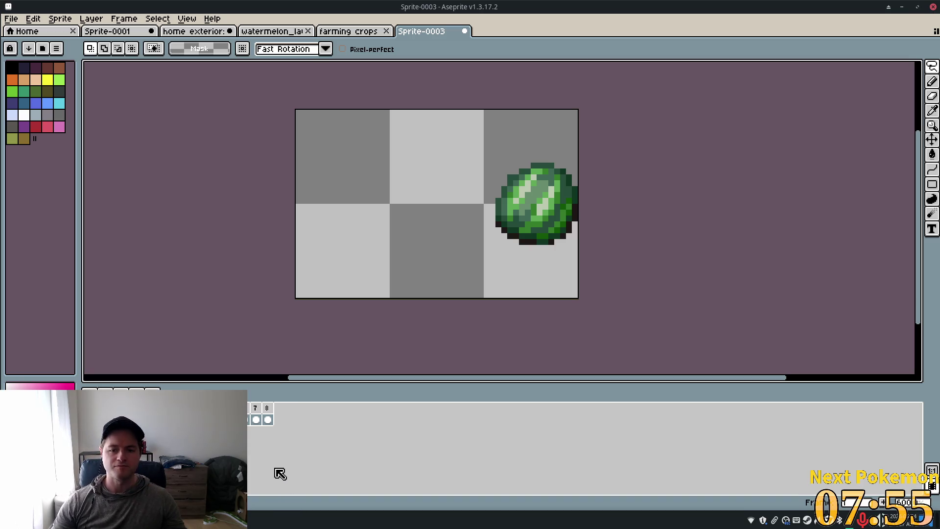
key(alt+Tab)
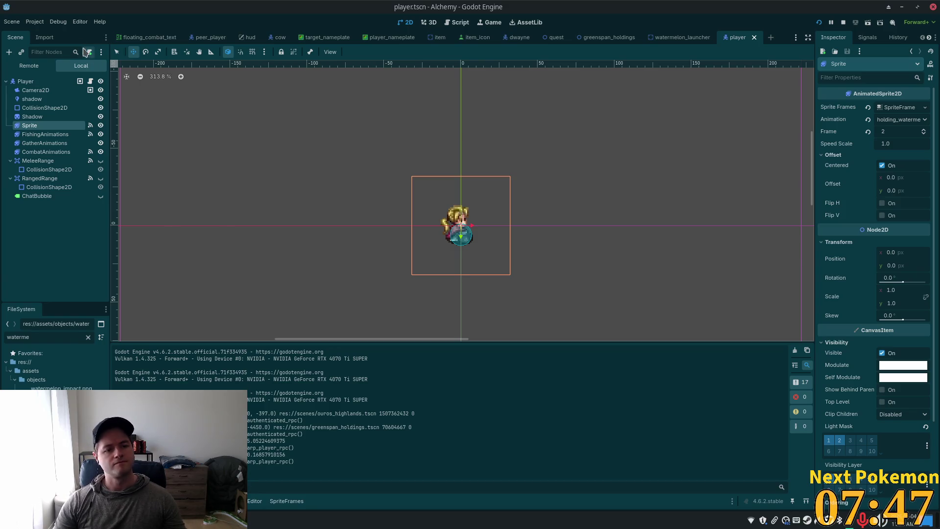
Add an AnimatedSprite2D child under Player, found by searching 'animated'
click(26, 81)
key(ctrl+a)
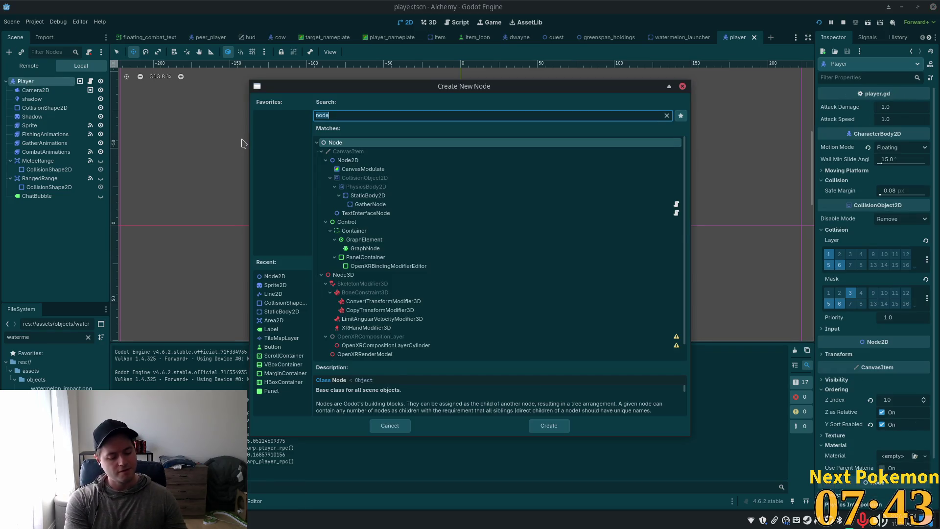
text(anima)
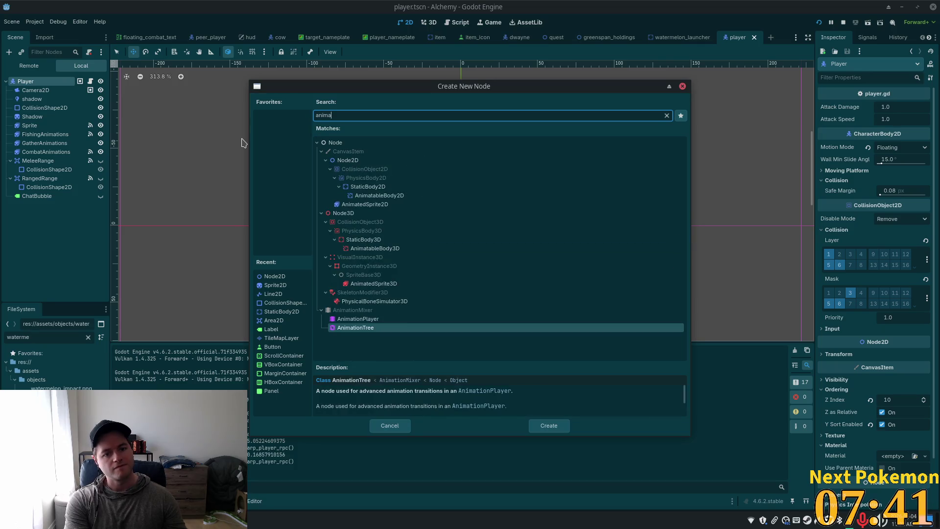
text(ted)
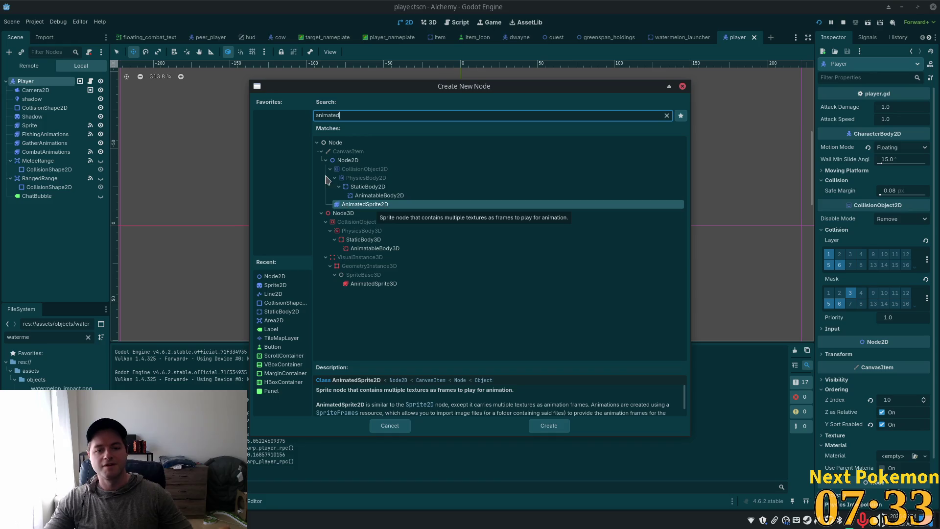
double_click(387, 204)
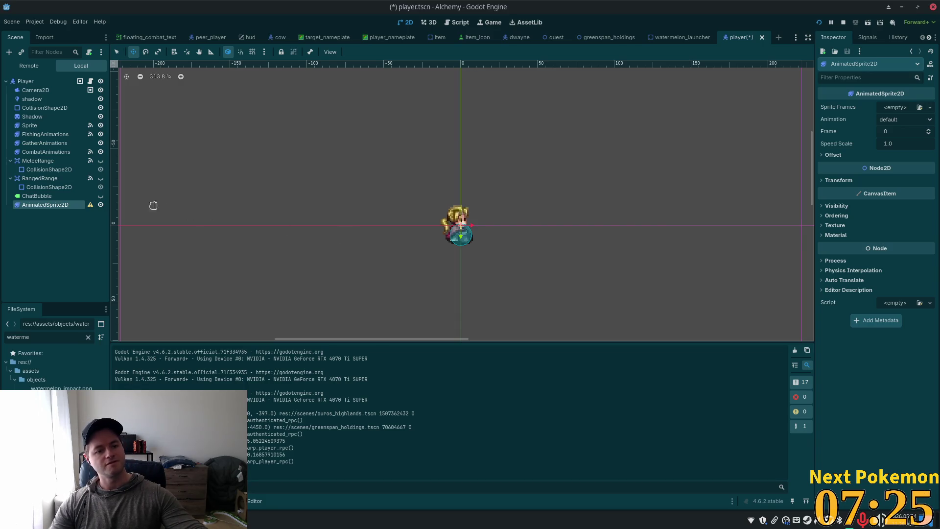
Give the AnimatedSprite2D a new SpriteFrames resource and bring up its SpriteFrames editor
click(894, 107)
click(899, 131)
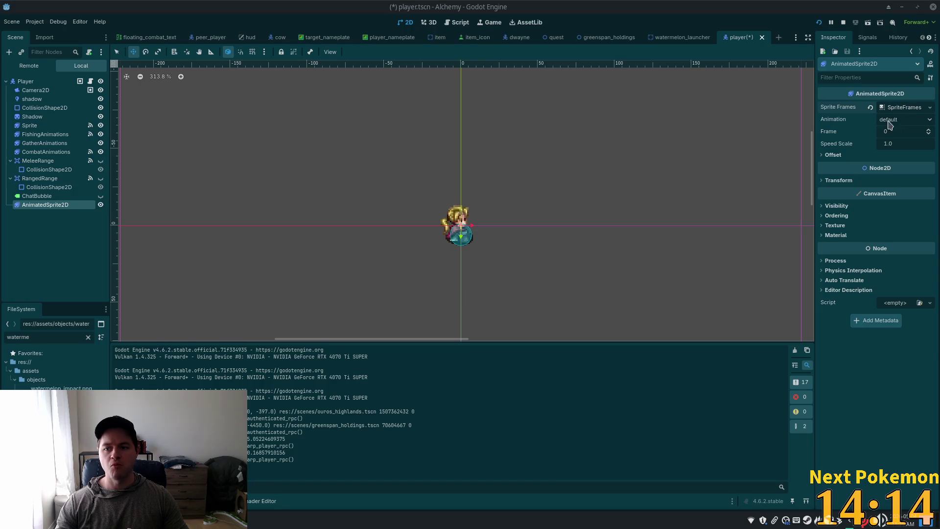
click(38, 161)
click(45, 205)
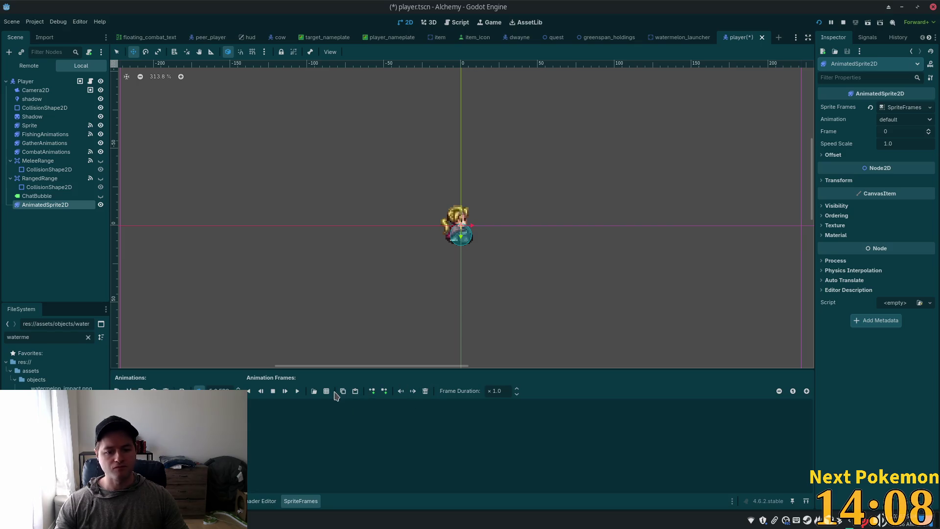
Load watermelon_impact.png from assets/objects as a sprite sheet for the animation frames
click(314, 390)
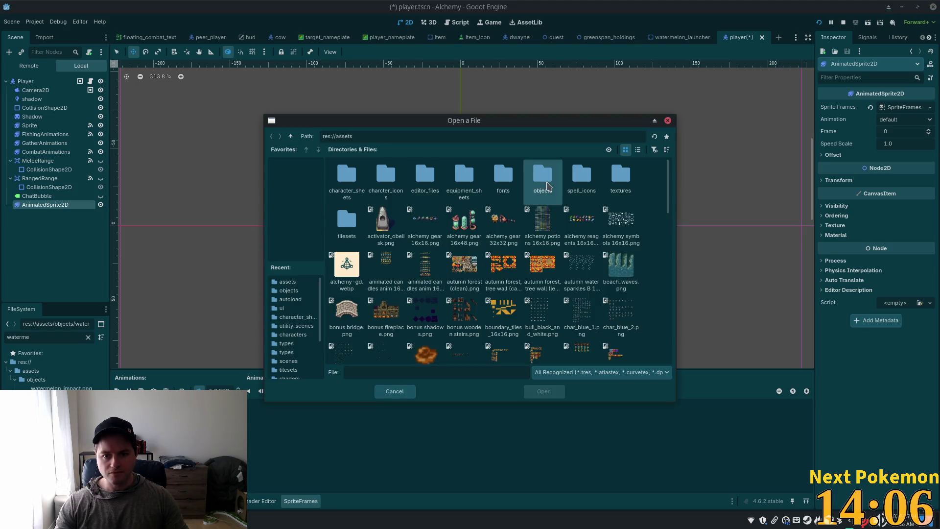
double_click(543, 175)
click(471, 181)
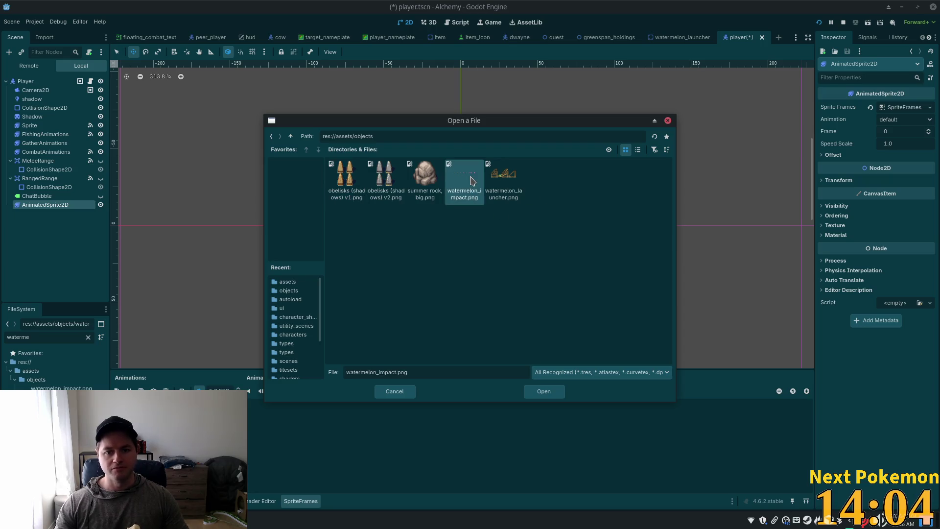
double_click(471, 181)
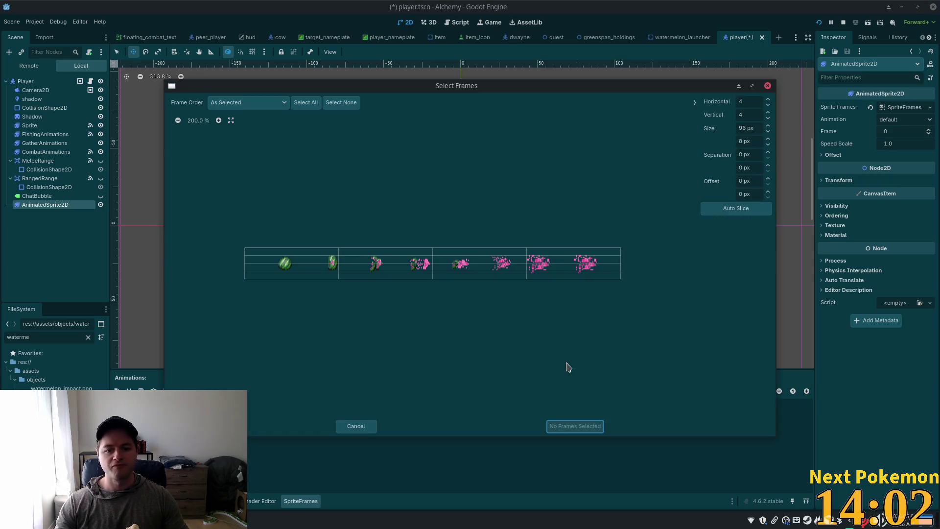
Auto-slice the sheet into 48 px wide frames and add all 8 frames to the default animation
click(734, 211)
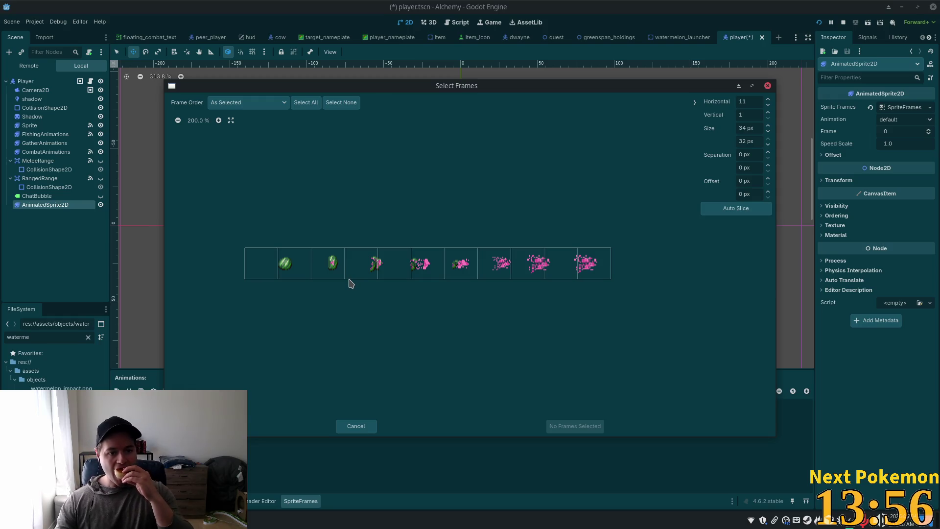
click(756, 132)
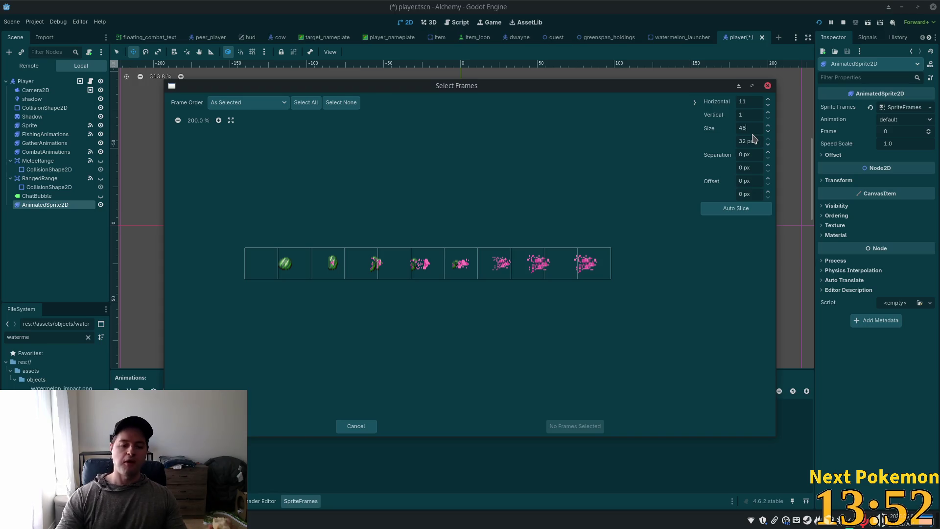
key(Tab)
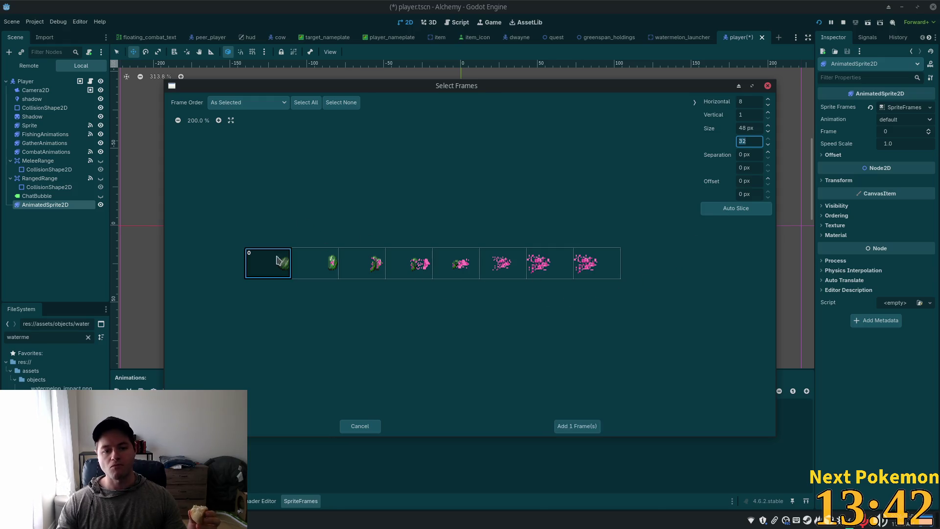
drag(272, 263, 619, 275)
click(581, 425)
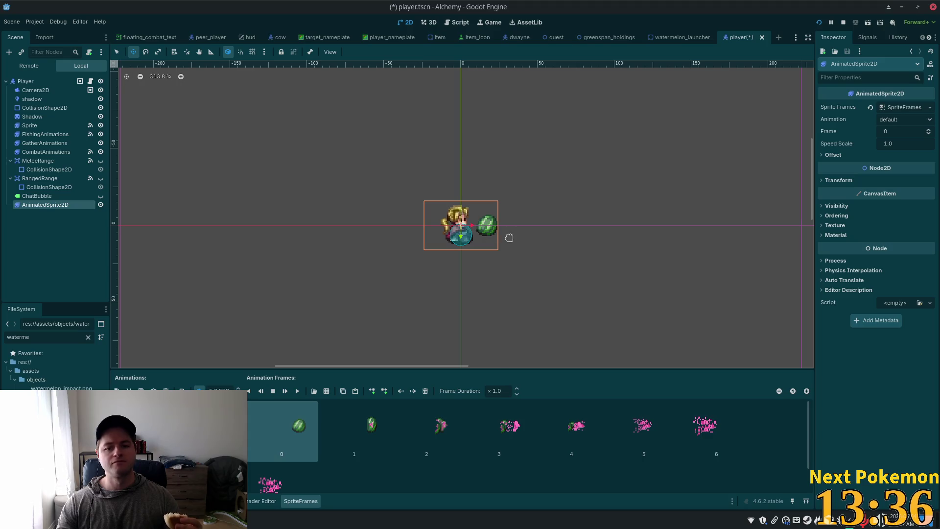
Nudge the watermelon sprite up-left, give it Z Index 10 with Y Sort, and preview the animation
mouse_move(362, 190)
mouse_down()
mouse_move(348, 175)
mouse_move(346, 186)
mouse_up()
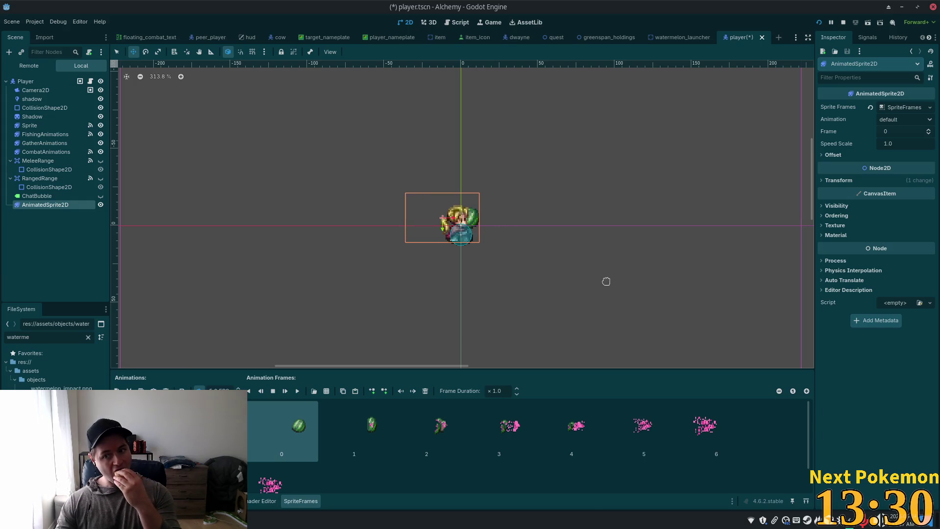
click(837, 215)
click(896, 226)
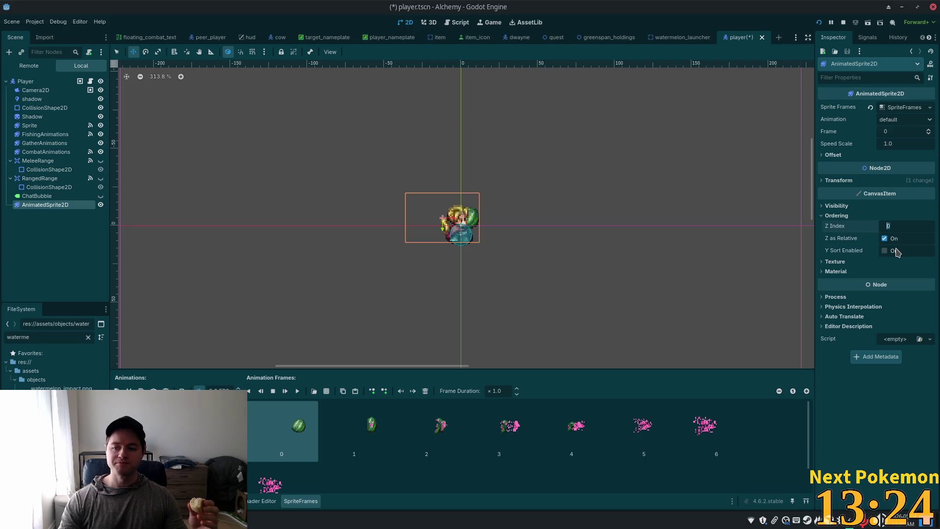
text(10)
click(897, 252)
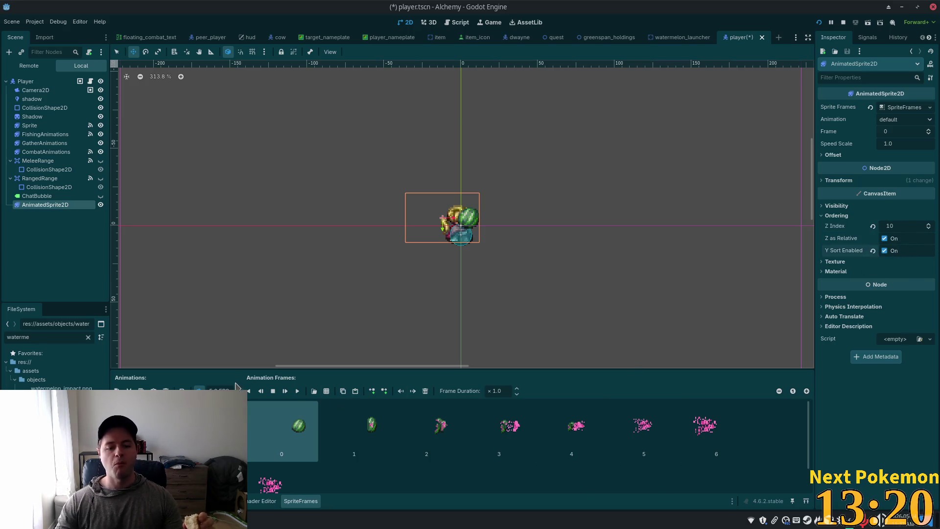
click(296, 394)
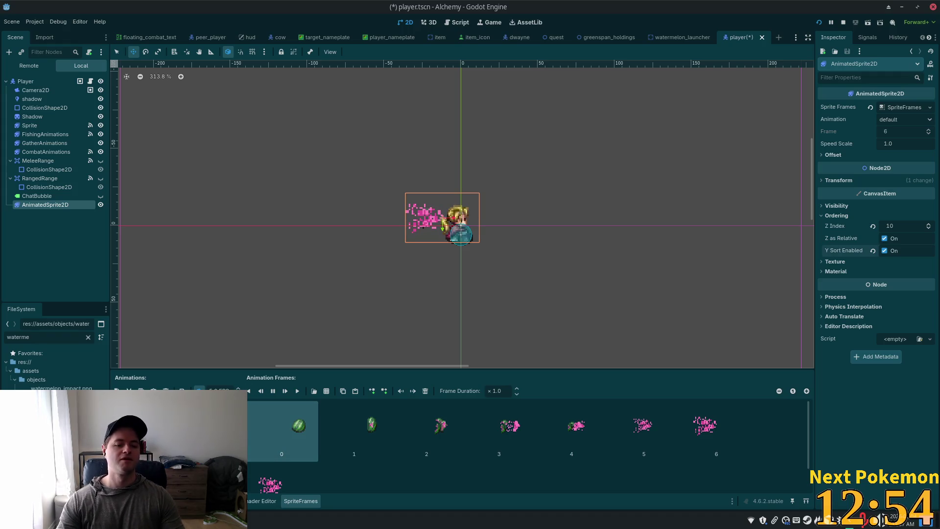
click(238, 388)
Raise the SpriteFrames animation speed to about 7 FPS
click(238, 388)
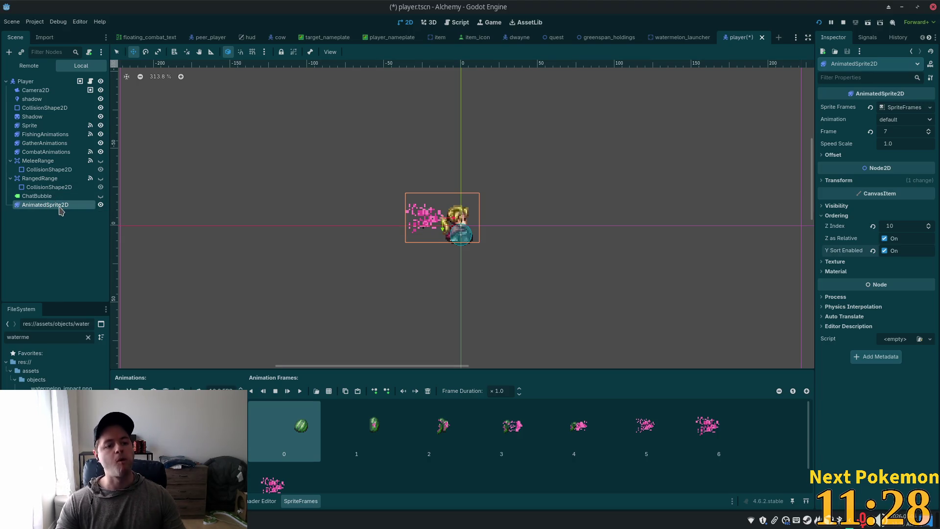
Rename the AnimatedSprite2D under Player to ExplodingWatermelon in the Scene dock
click(60, 209)
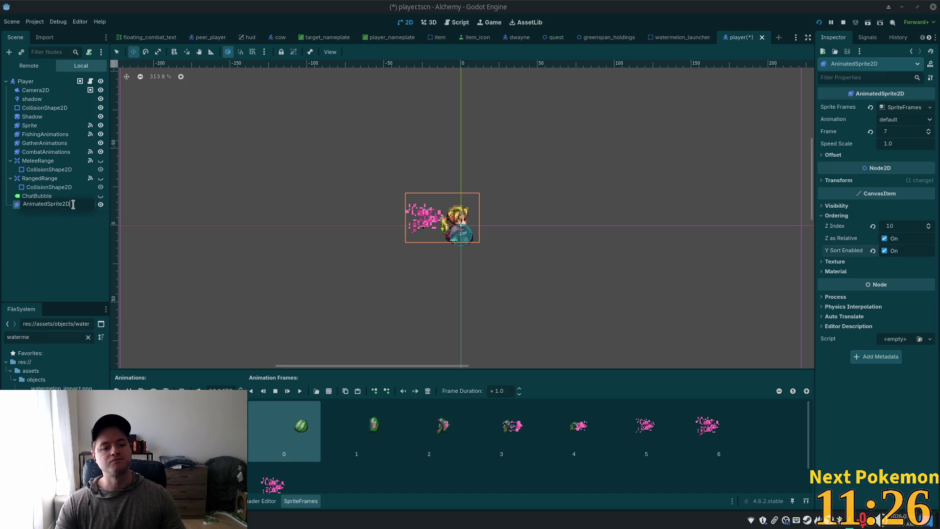
drag(69, 205, 18, 205)
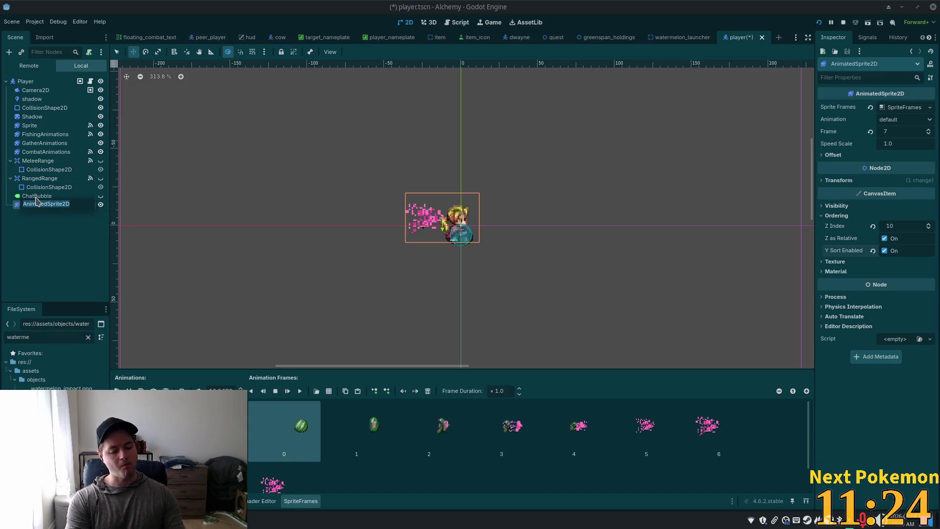
text(Watermelon)
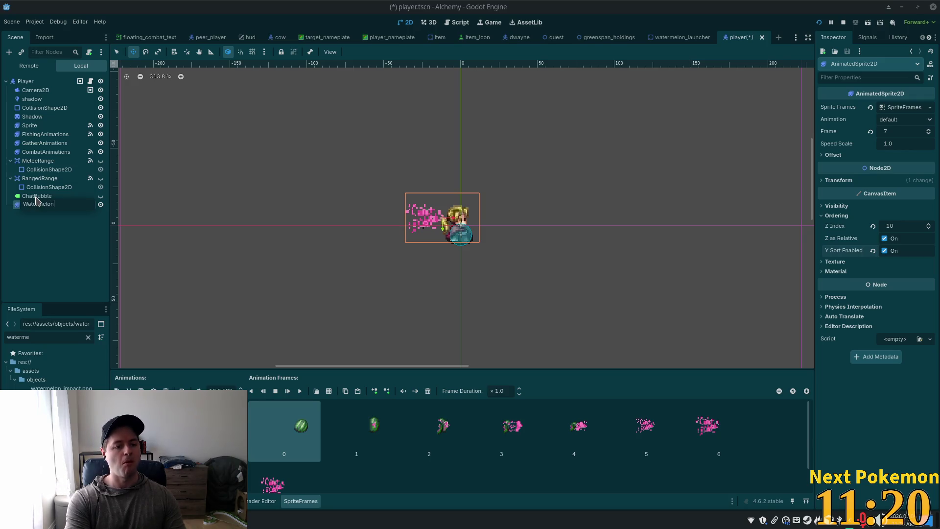
text(Im)
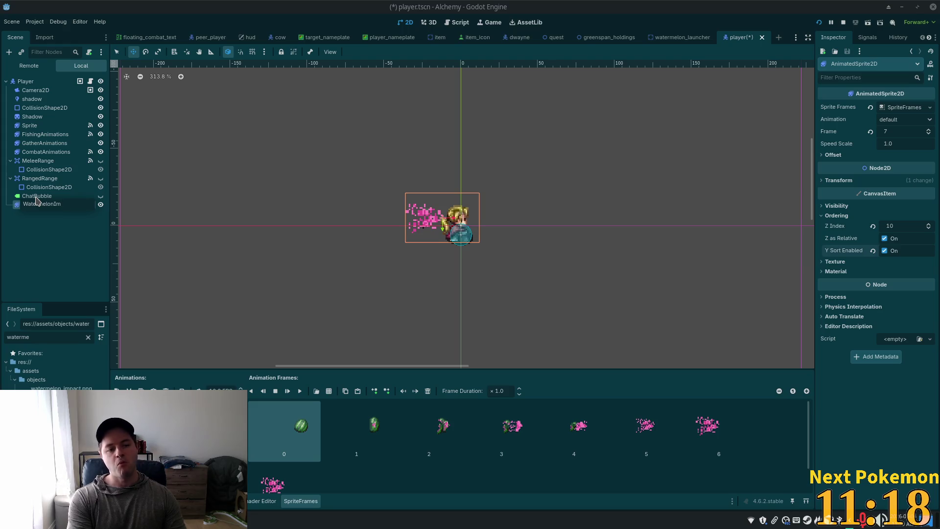
text(pact)
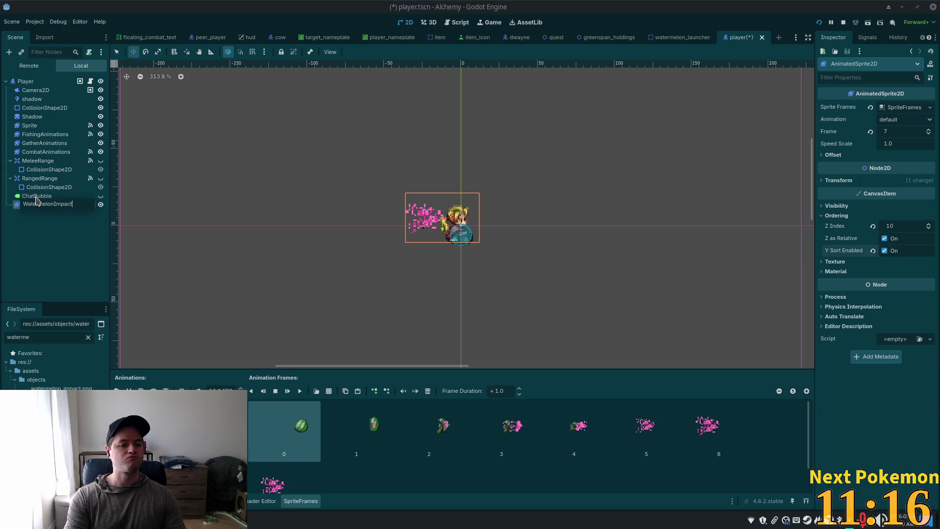
key(ctrl+a)
text(Ex)
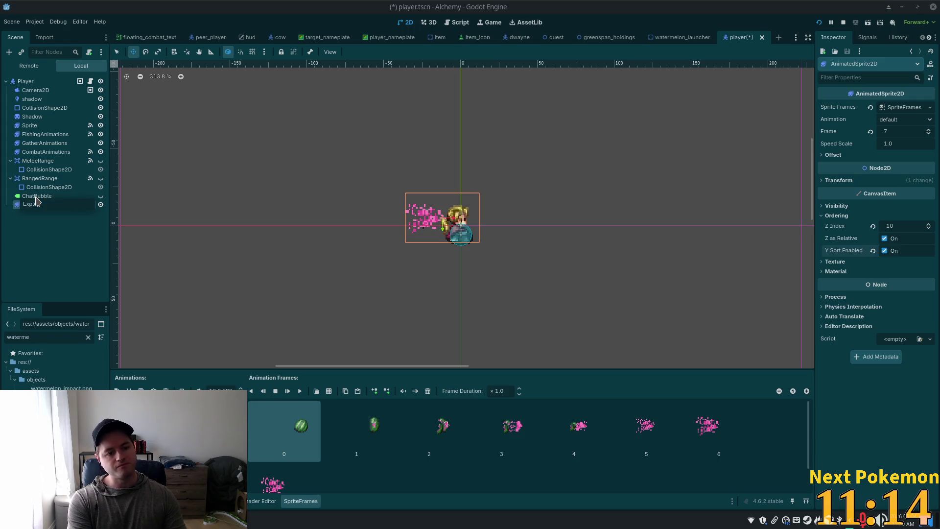
text(on)
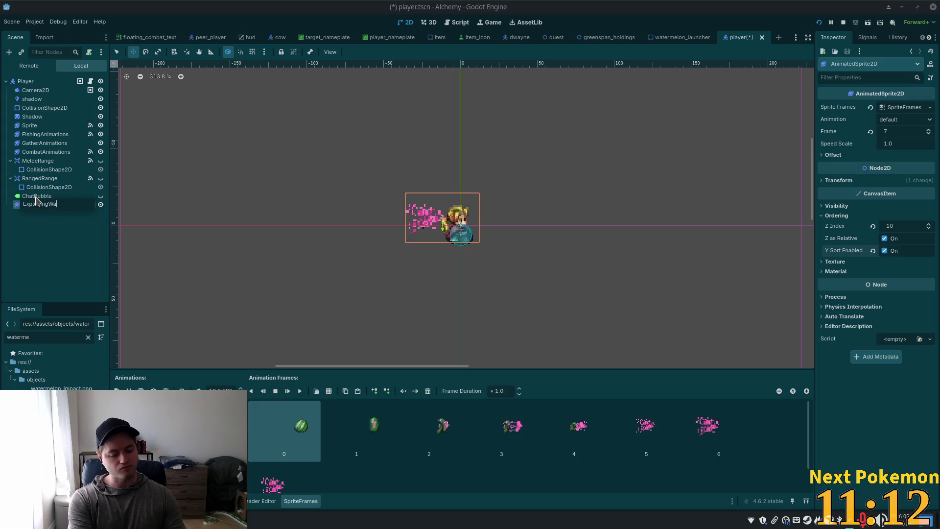
text(ter)
text(melon)
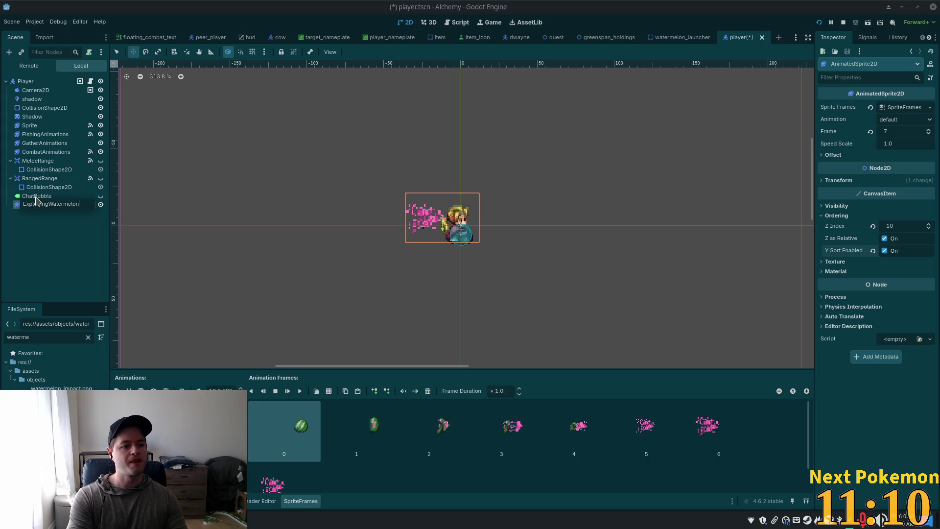
key(Return)
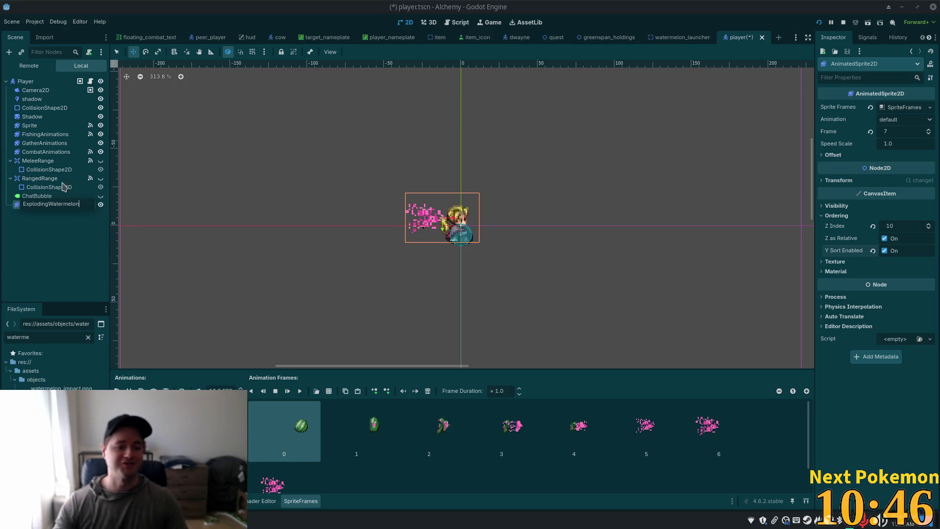
key(Return)
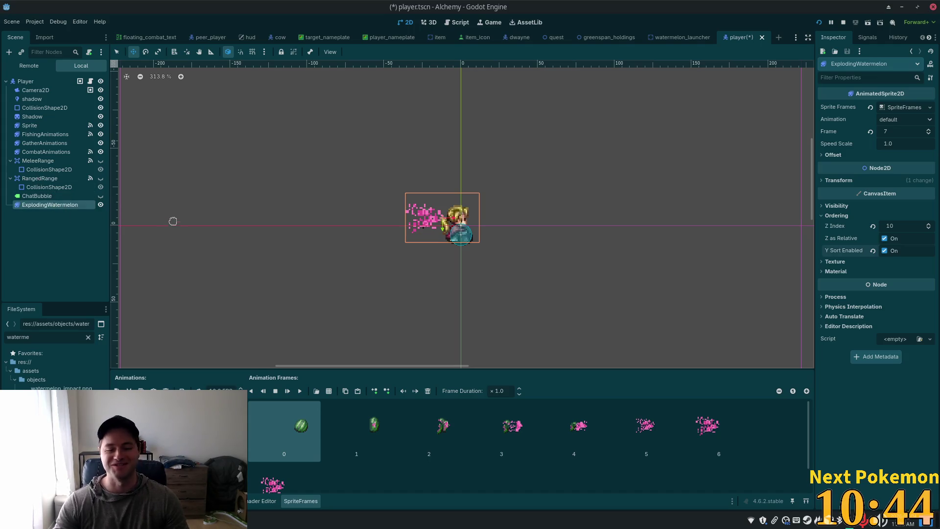
Save the ExplodingWatermelon branch as exploding_watermelon.tscn in the res://objects folder
right_click(41, 205)
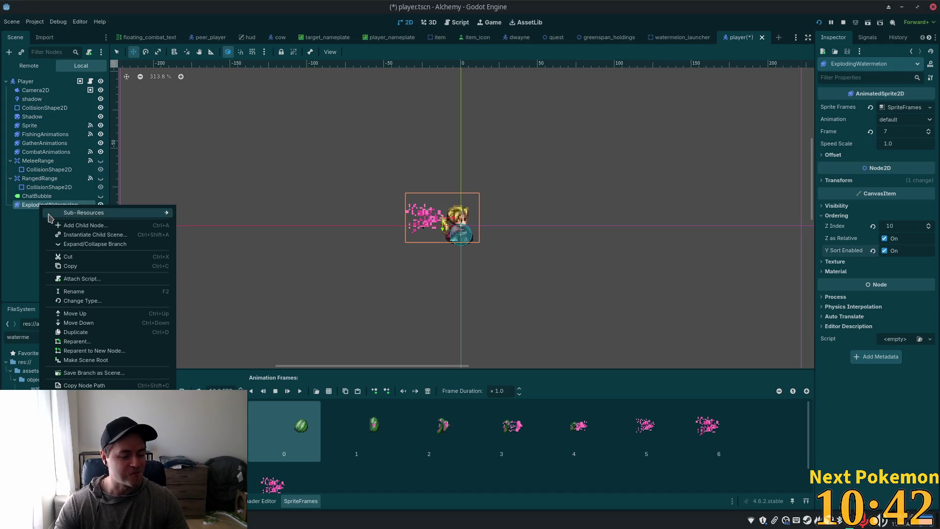
click(140, 374)
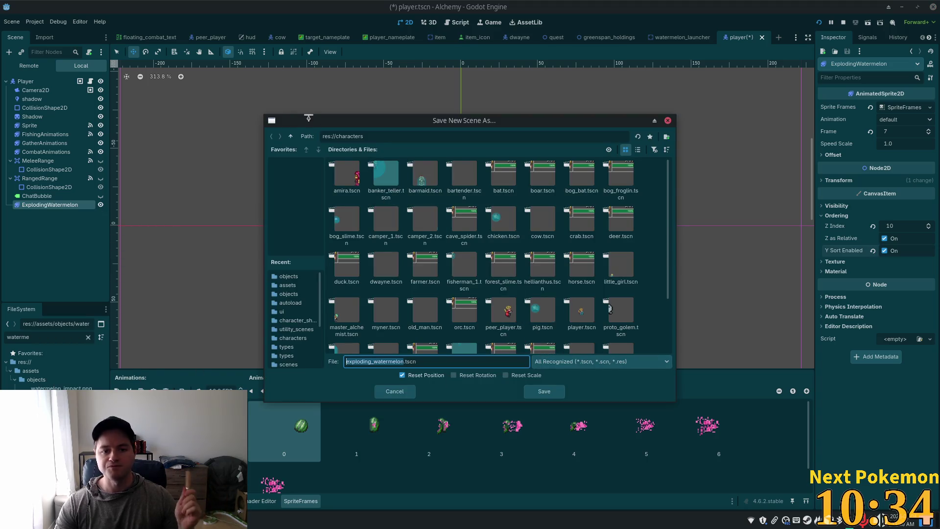
click(290, 136)
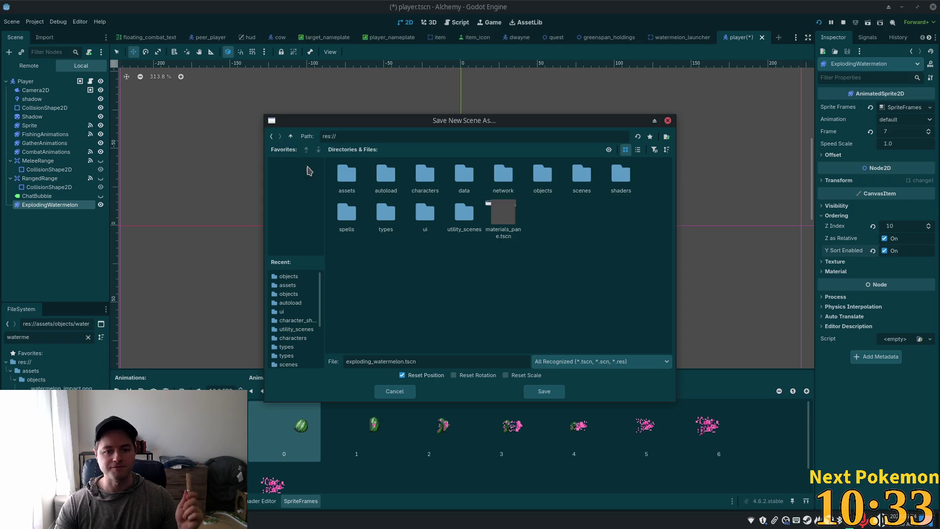
double_click(542, 175)
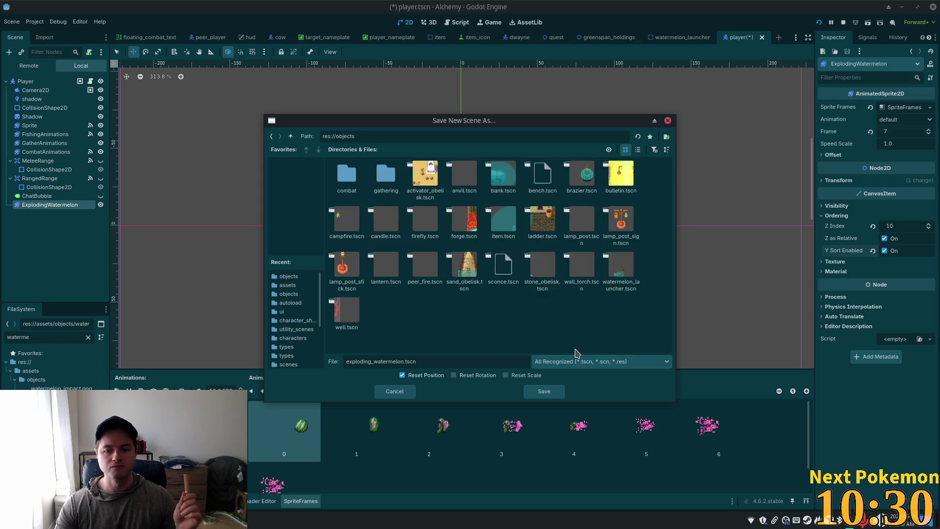
click(553, 392)
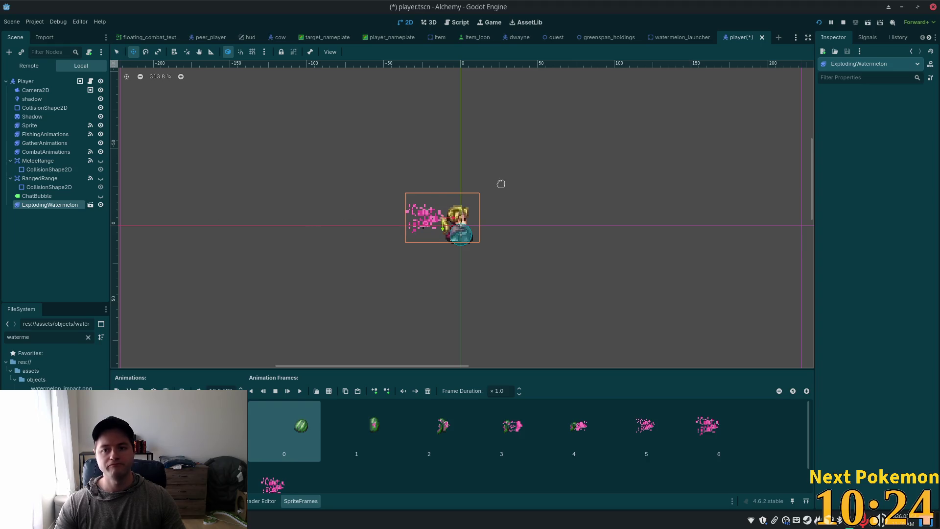
click(47, 169)
click(45, 204)
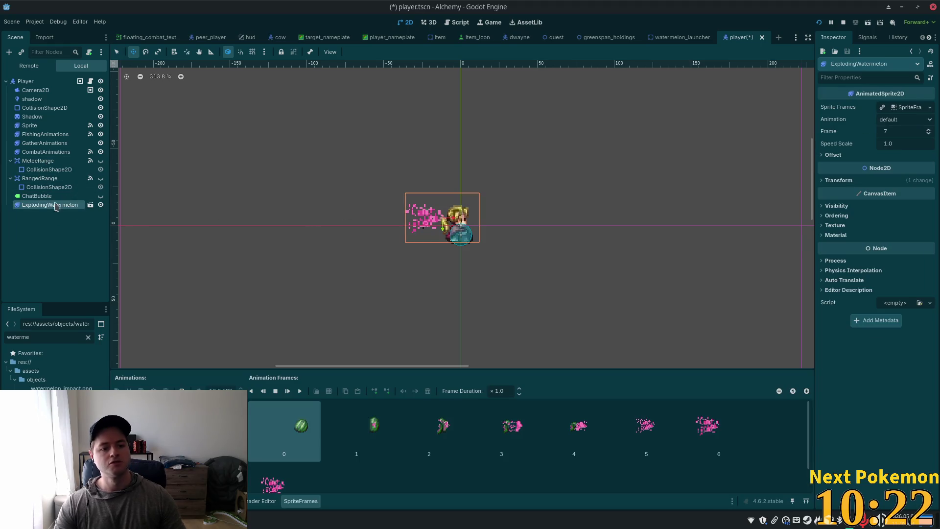
Delete ExplodingWatermelon from the player scene and open the watermelon launcher's script
key(Delete)
click(495, 275)
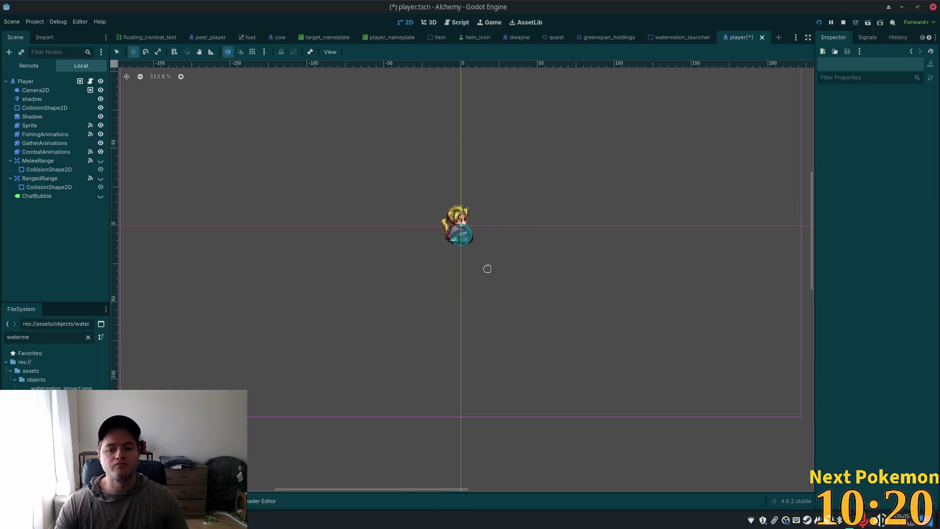
click(682, 37)
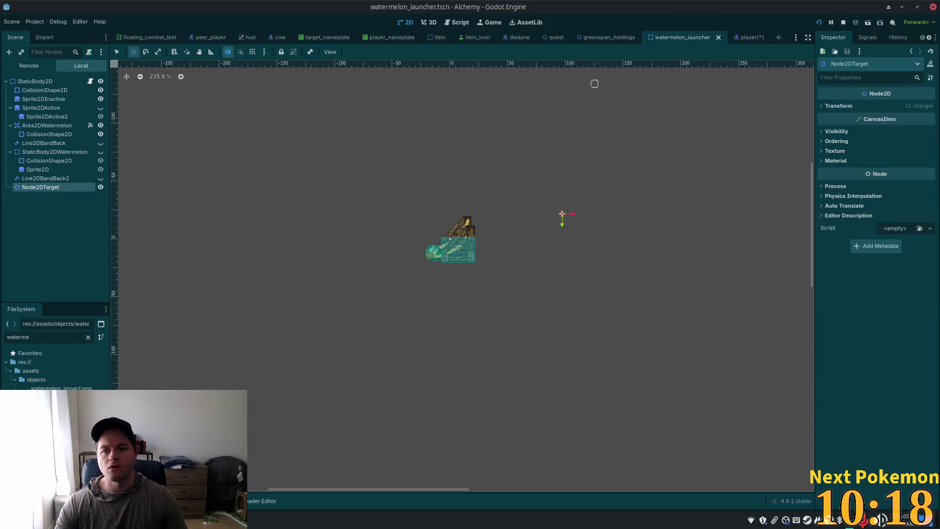
click(740, 37)
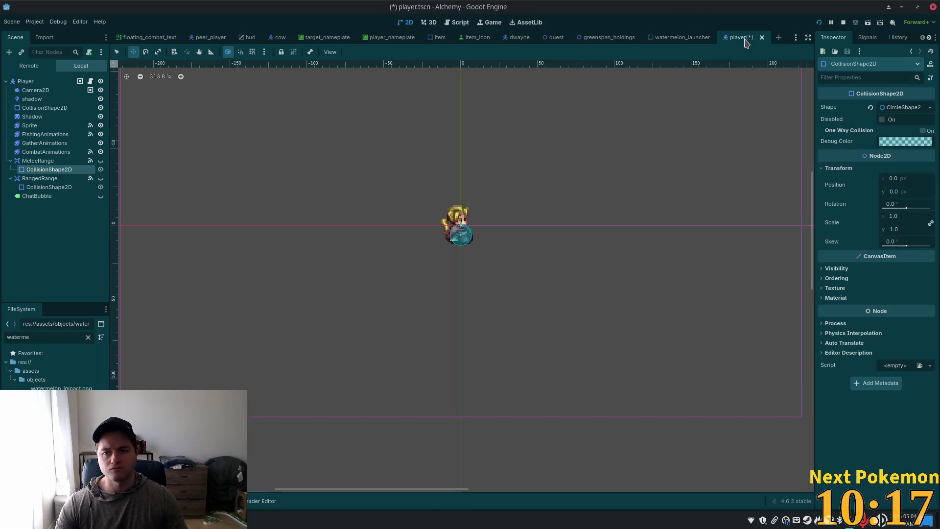
click(681, 38)
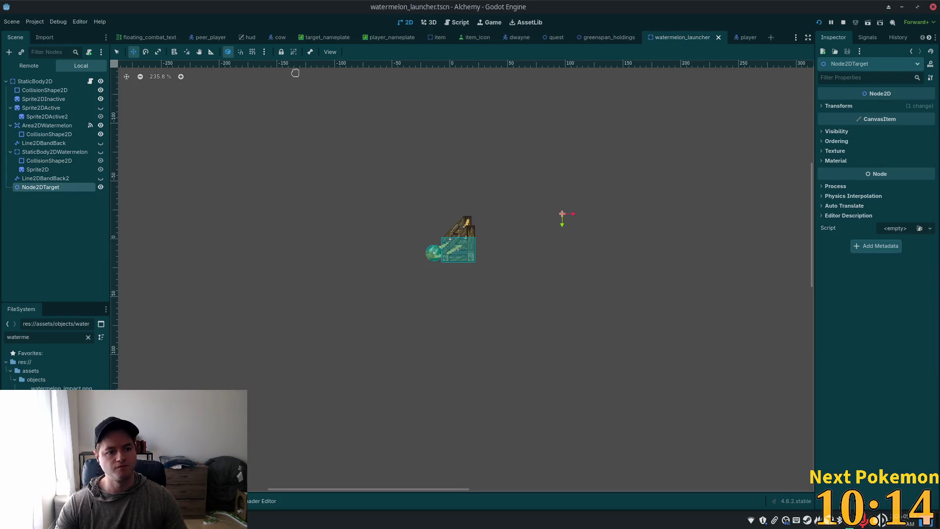
click(36, 80)
click(90, 81)
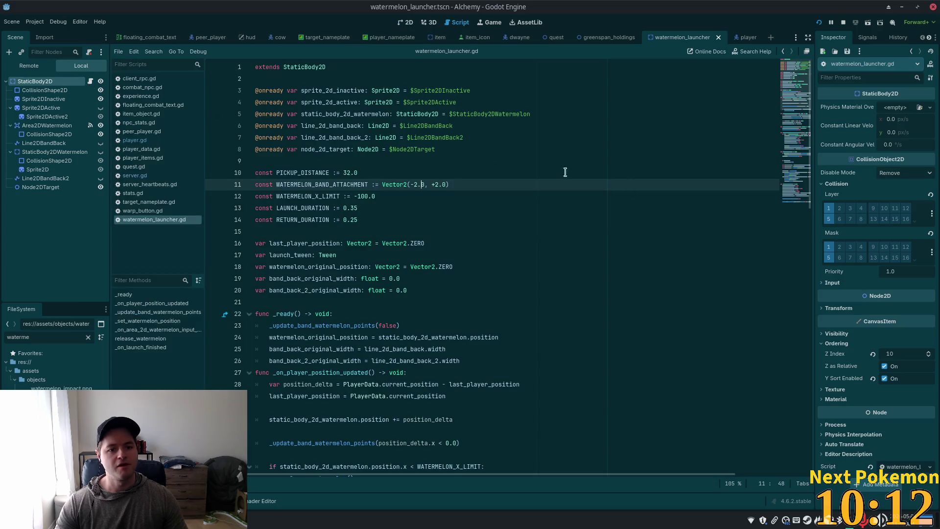
Preload exploding_watermelon.tscn as EXPLODING_WATERMELON after line 8, then run the game with F5
click(442, 162)
click(464, 150)
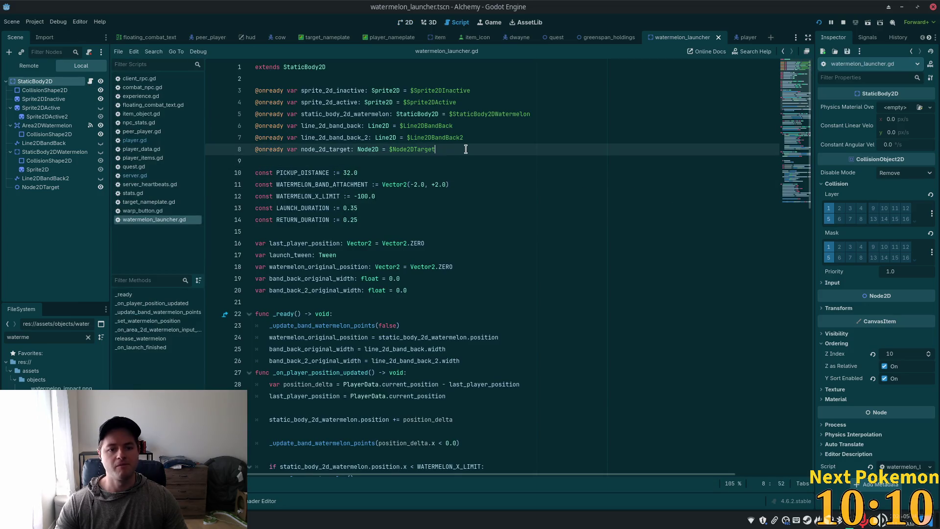
key(Return)
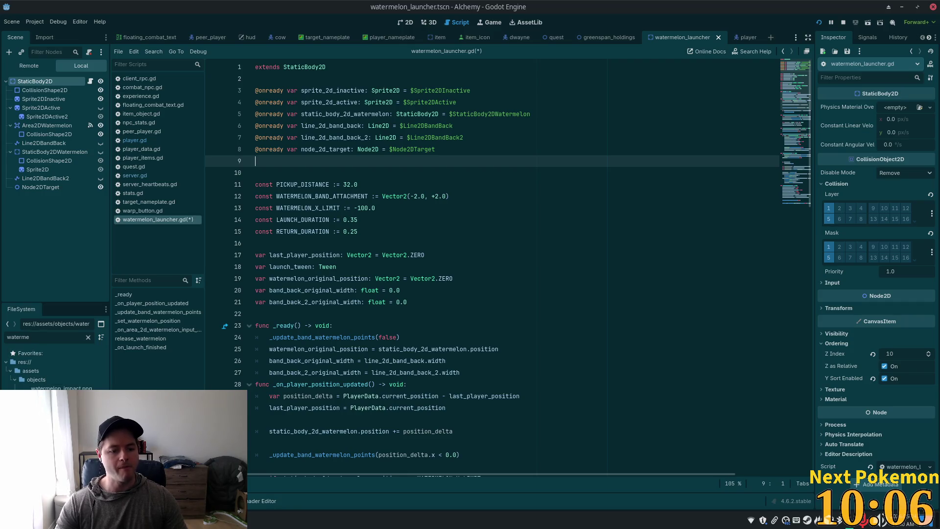
mouse_move(59, 397)
mouse_down()
mouse_move(294, 184)
mouse_move(314, 151)
mouse_move(569, 161)
mouse_up()
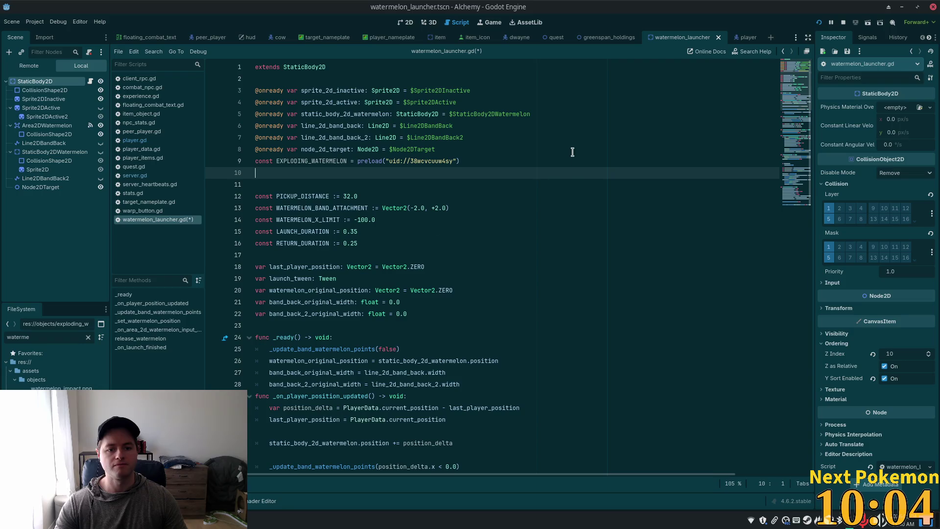
click(470, 106)
click(496, 146)
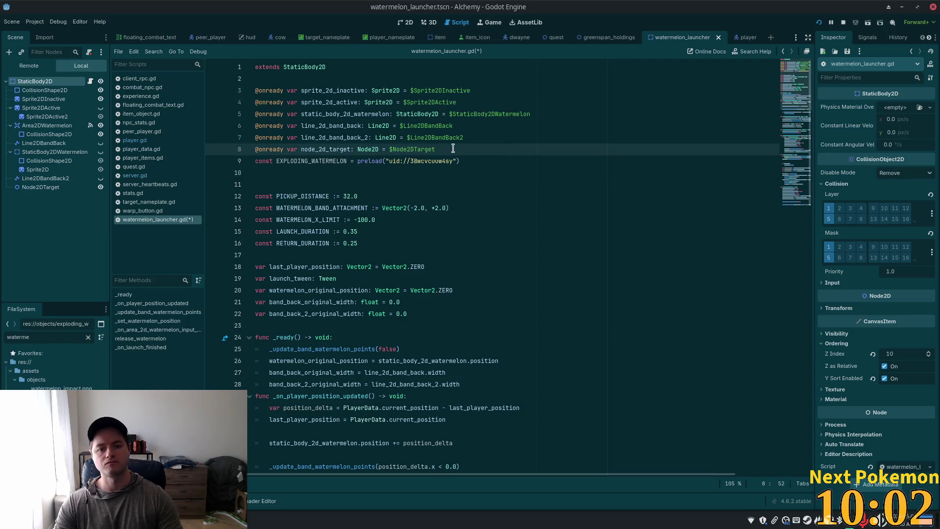
key(Return)
key(F5)
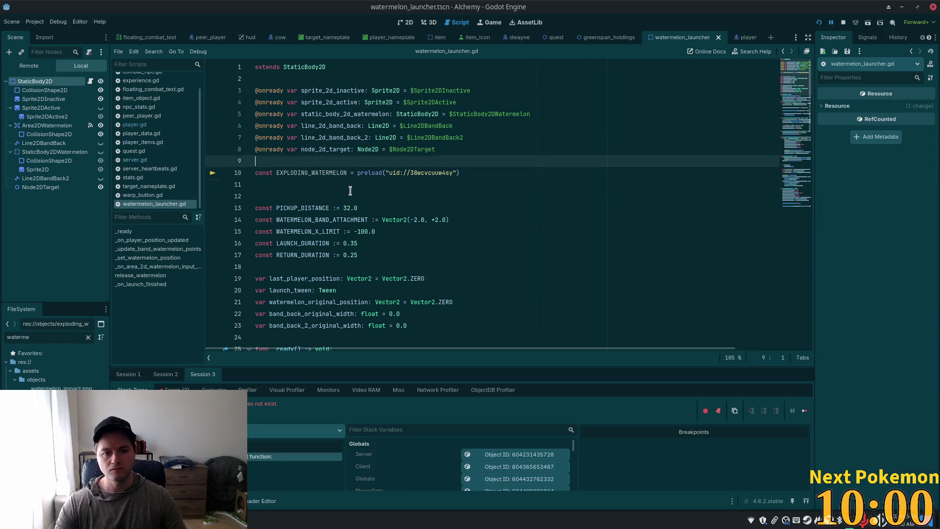
Restart and close the test game, then review the _on_launch_finished function
click(819, 22)
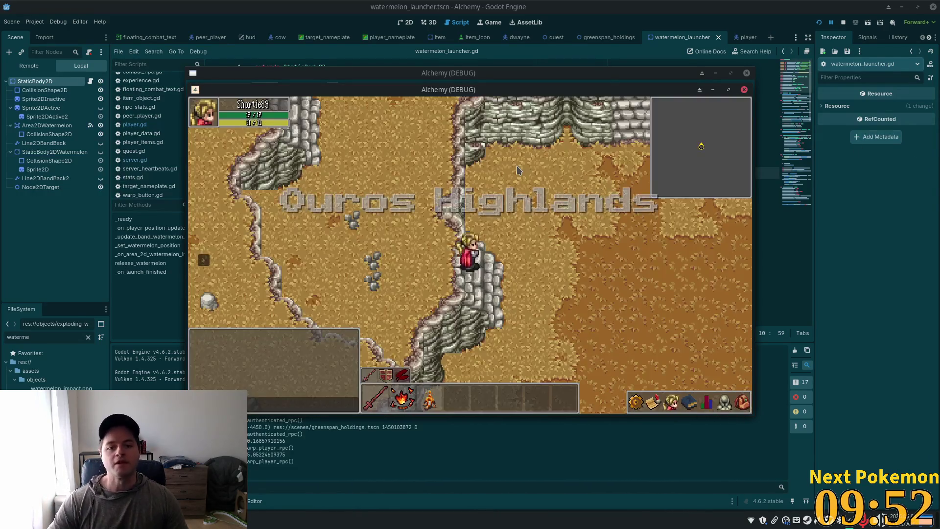
click(744, 90)
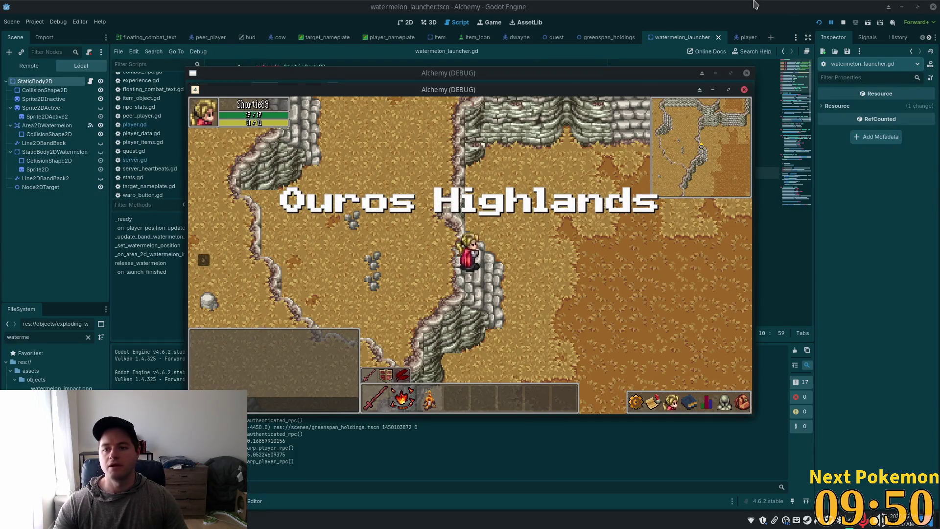
scroll(524, 131, down, 20)
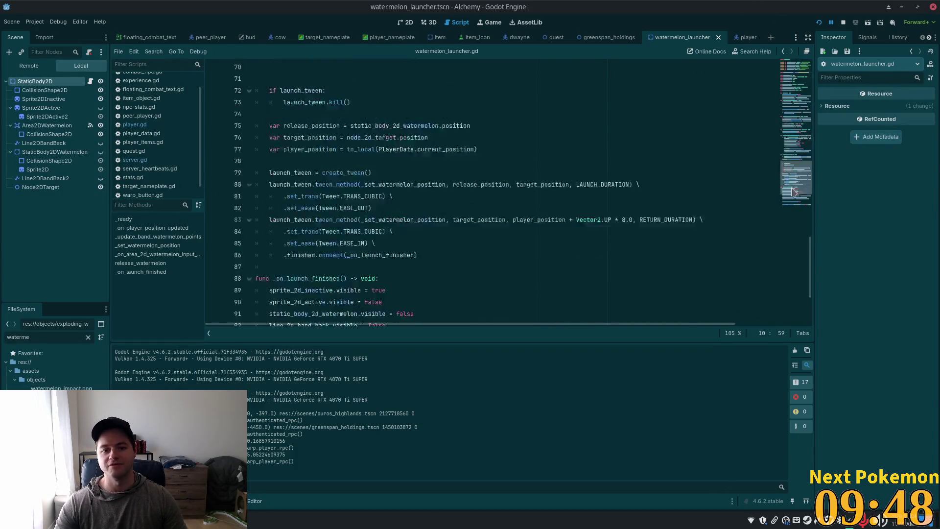
double_click(337, 161)
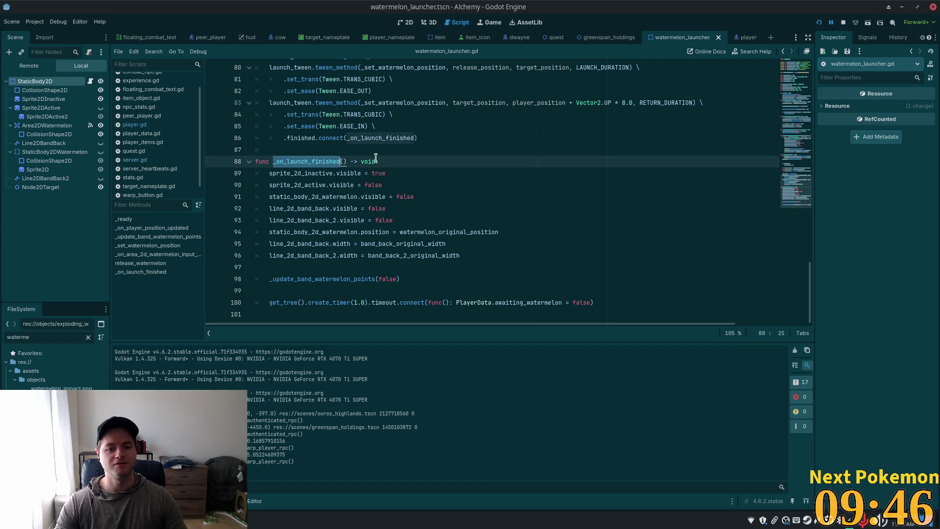
scroll(436, 186, up, 4)
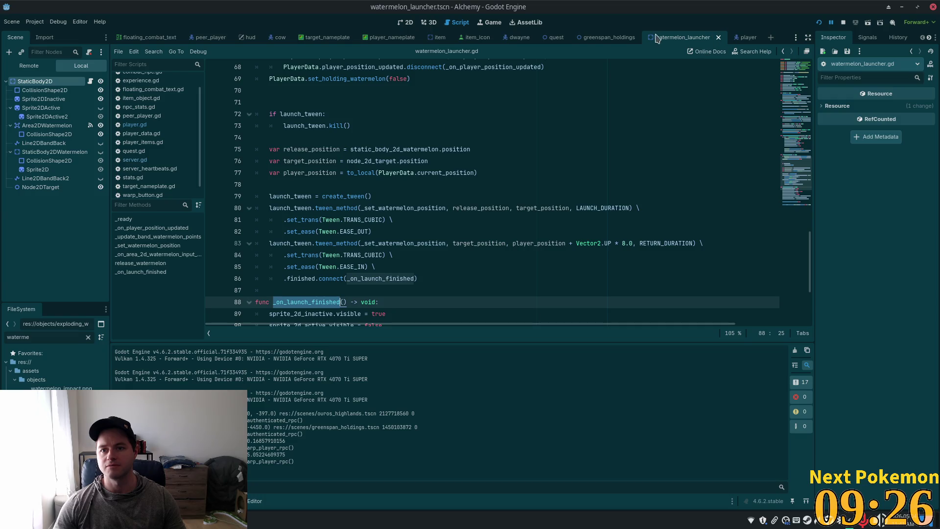
Quick-open the exploding_watermelon.tscn scene by searching 'explod'
key(shift+alt+o)
text(explod)
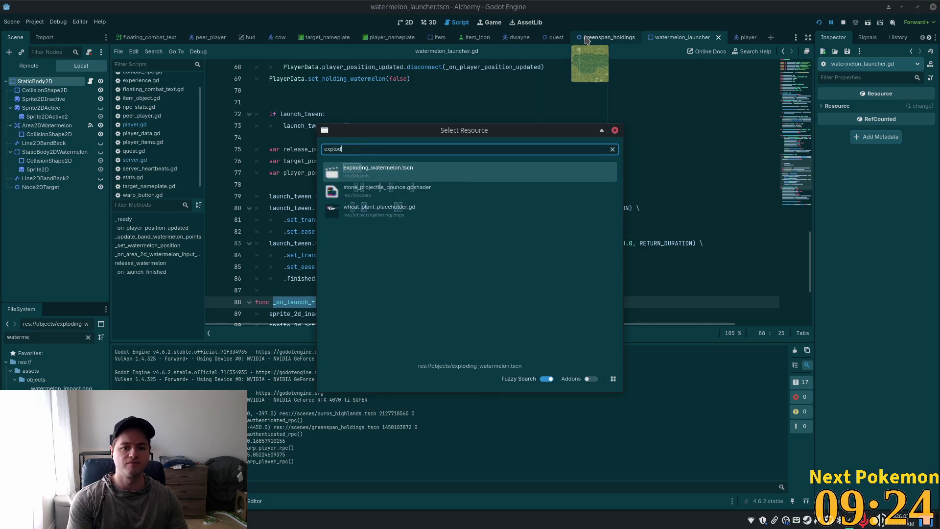
key(Return)
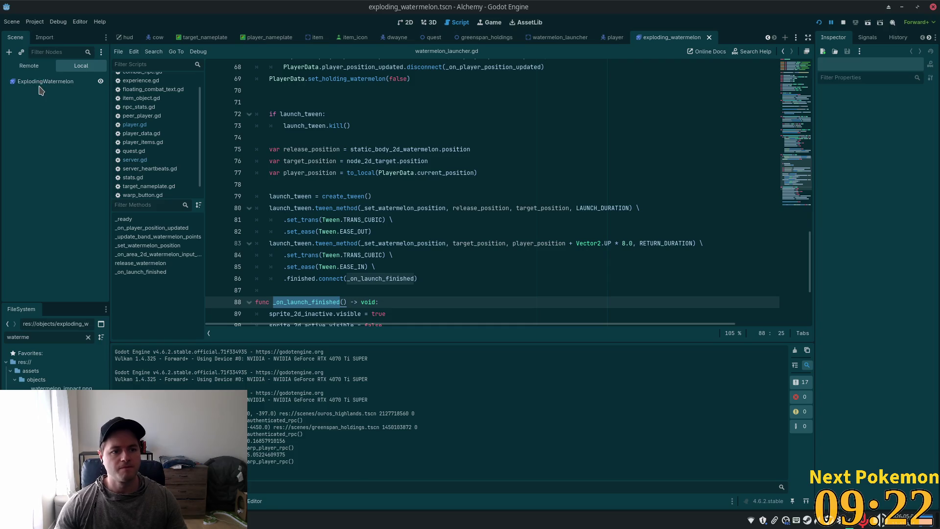
Attach a new script, exploding_watermelon.gd, to the ExplodingWatermelon node
click(37, 84)
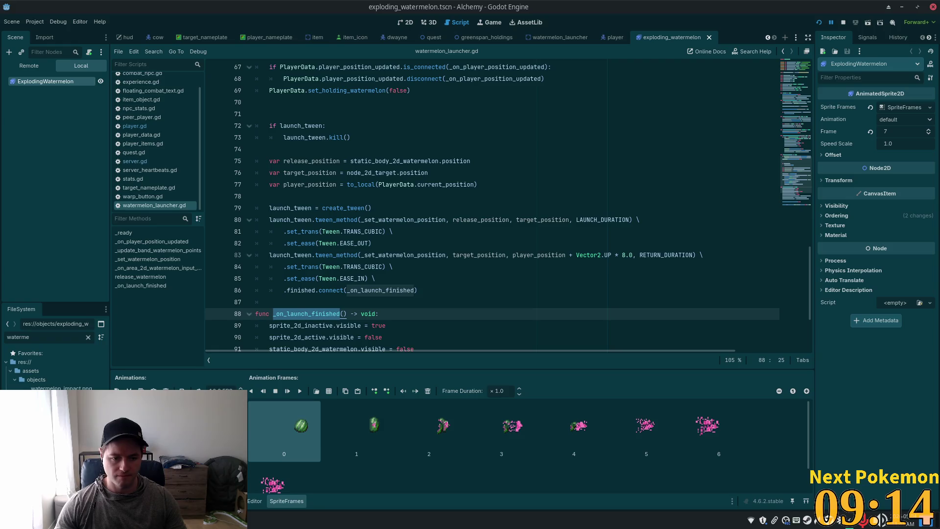
click(88, 52)
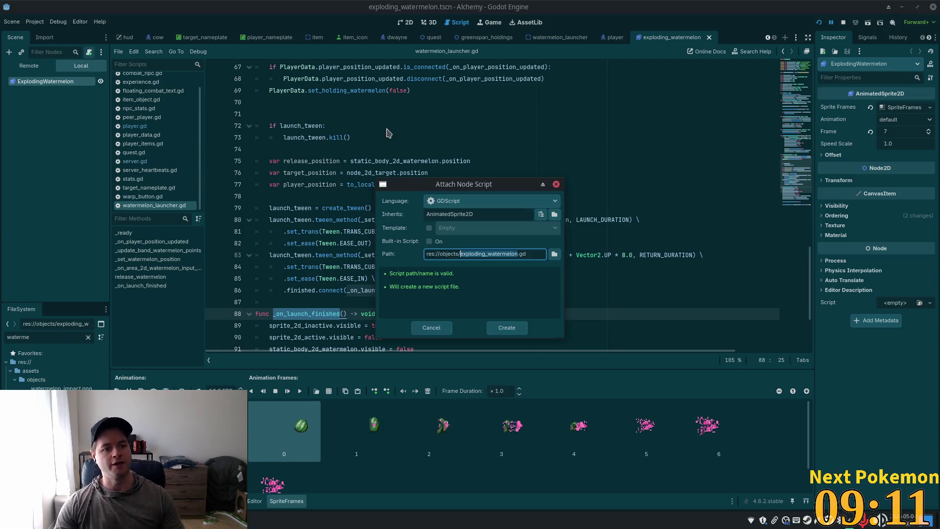
click(496, 328)
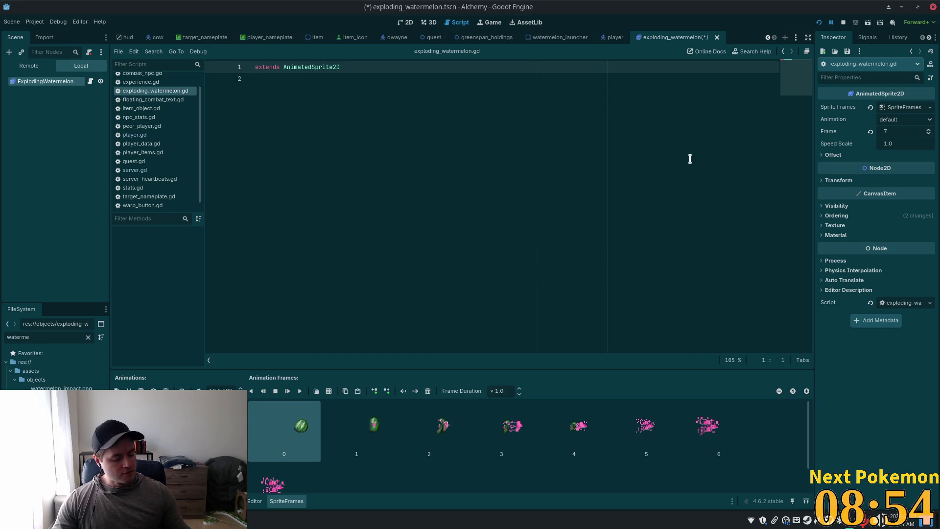
click(301, 86)
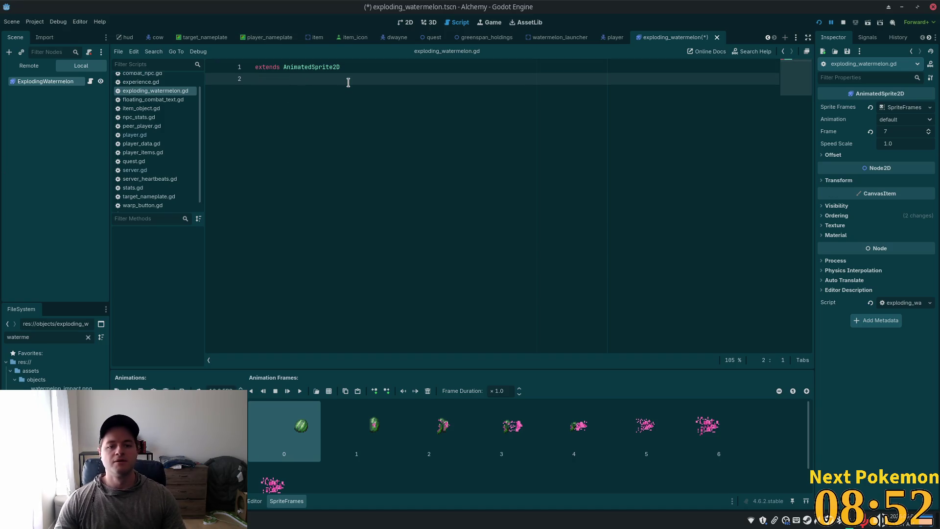
Connect the animation_finished signal to a new method in the script
click(867, 37)
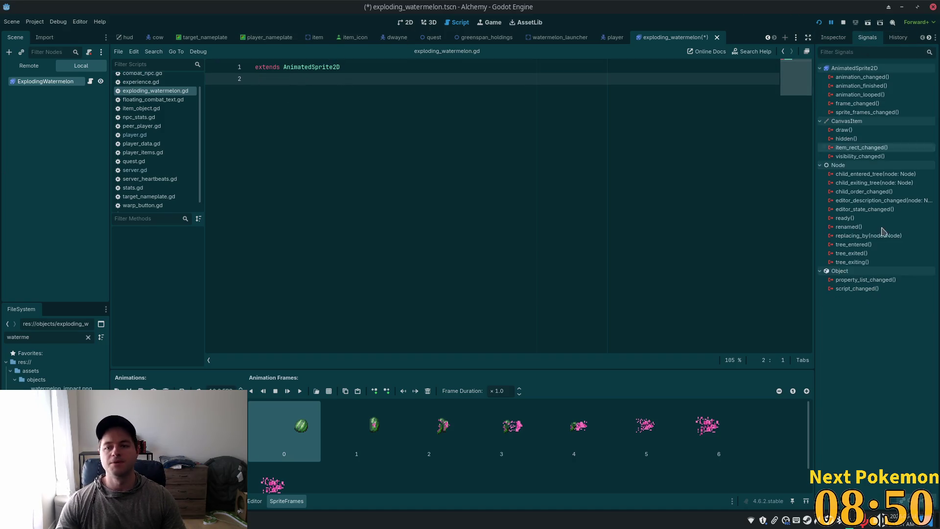
mouse_move(879, 138)
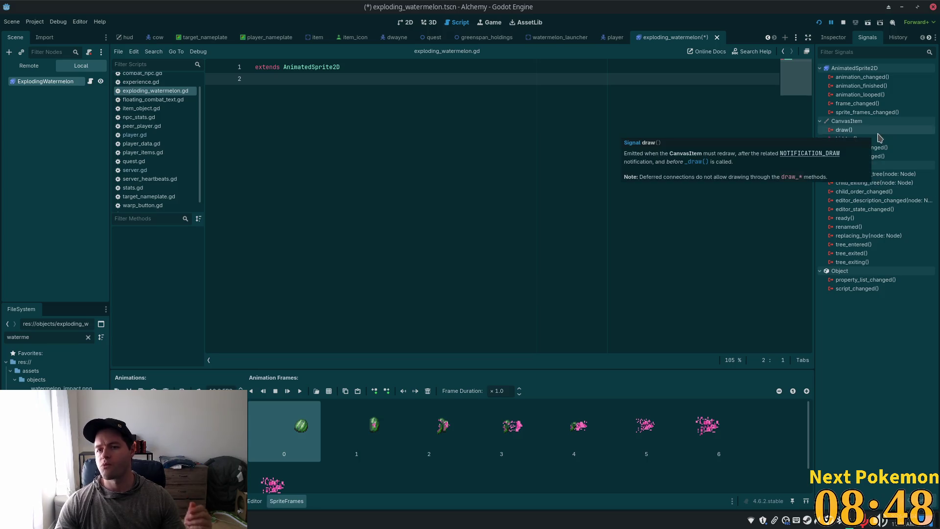
double_click(862, 86)
click(512, 352)
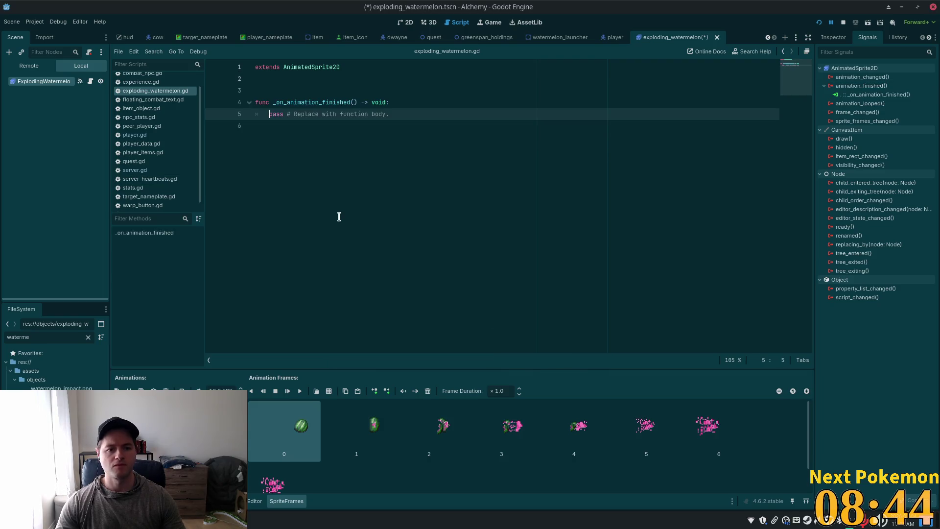
Replace the handler's pass with queue_free(), save, and return to the watermelon_launcher scene
click(412, 114)
drag(412, 114, 263, 115)
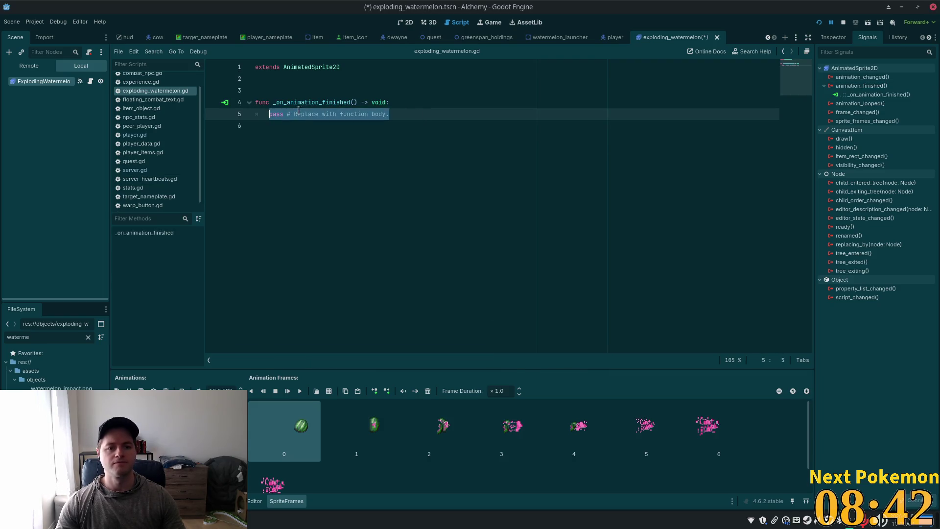
text(queue_r)
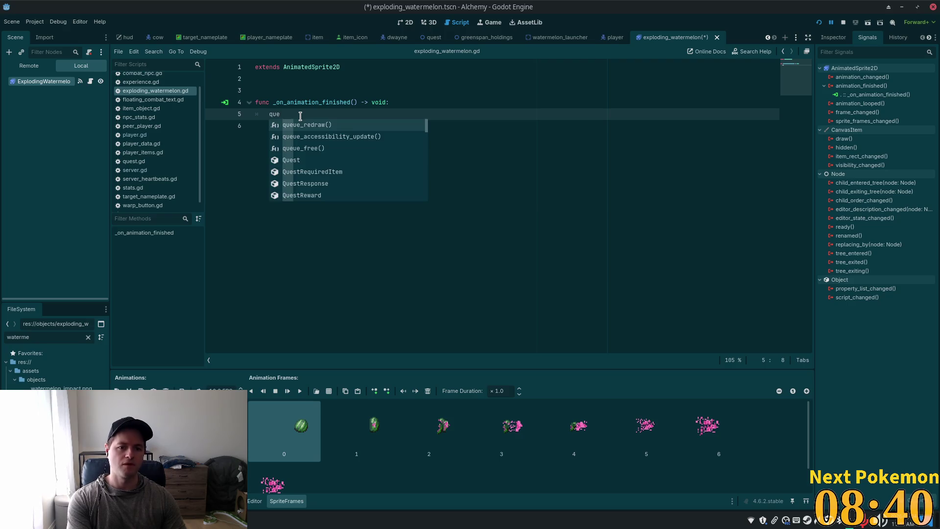
key(Return)
double_click(301, 116)
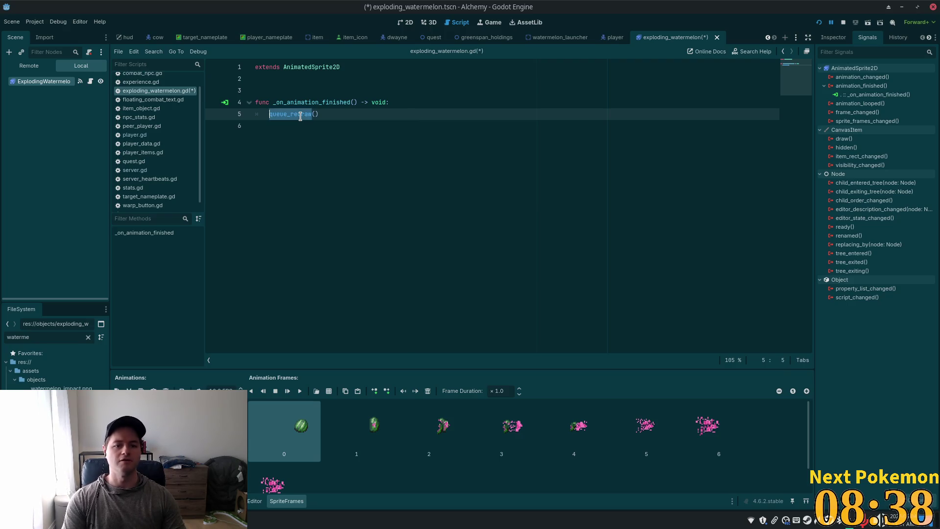
key(shift+Right)
key(shift+Right)
key(shift+Right)
text(free)
key(ctrl+s)
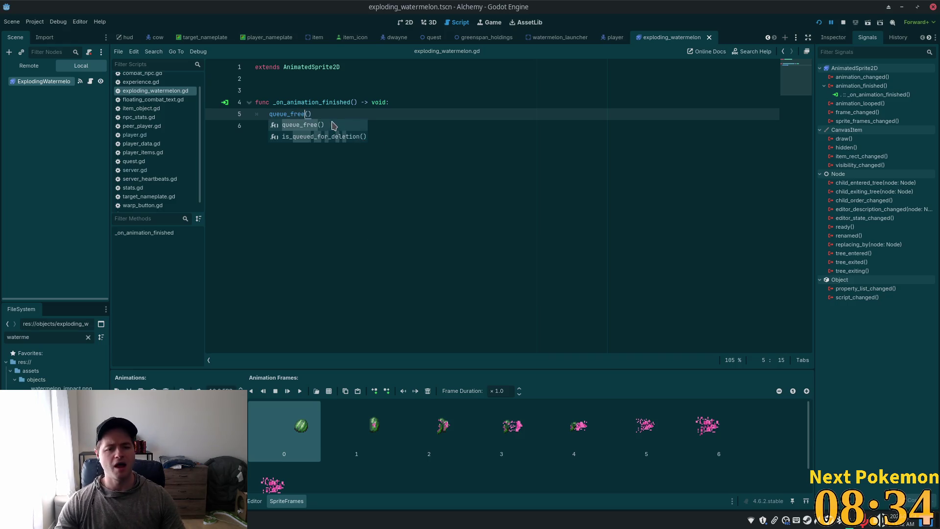
key(Escape)
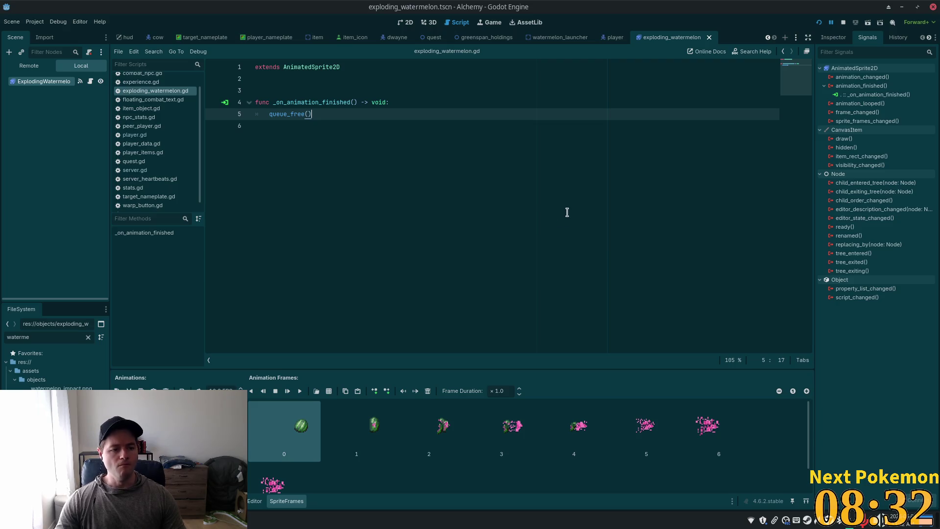
click(515, 147)
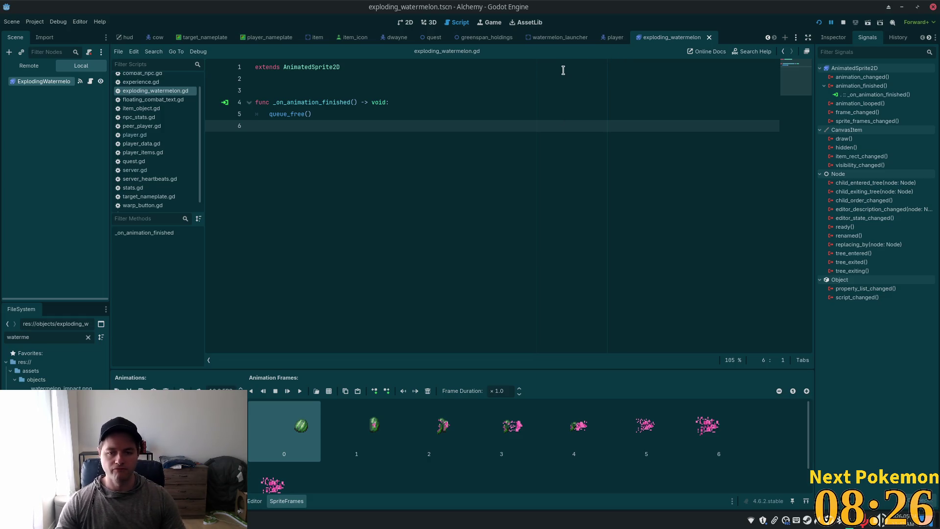
click(561, 38)
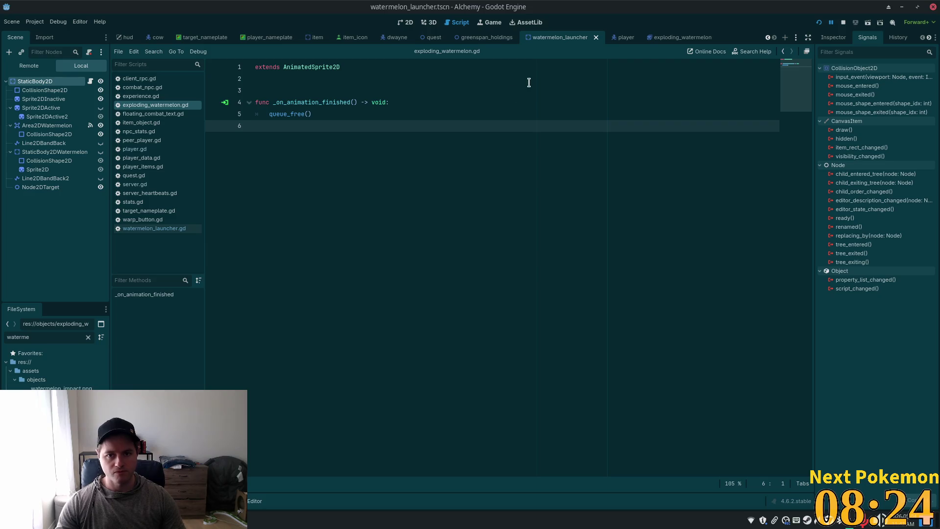
key(alt+Tab)
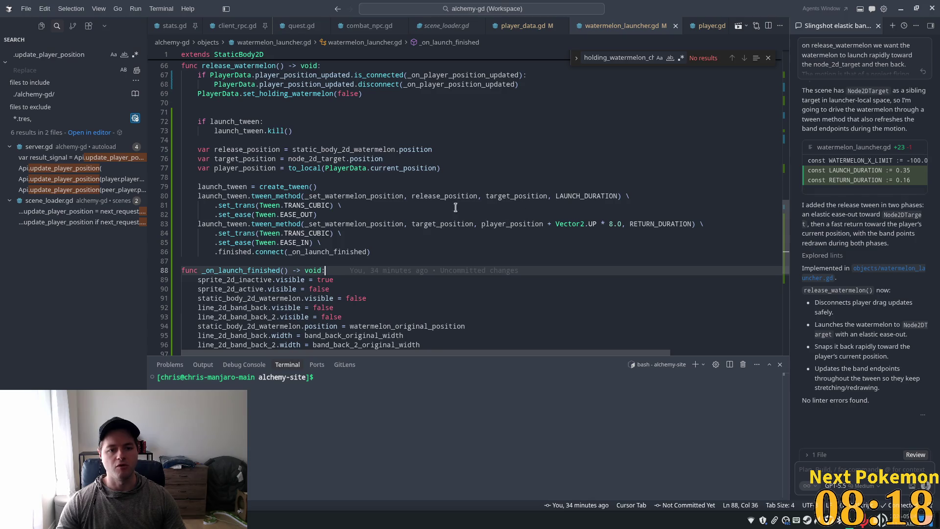
Accept Cursor's suggested lines instantiating EXPLODING_WATERMELON, setting its position and adding it as child
scroll(362, 202, down, 3)
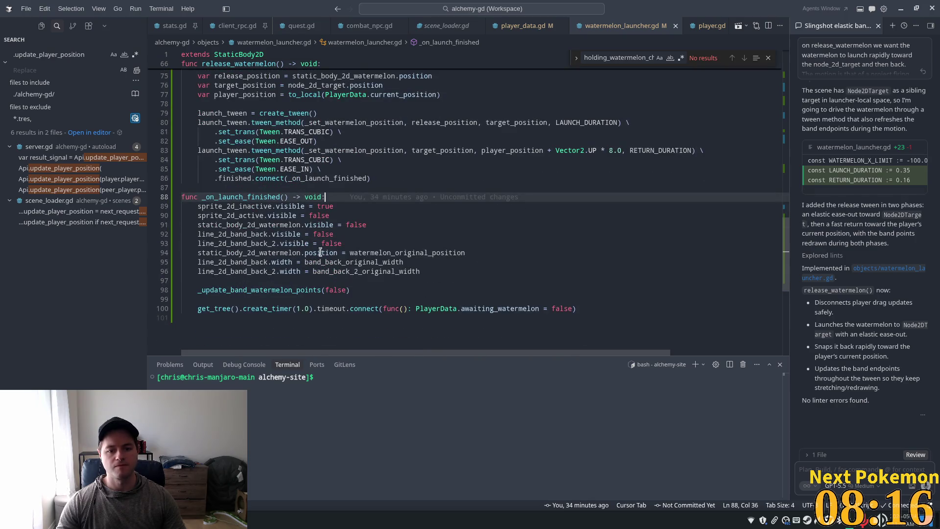
click(309, 215)
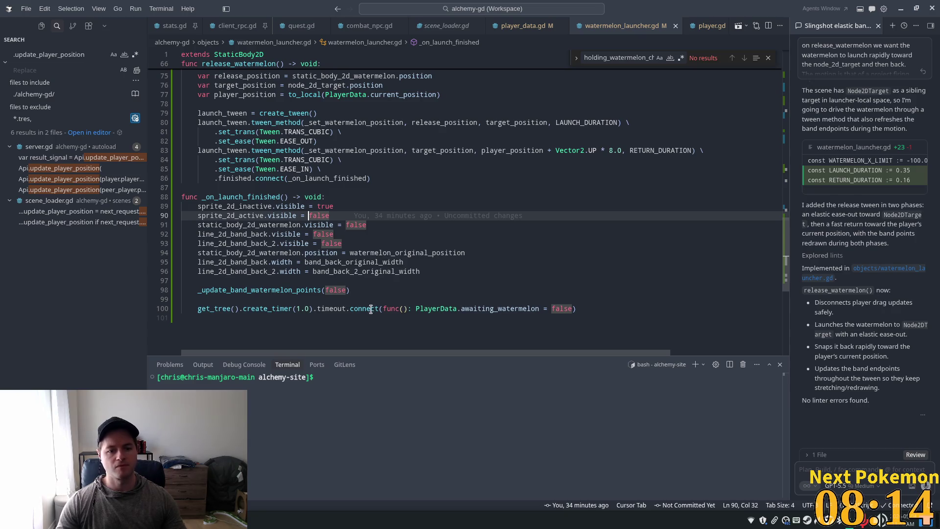
click(411, 252)
click(371, 244)
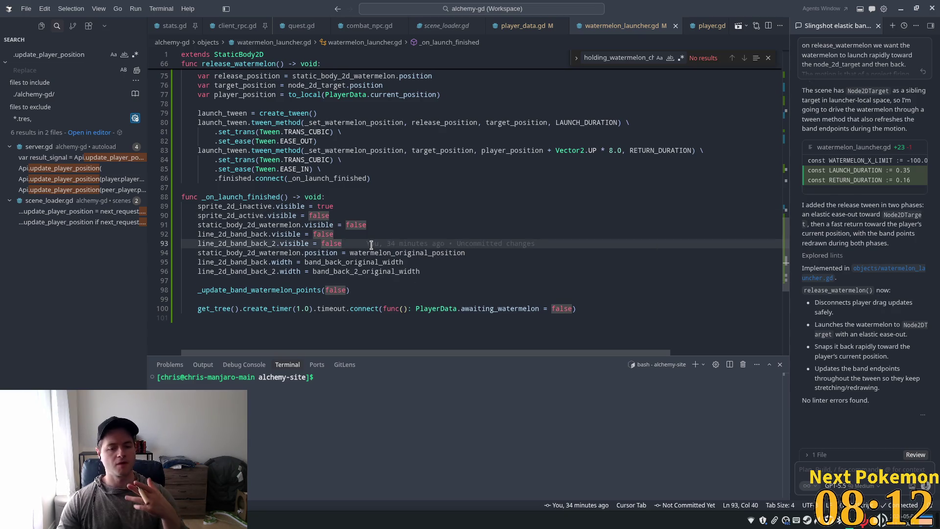
mouse_move(371, 245)
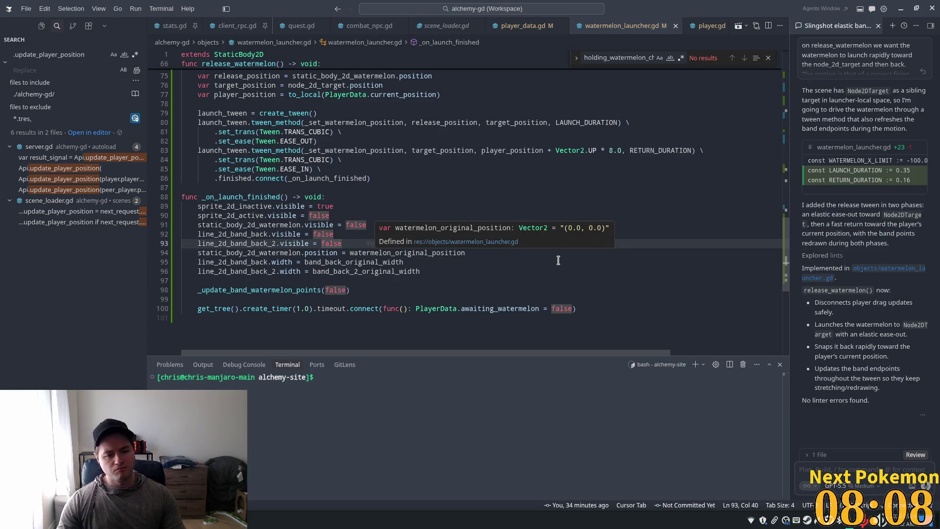
key(Return)
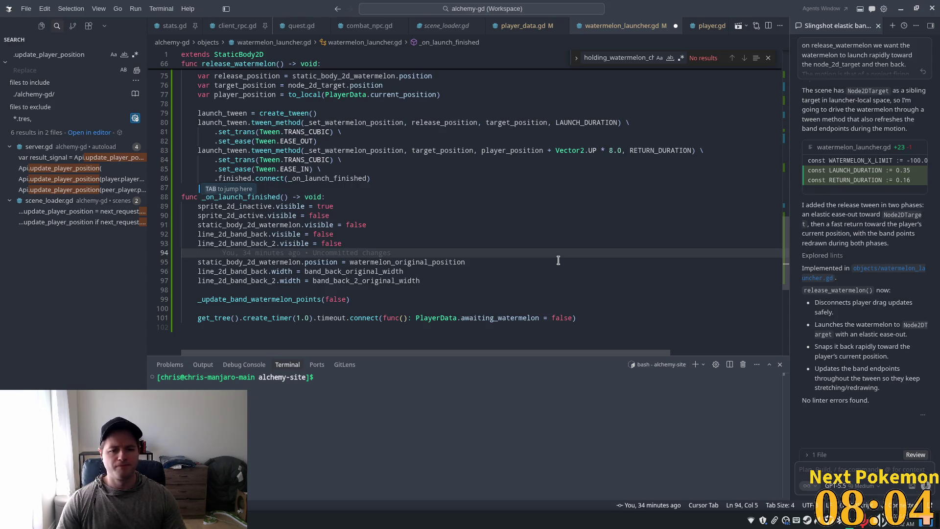
key(ctrl+z)
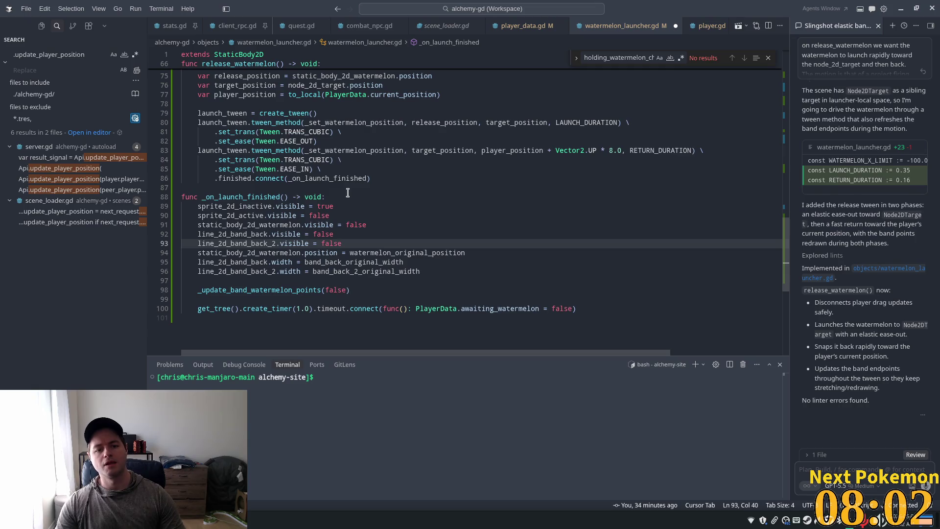
click(347, 193)
key(Return)
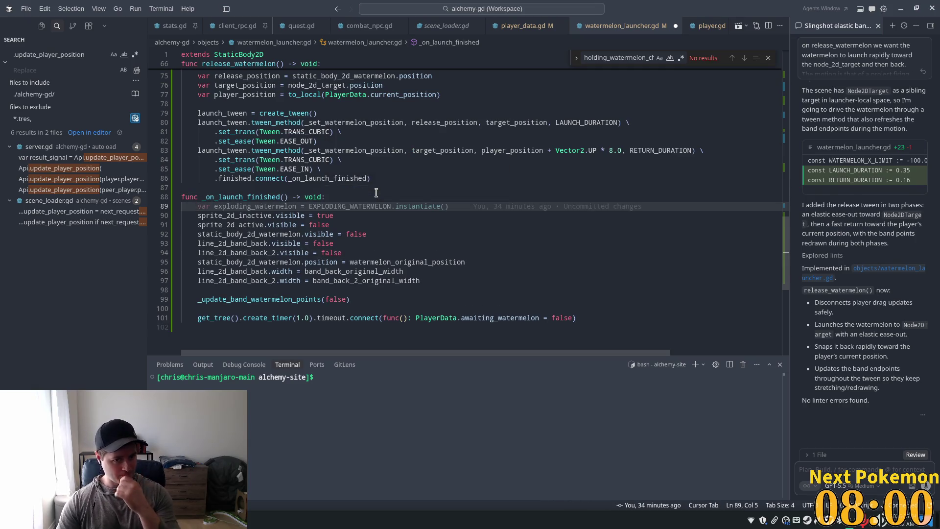
key(Tab)
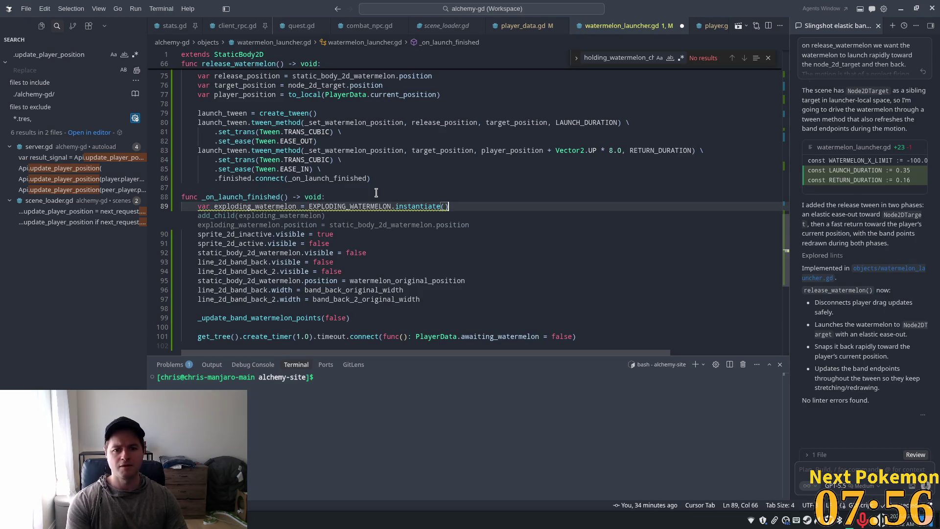
key(Tab)
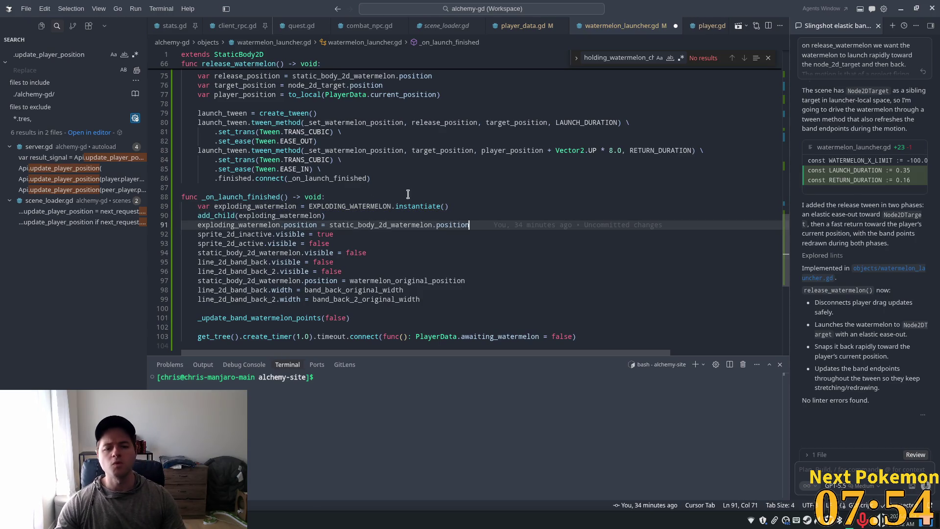
Move the position assignment above add_child, then run the game from Godot
key(alt+Up)
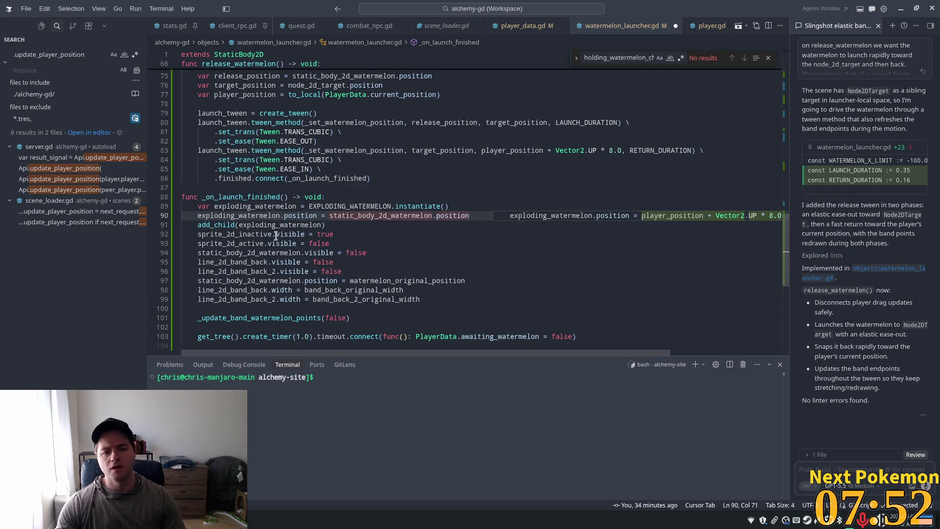
click(344, 225)
key(Return)
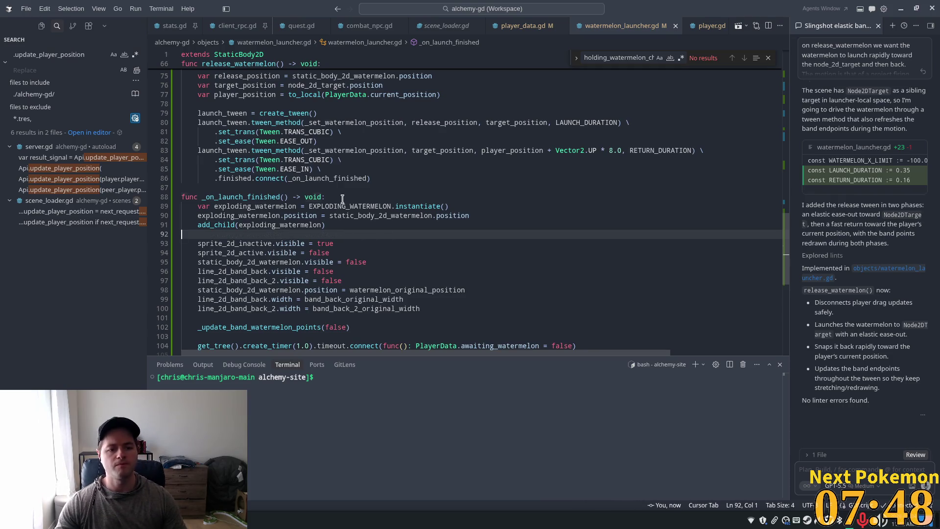
key(alt+Tab)
click(818, 22)
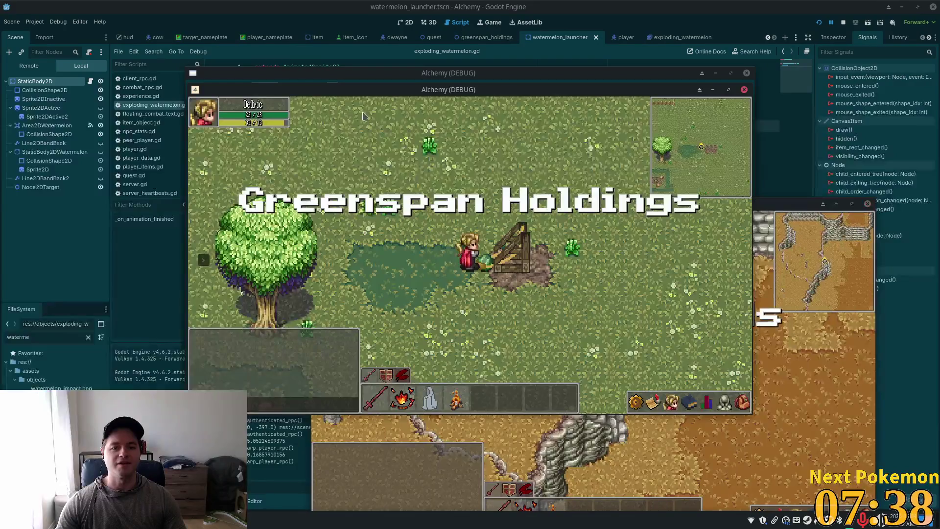
Launch the watermelon twice by walking left with A to pull and release, then returning
key(a)
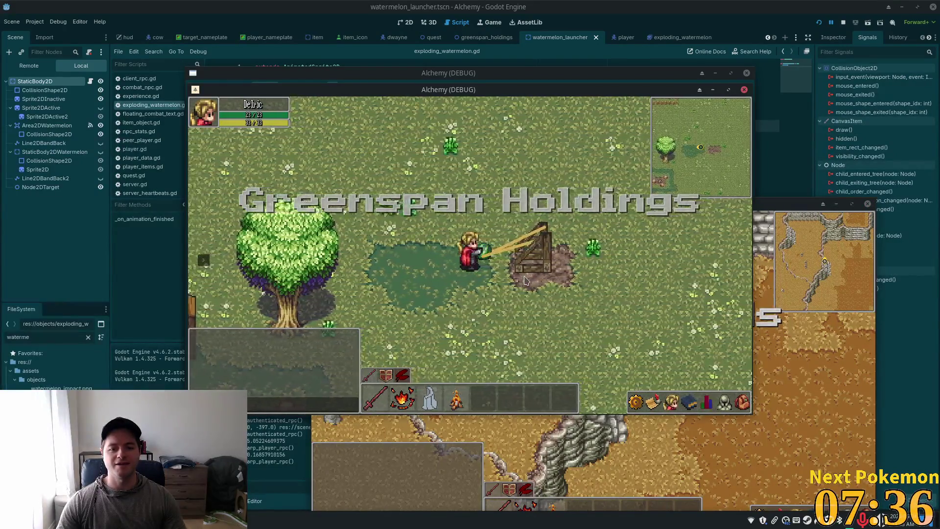
key(a)
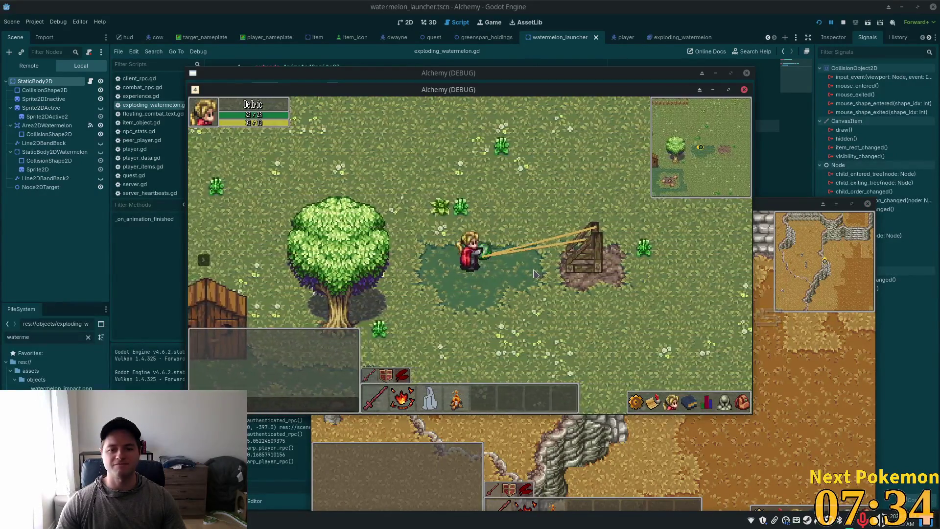
key(a)
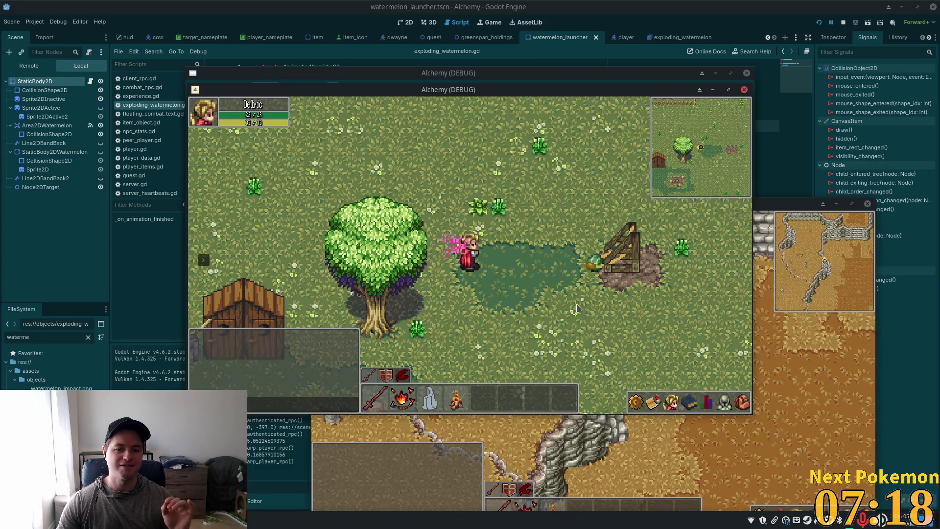
key(d)
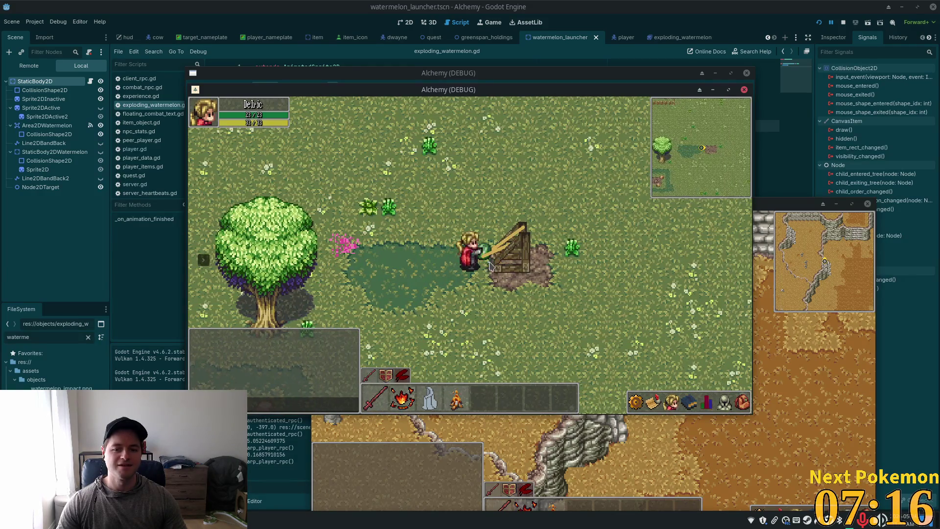
key(a)
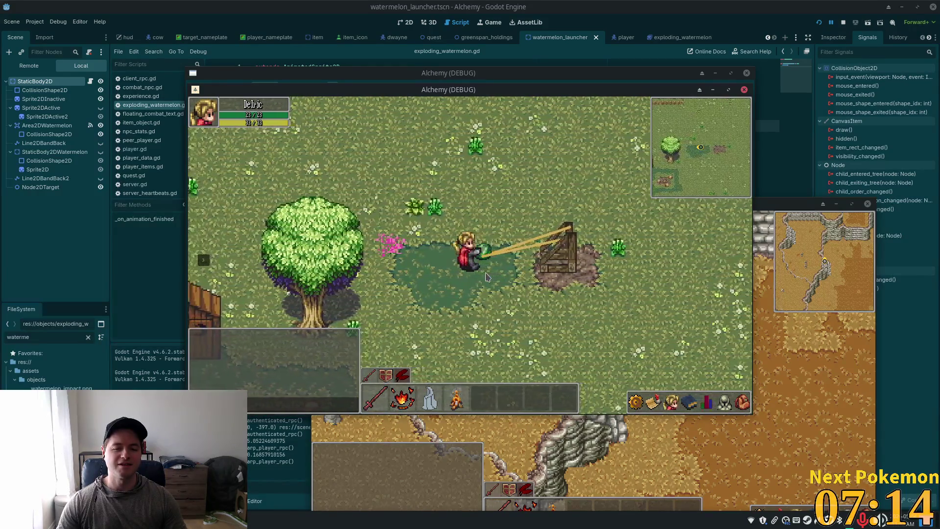
key(a)
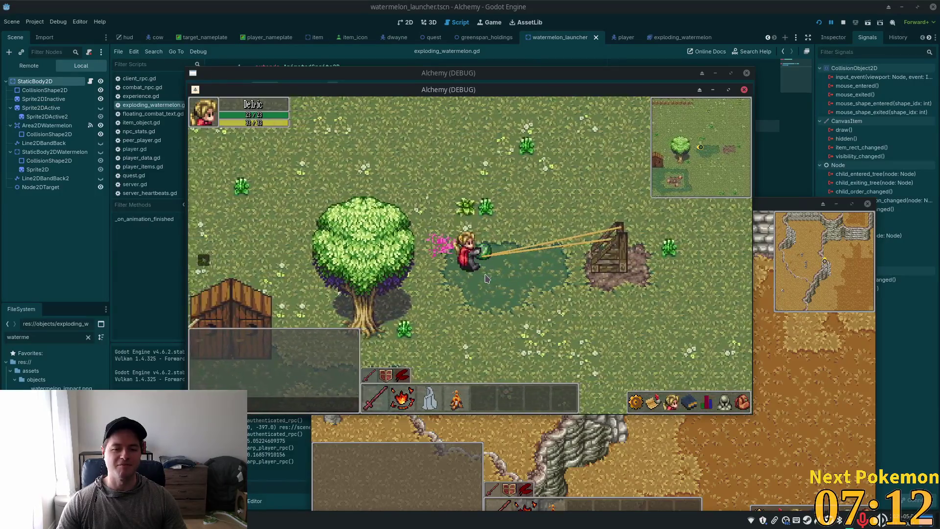
key(a)
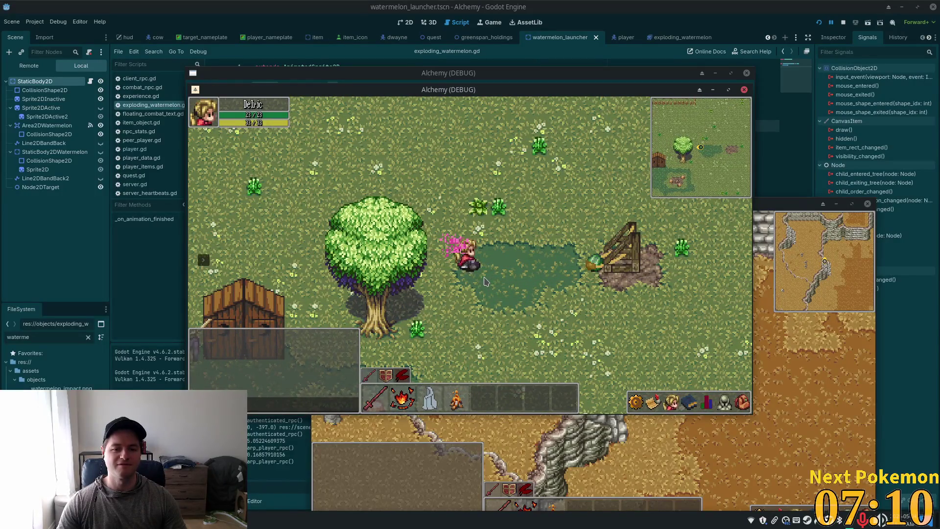
key(d)
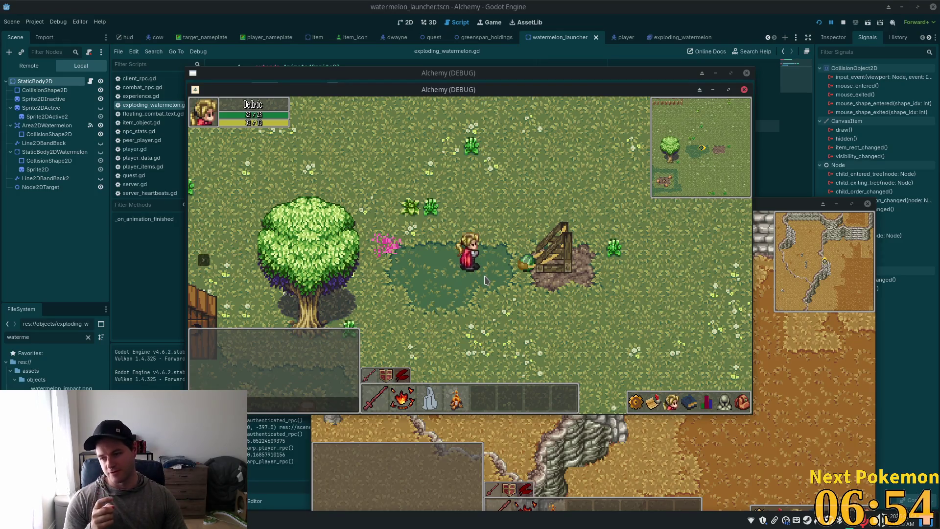
Walk the character around the launcher, then grab and pull the watermelon back again
key(s)
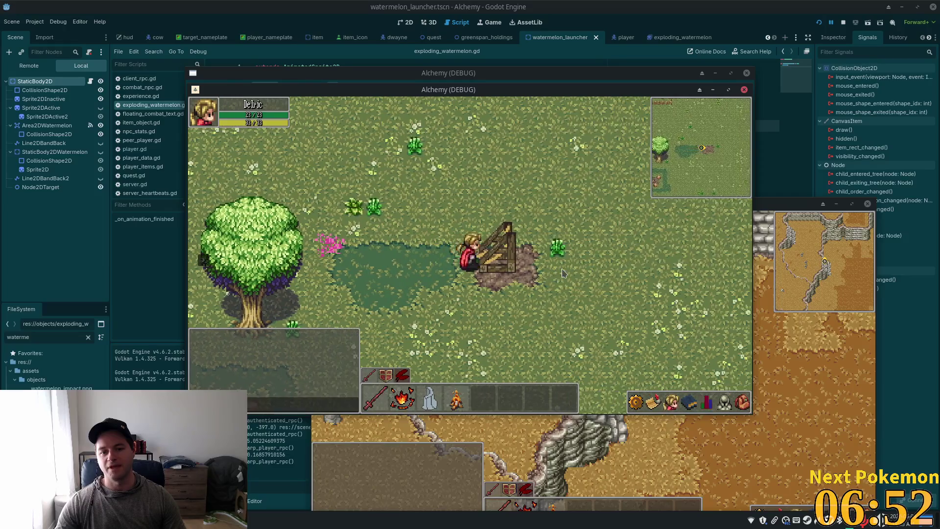
key(a)
key(d)
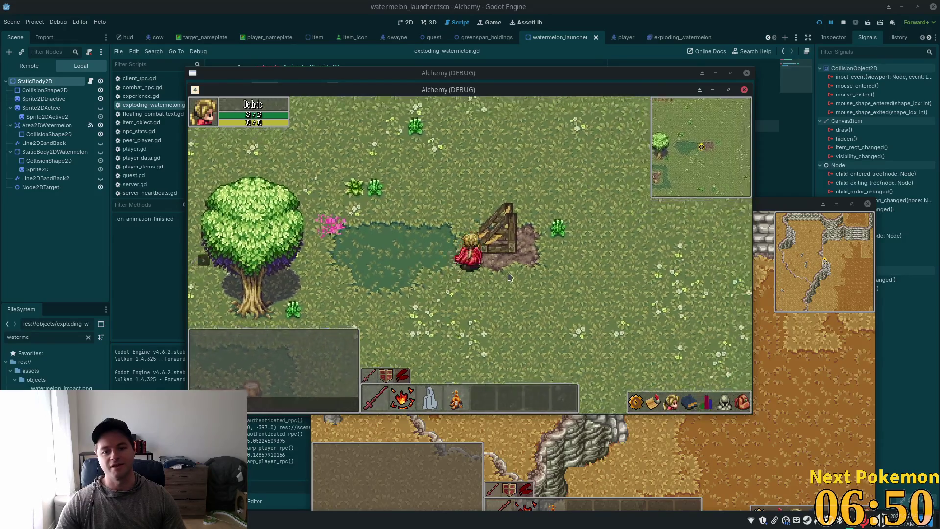
key(a)
key(d)
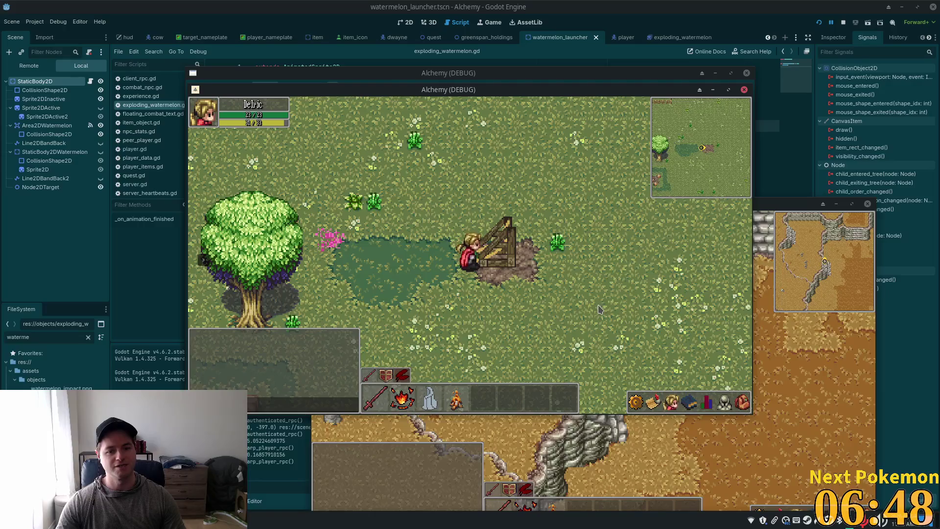
key(s)
key(d)
key(w)
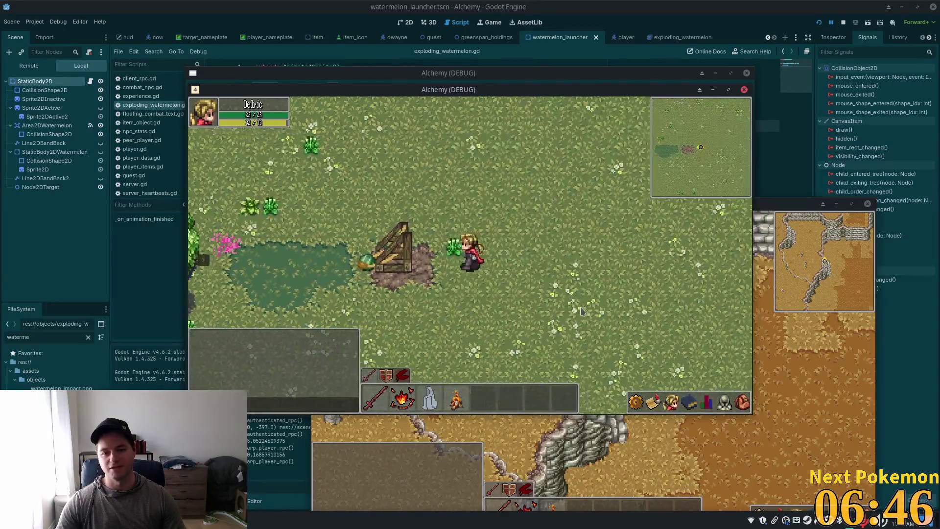
key(a)
key(w)
key(a)
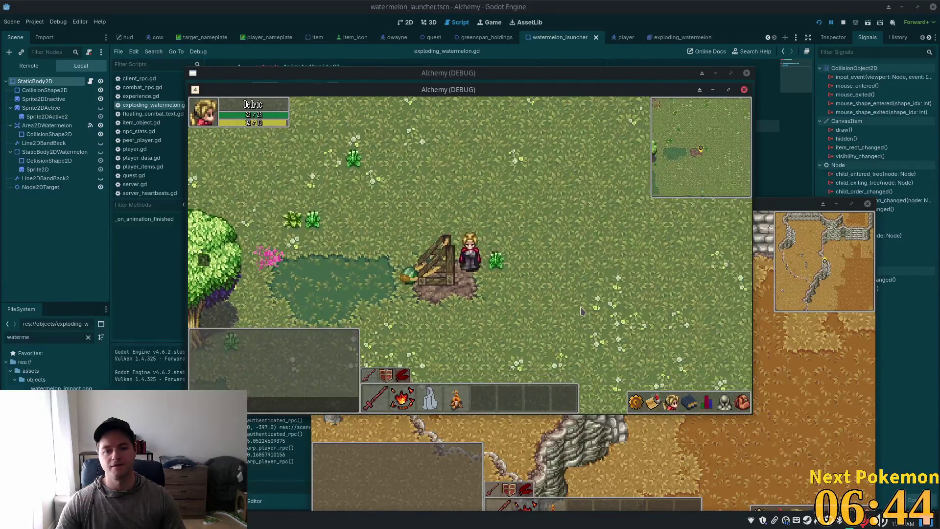
key(s)
key(w)
key(a)
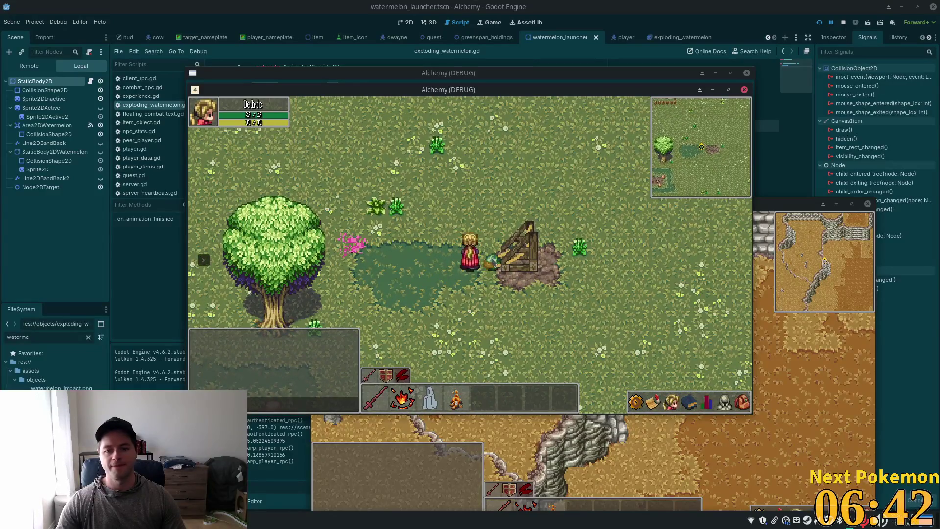
key(d)
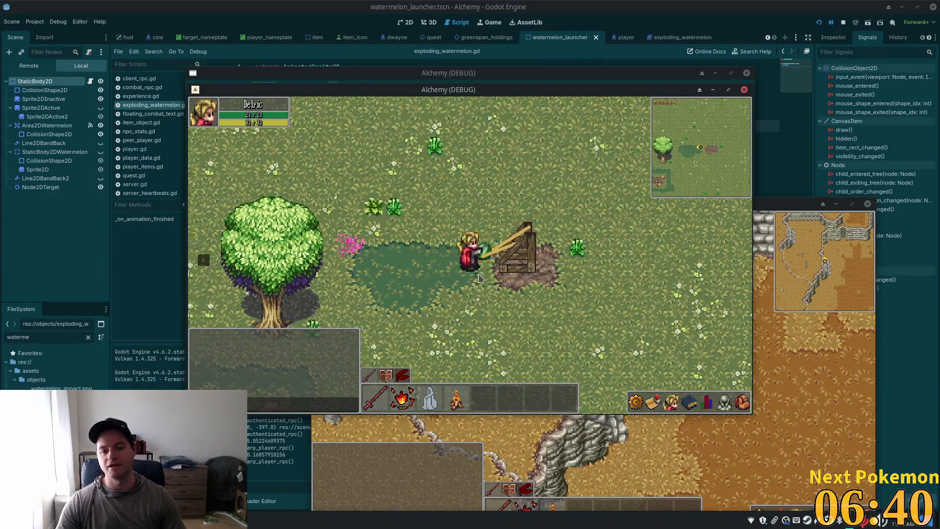
key(a)
key(a)
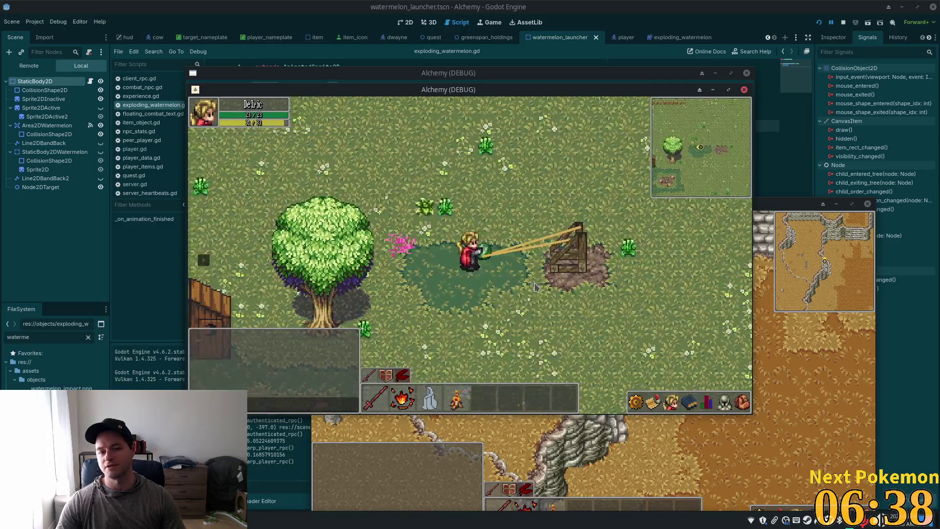
key(a)
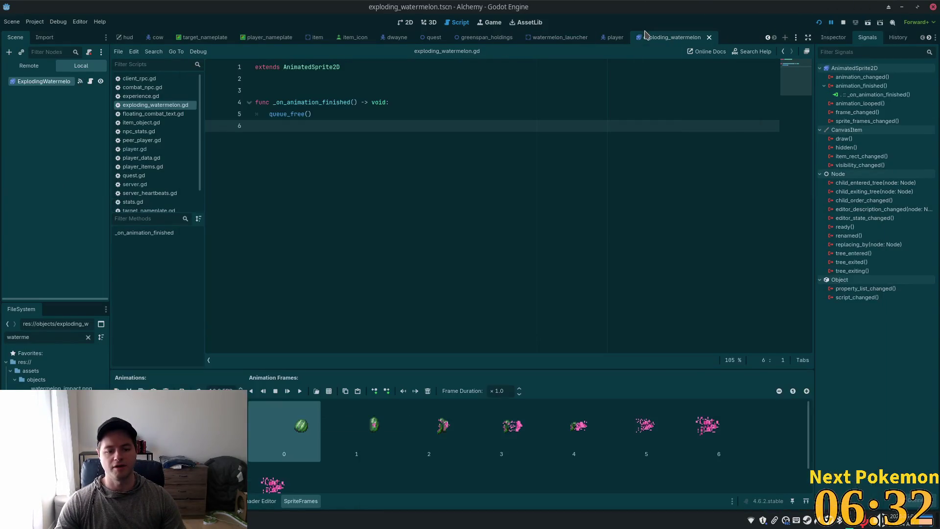
Check Session 2's signal-already-connected error, then remove the extra blank line in exploding_watermelon.gd and save
click(165, 374)
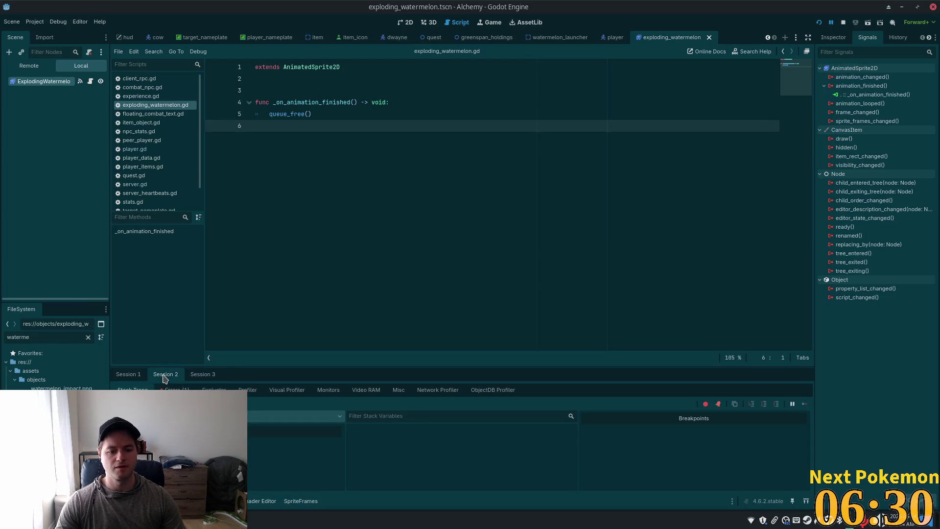
click(169, 389)
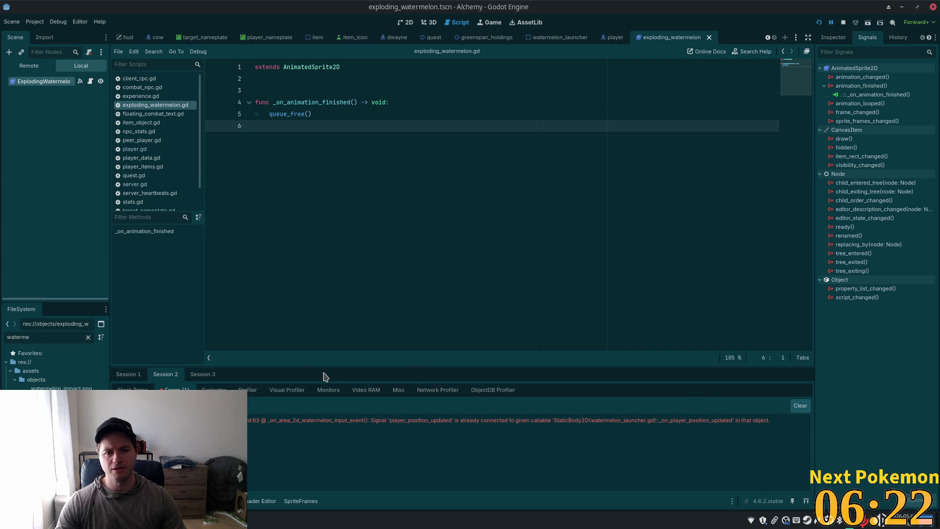
click(353, 92)
key(BackSpace)
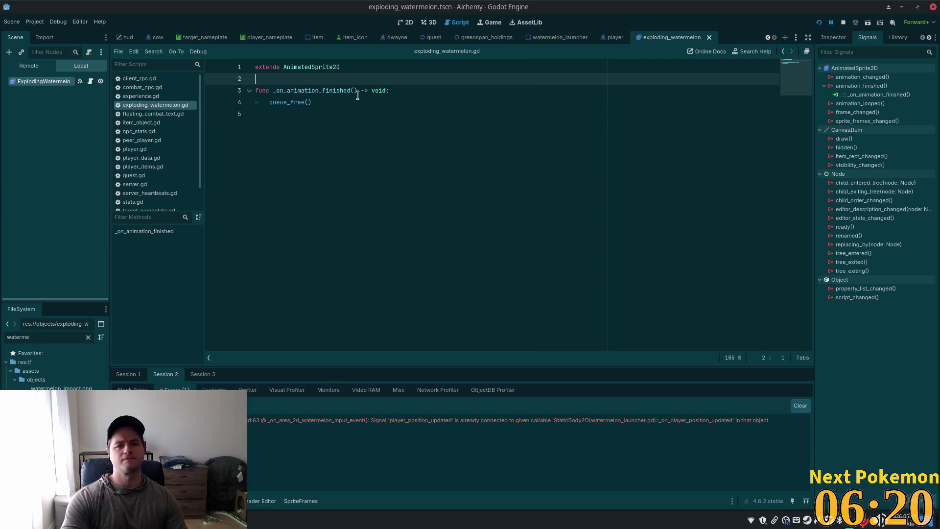
key(ctrl+s)
Show the explosion scene in the 2D workspace
click(333, 141)
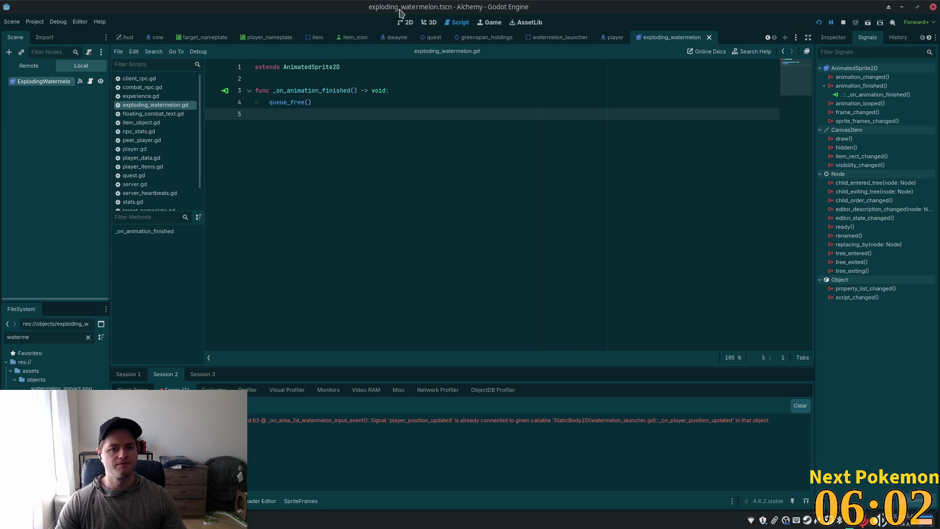
click(407, 22)
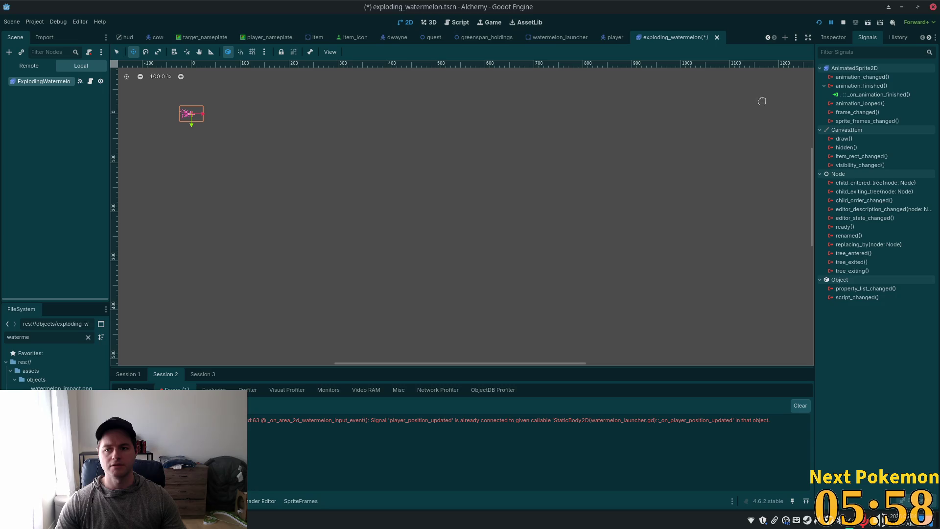
key(alt+Tab)
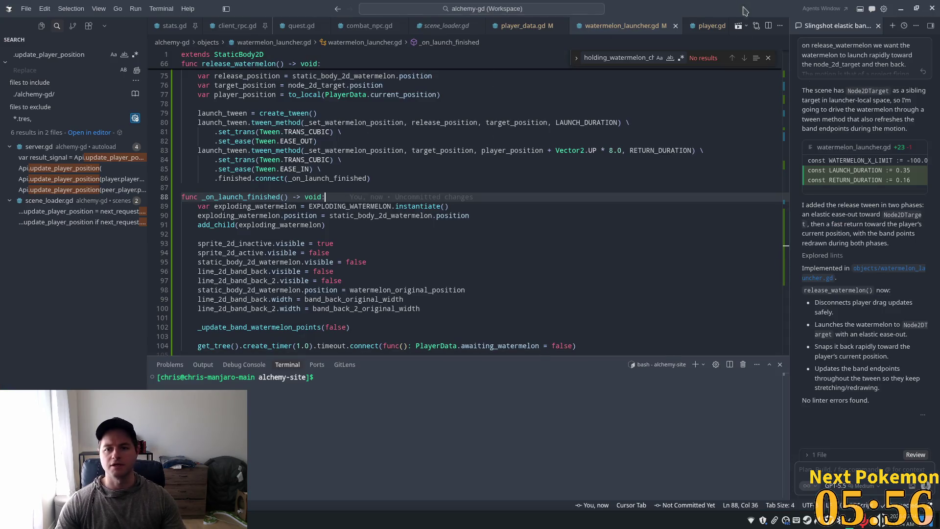
Open exploding_watermelon.gd in Cursor via Quick Open
key(ctrl+p)
text(waterm)
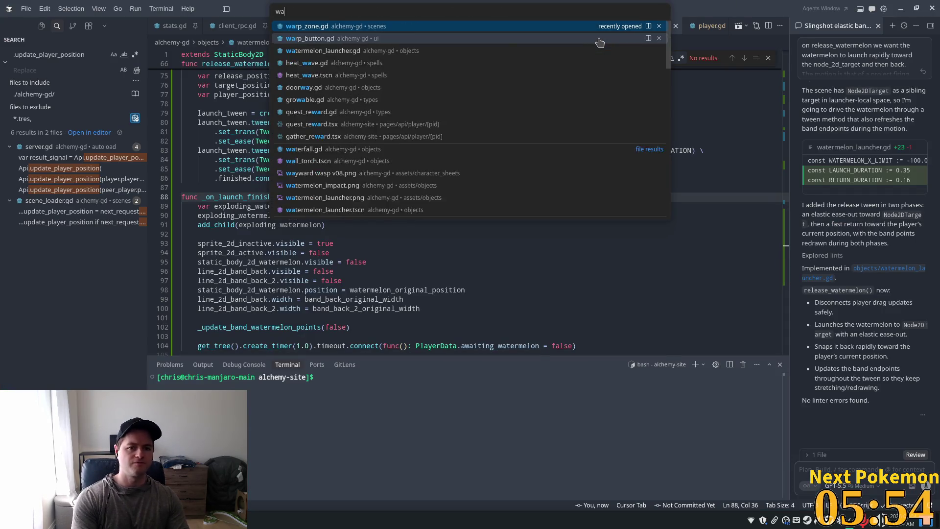
key(BackSpace)
key(BackSpace)
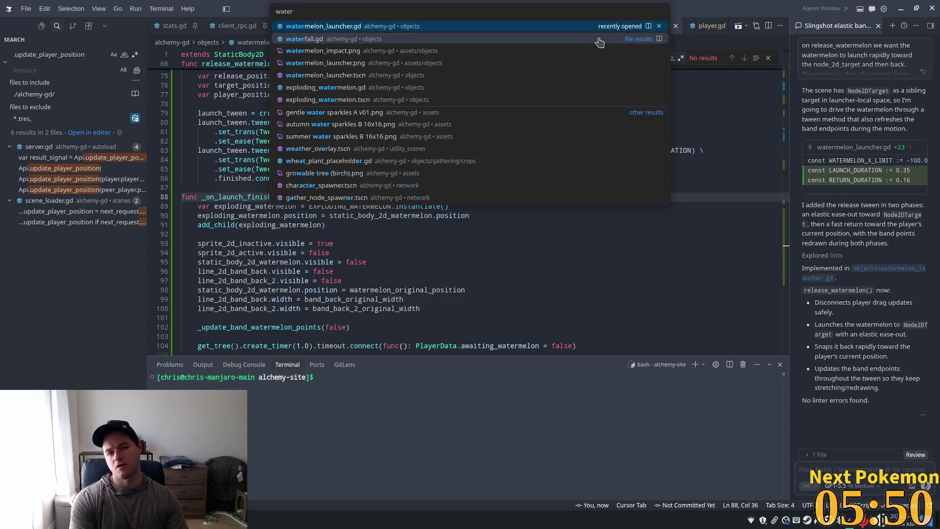
key(BackSpace)
key(BackSpace)
key(BackSpace)
text(expl)
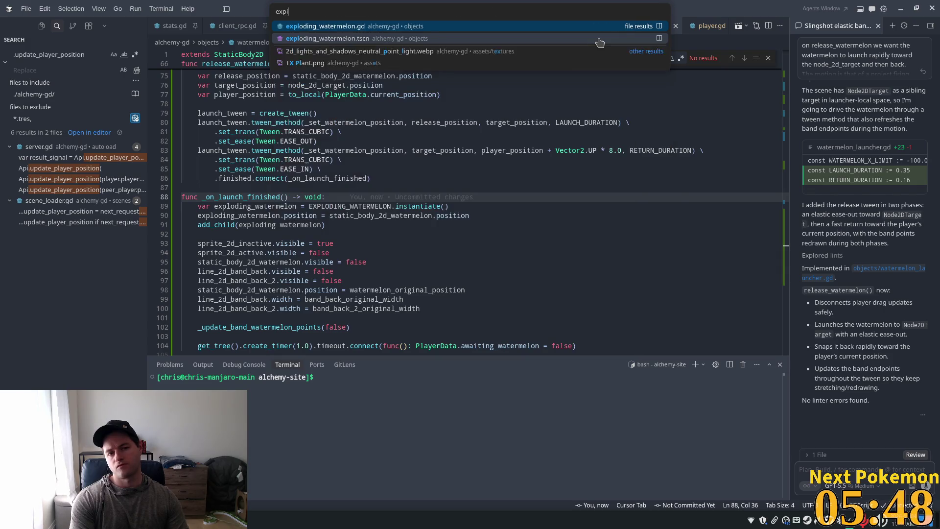
text(oding)
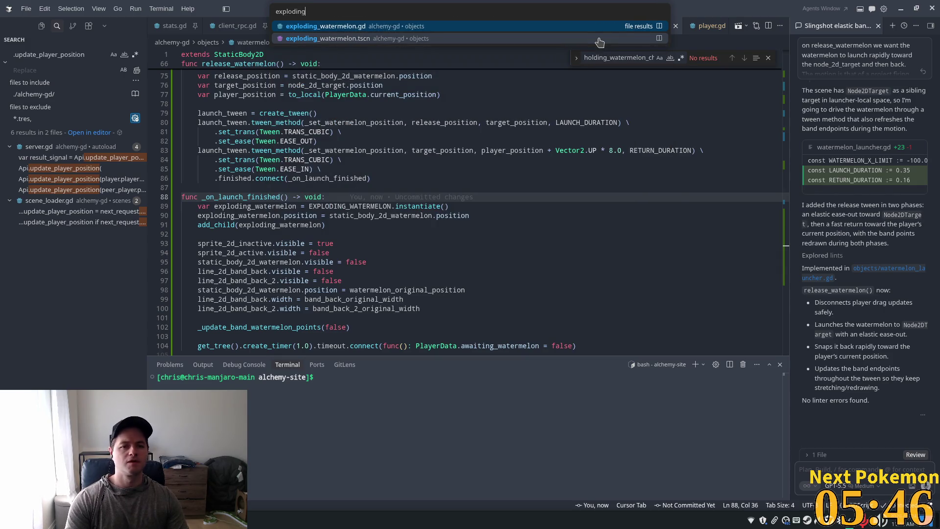
key(Return)
Add print("exploding watermelon finished") above queue_free() and save the script
click(343, 71)
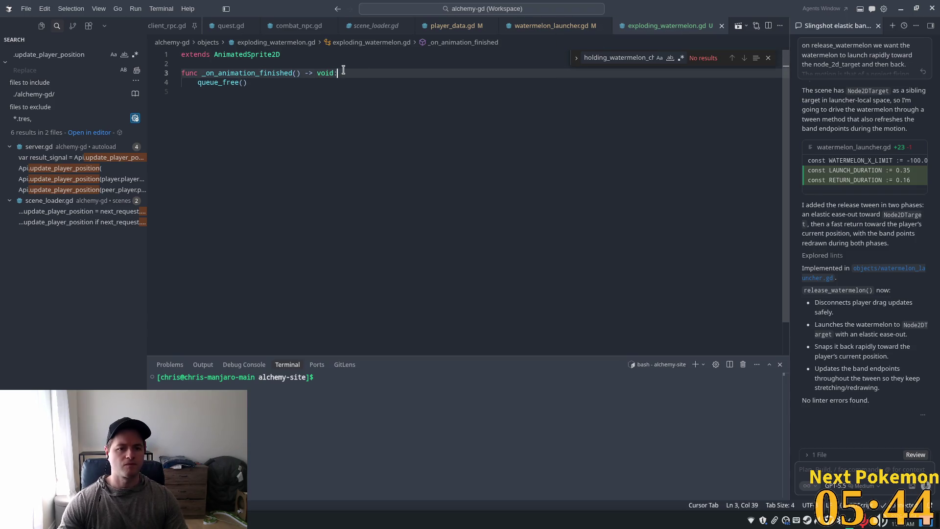
key(Return)
text(print)
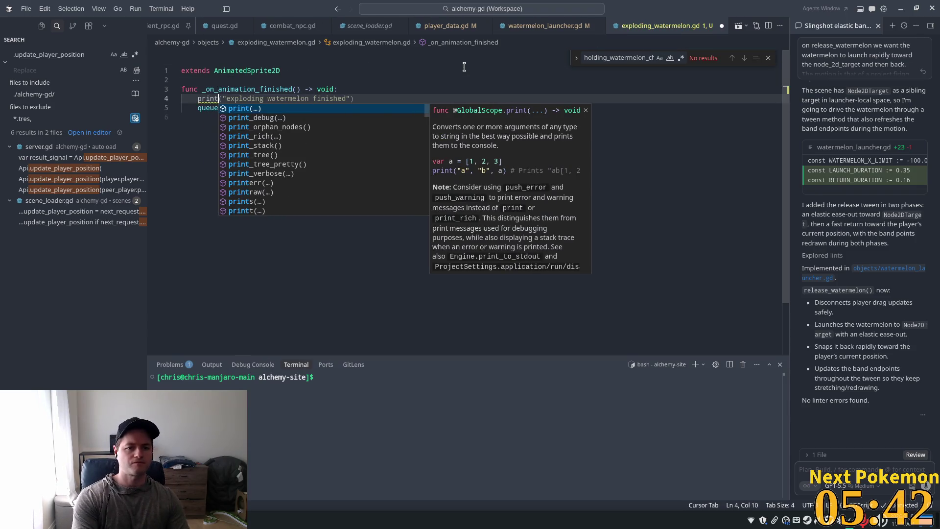
key(Tab)
key(ctrl+s)
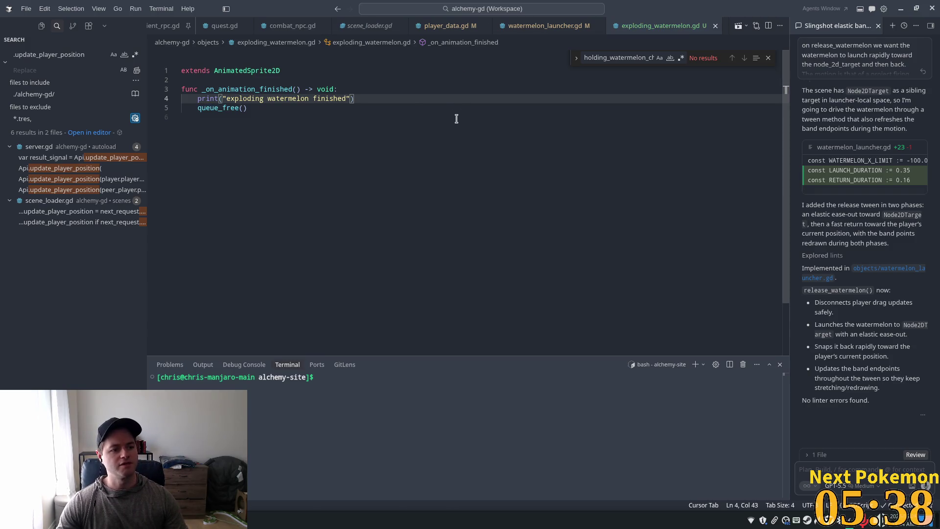
key(alt+Tab)
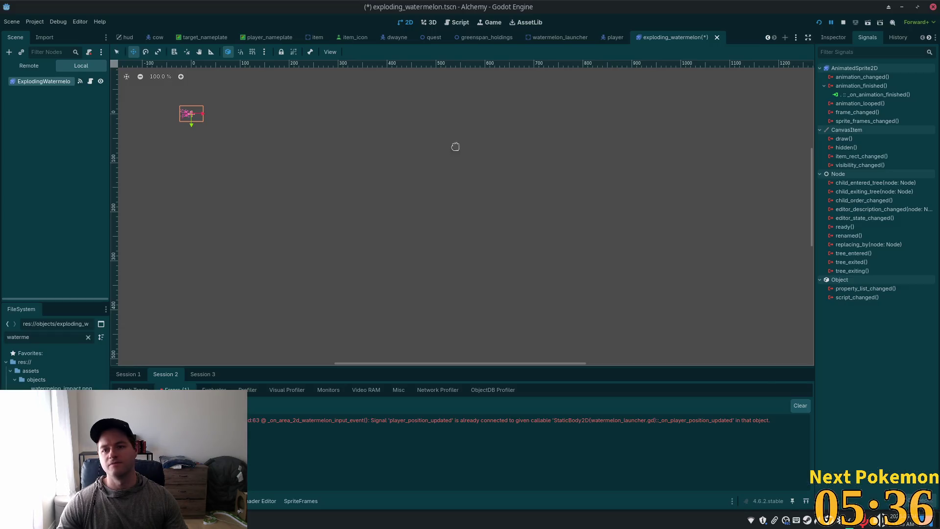
Run the game, walk the player left to stretch and fire the watermelon launcher, then stop it
key(F5)
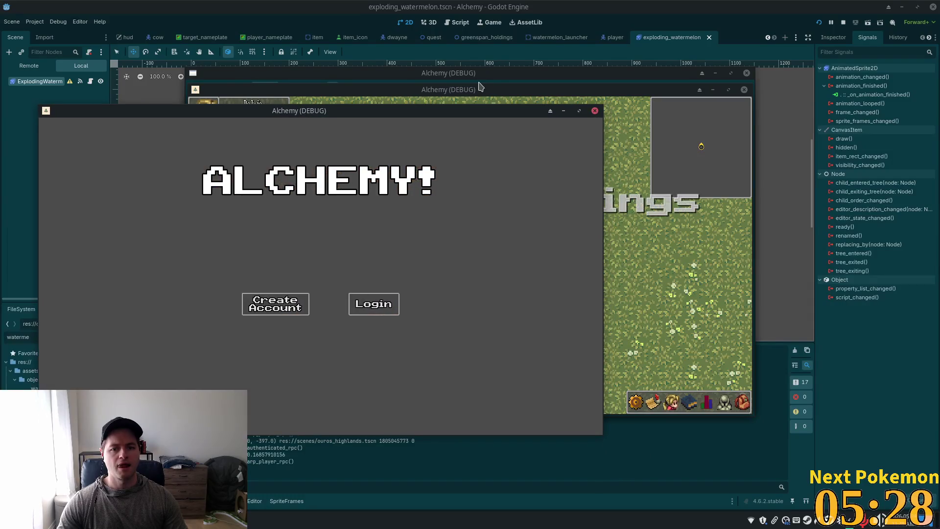
click(480, 88)
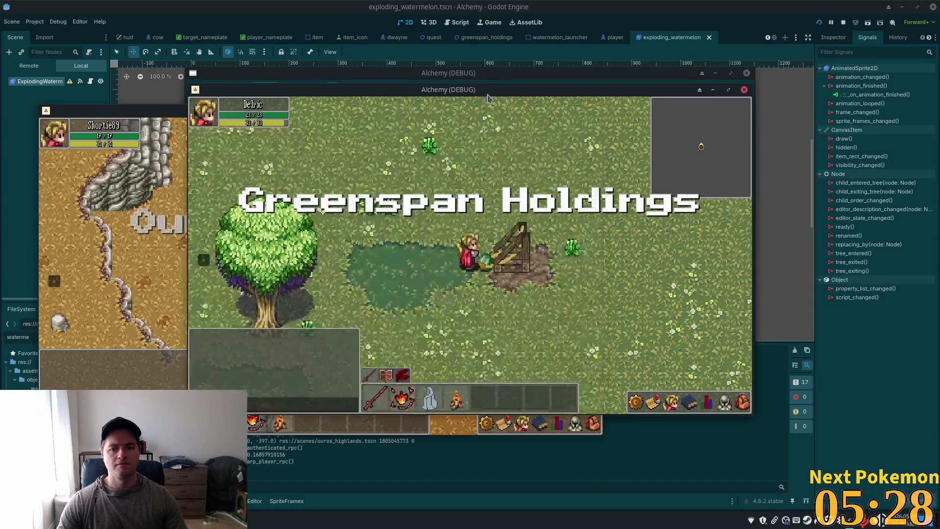
key(a)
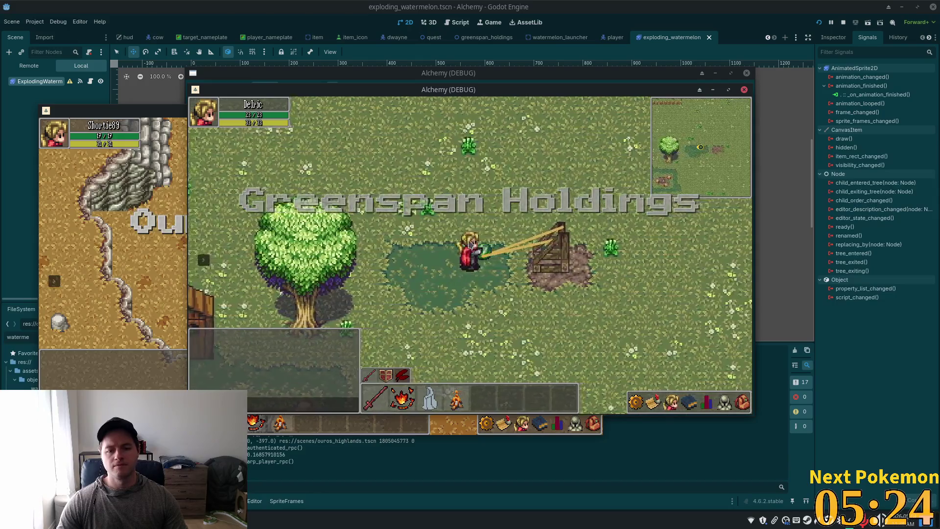
key(a)
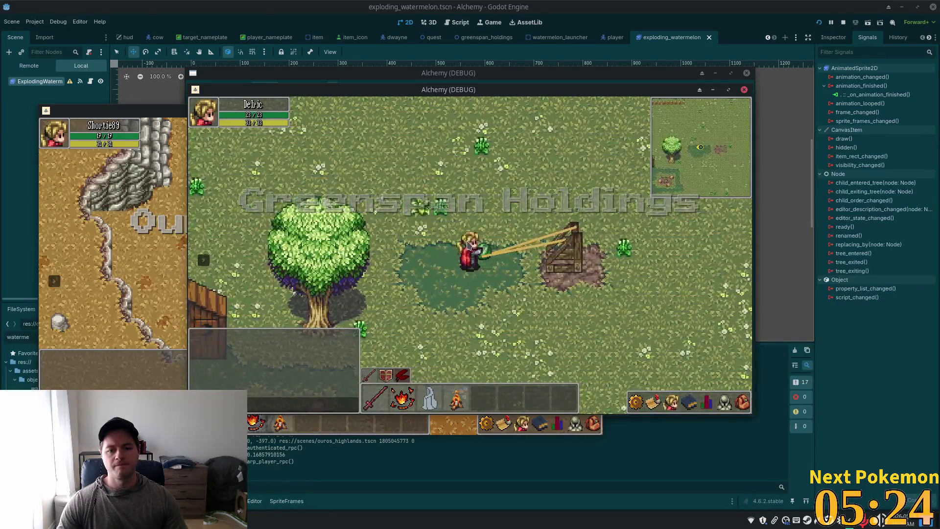
key(a)
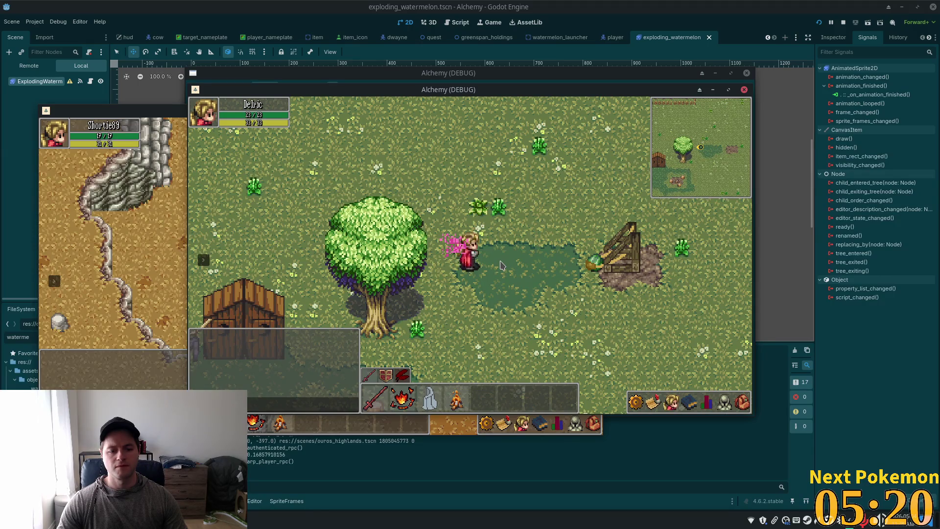
key(F8)
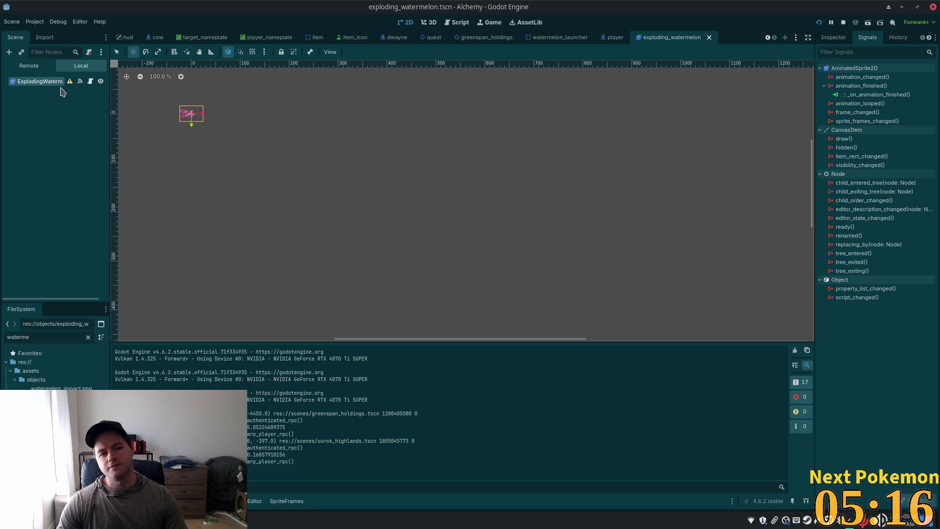
Revert the ExplodingWatermelon root's Position y from -1 to 0 and save the scene
mouse_move(67, 87)
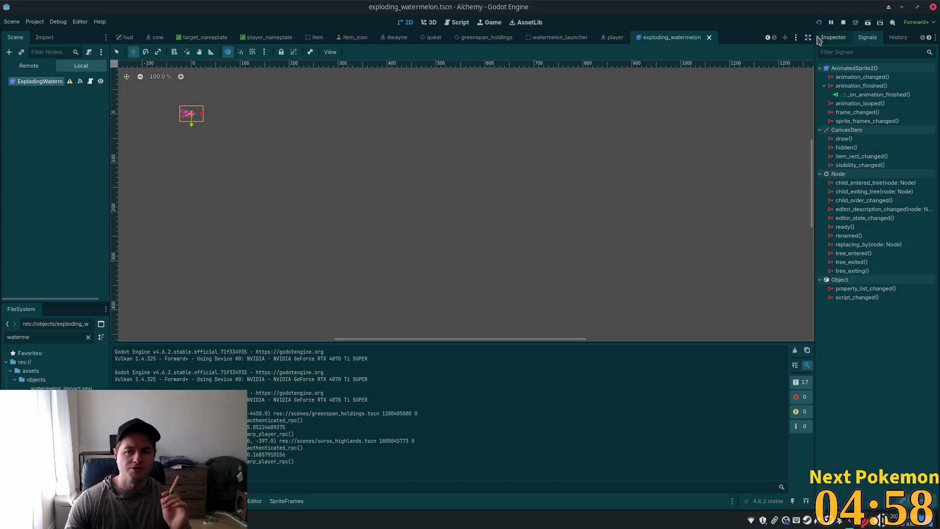
click(836, 38)
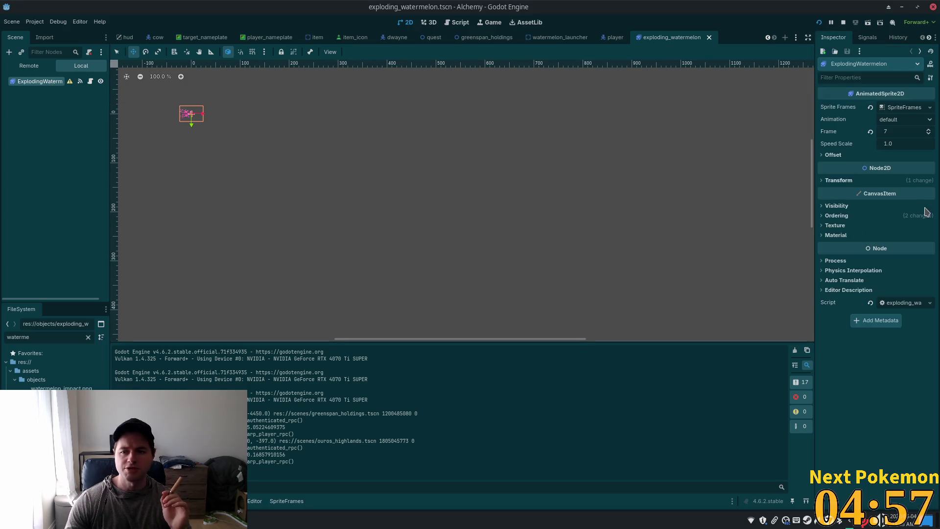
click(835, 181)
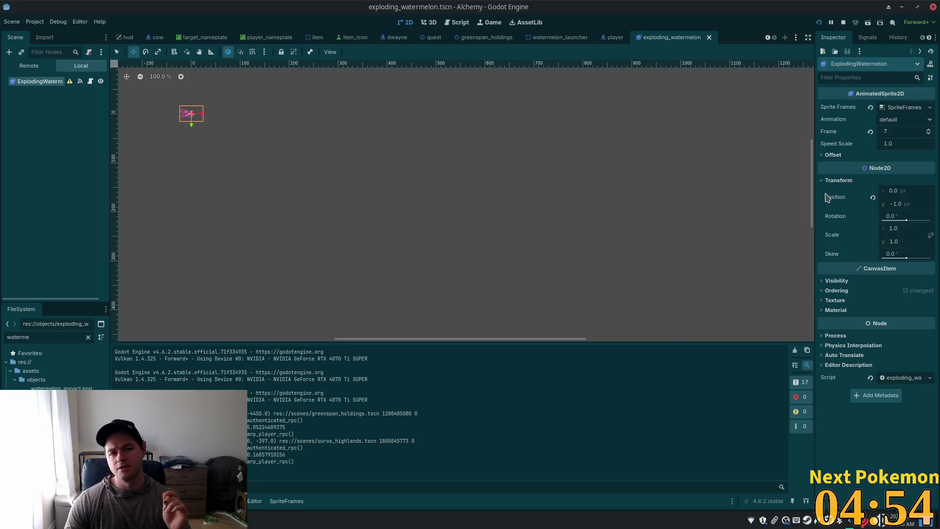
click(873, 198)
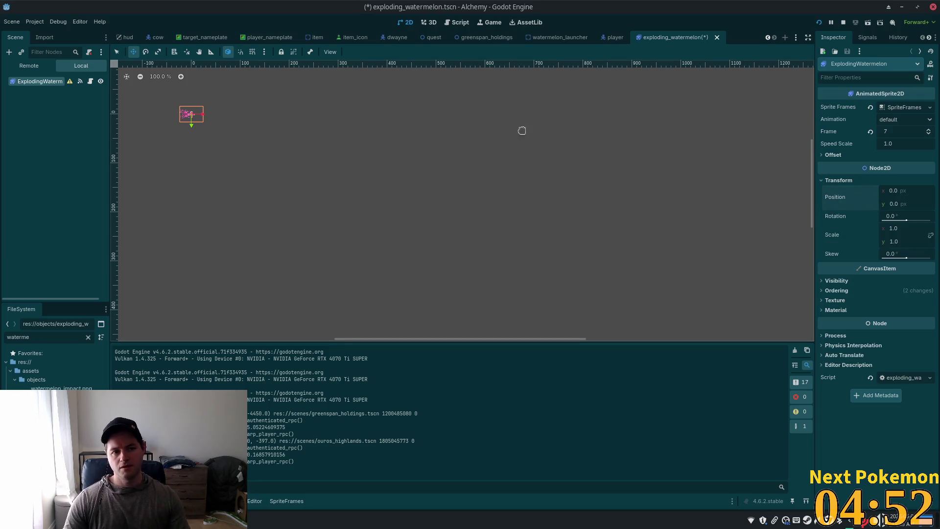
key(ctrl+s)
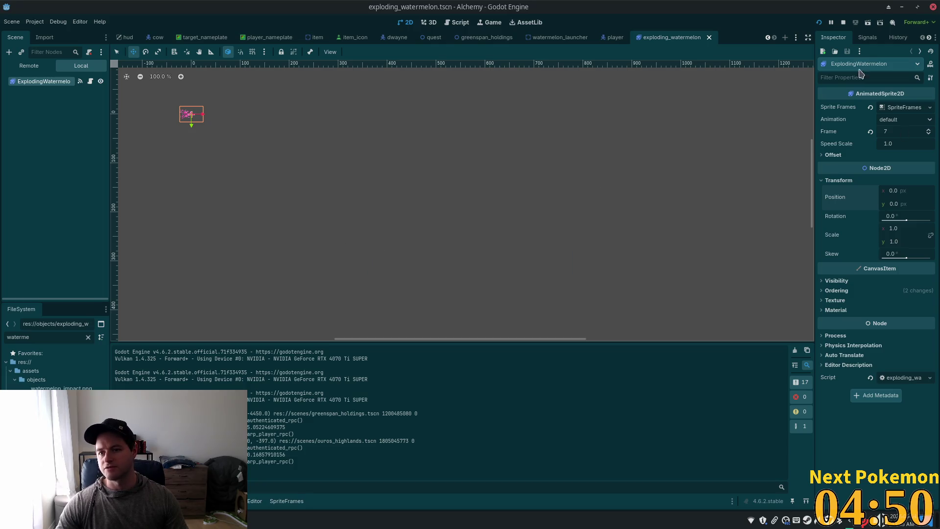
Inspect the root's _on_animation_finished signal connection and save the scene again
click(65, 84)
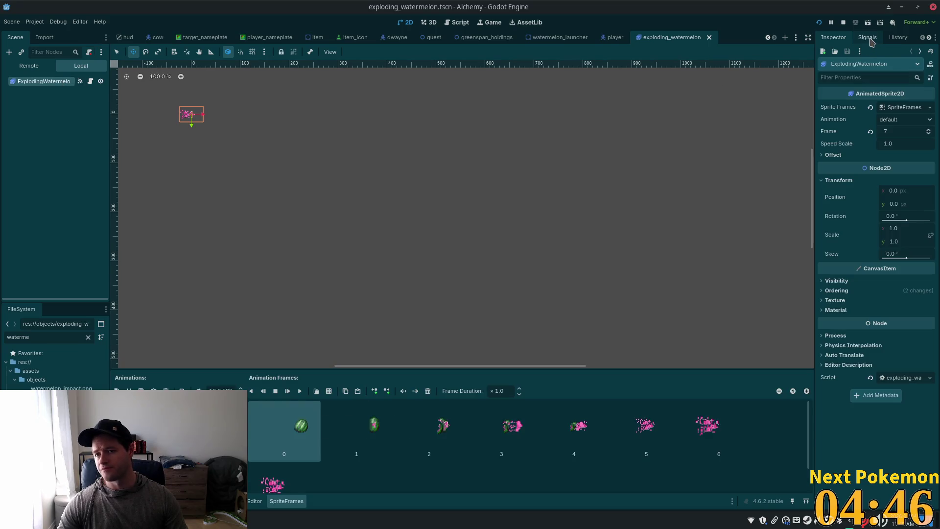
click(867, 38)
click(864, 95)
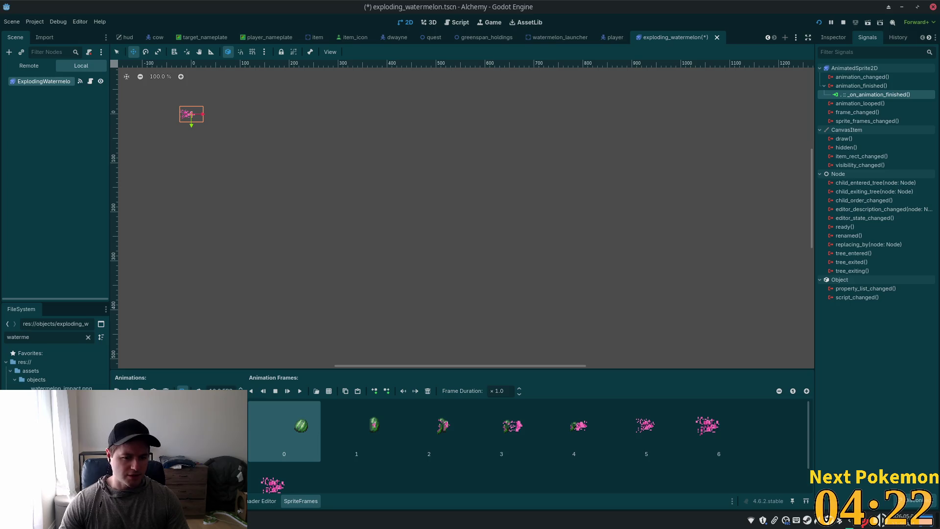
key(ctrl+s)
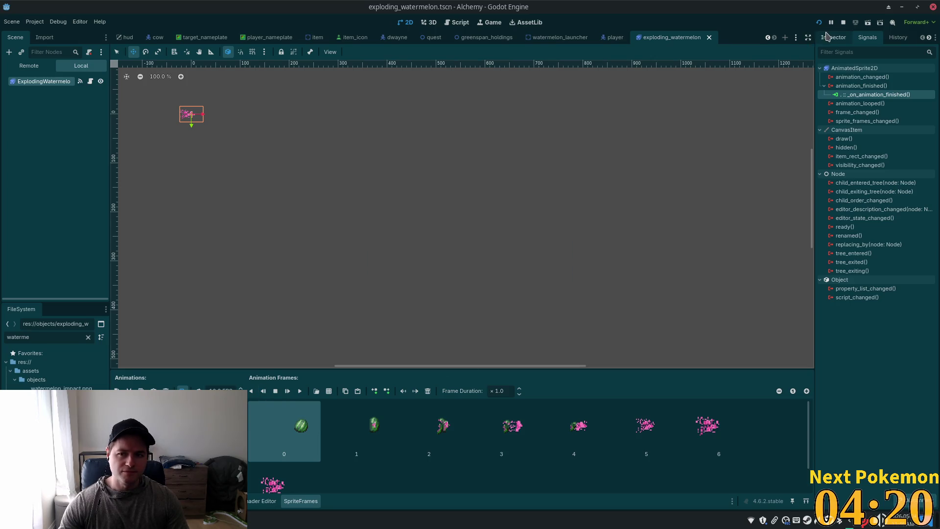
Run the project and walk the player left to stretch the watermelon launcher's band
click(818, 22)
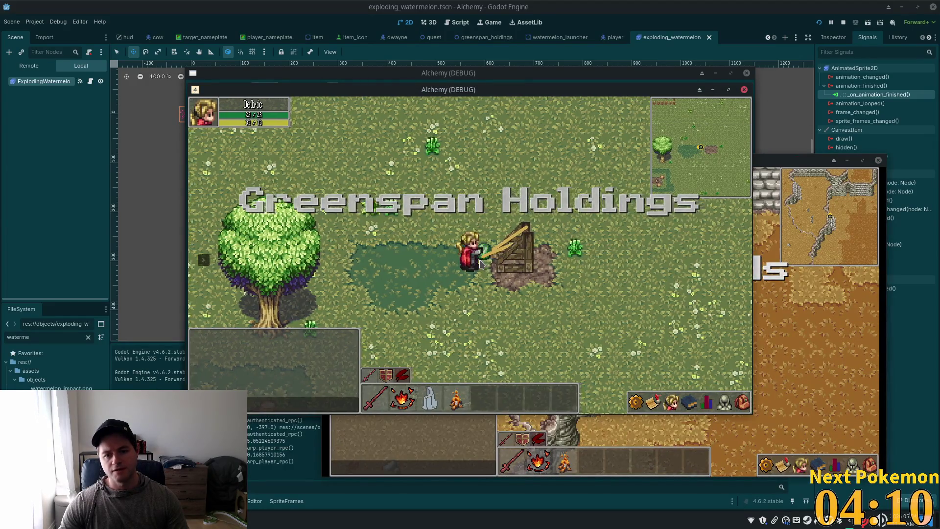
key(a)
key(a)
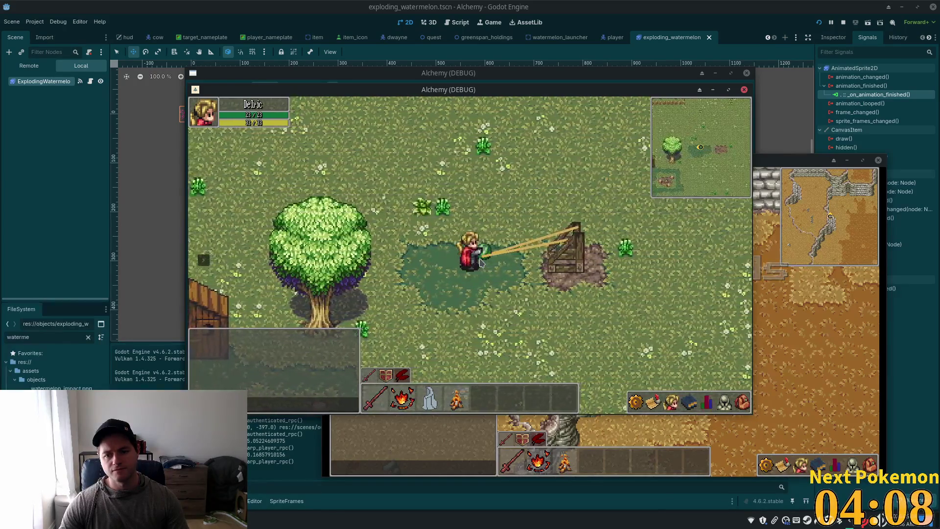
key(a)
key(a)
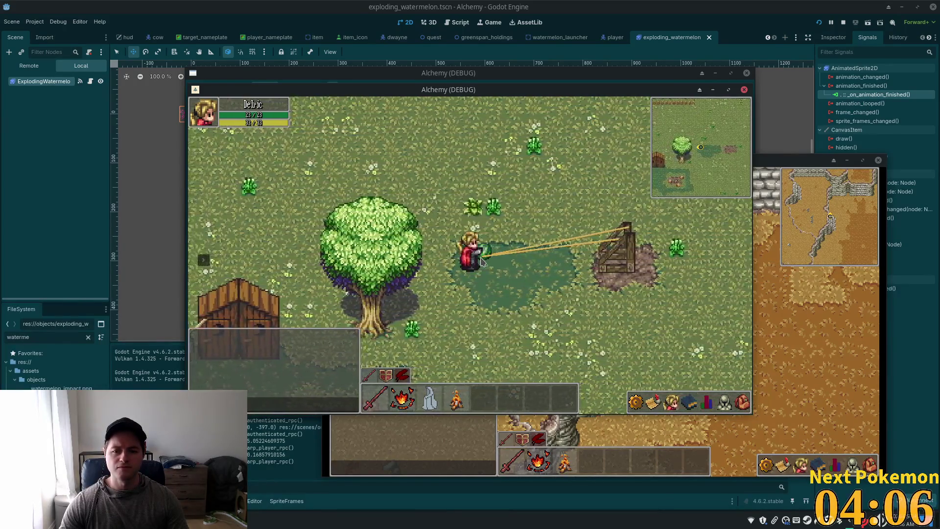
key(a)
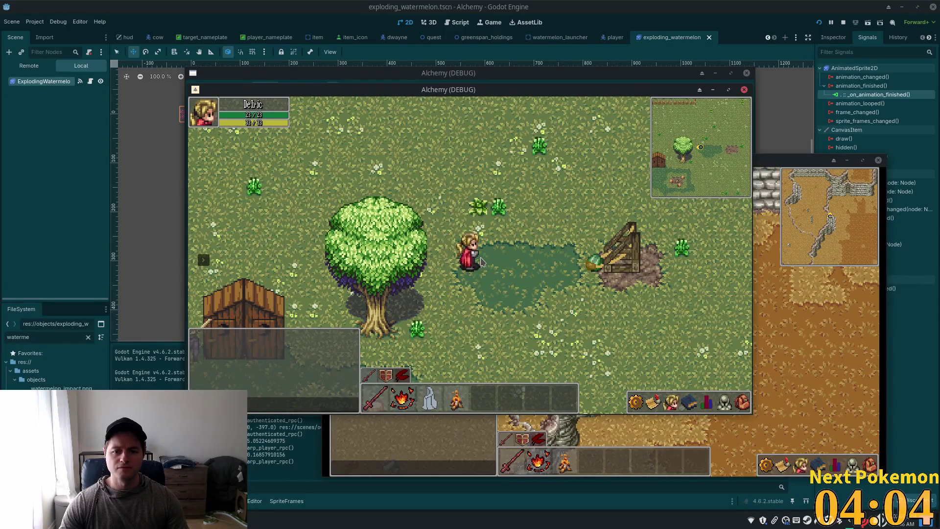
key(d)
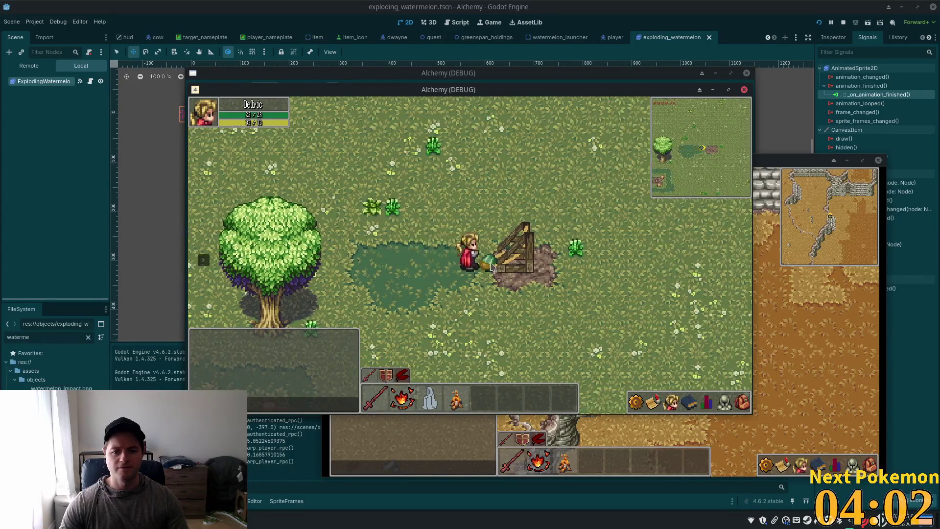
key(a)
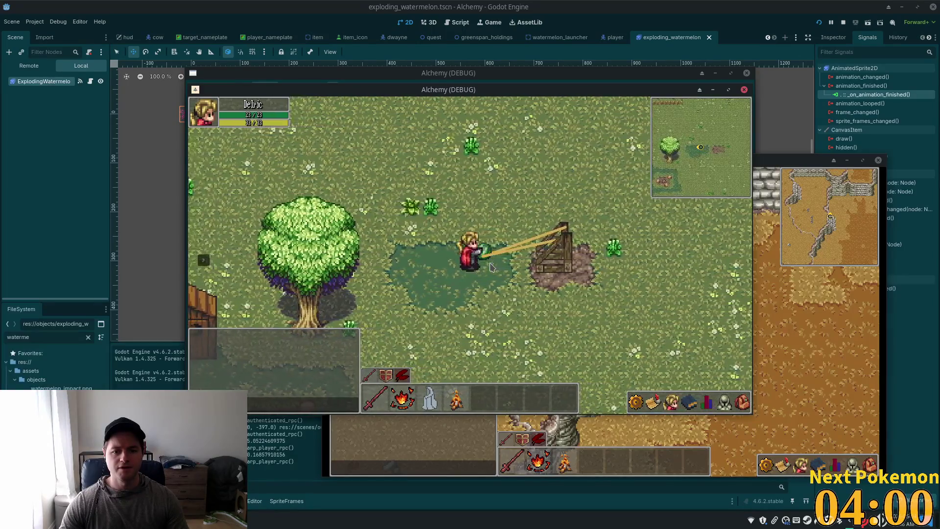
key(a)
key(a)
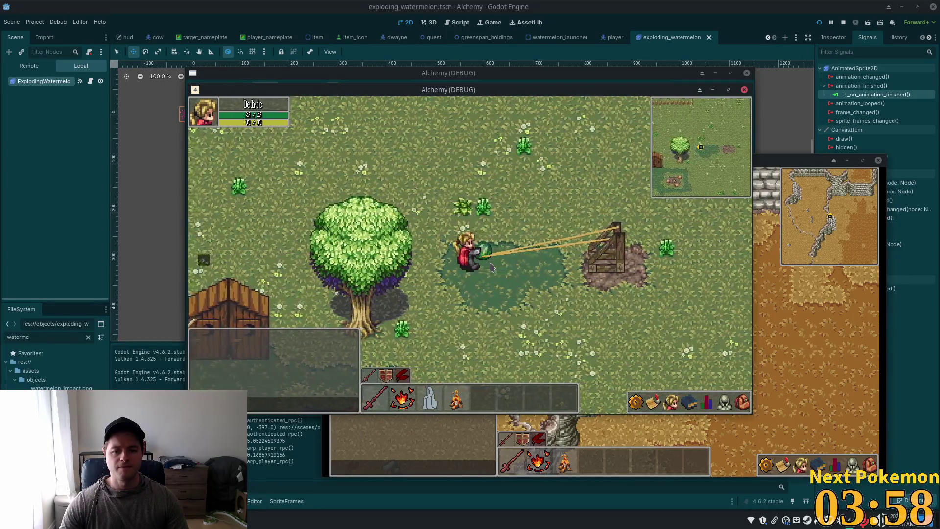
key(a)
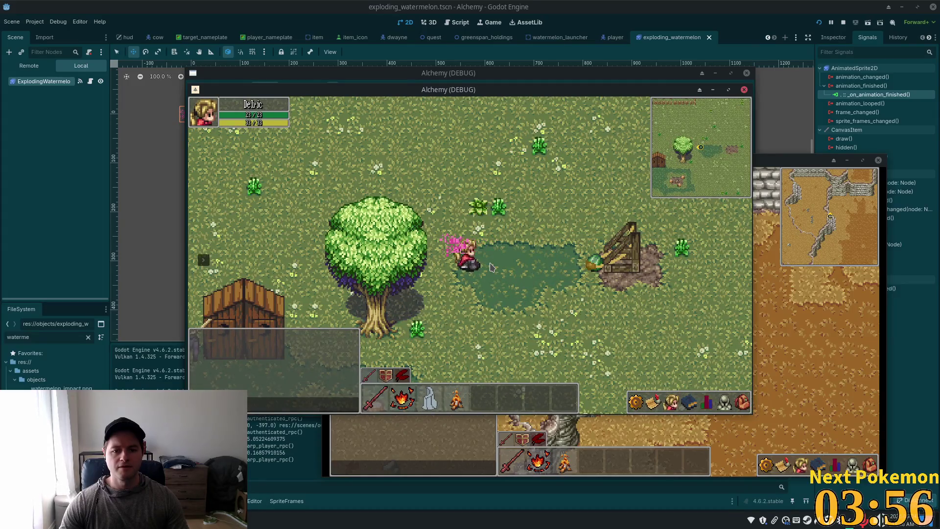